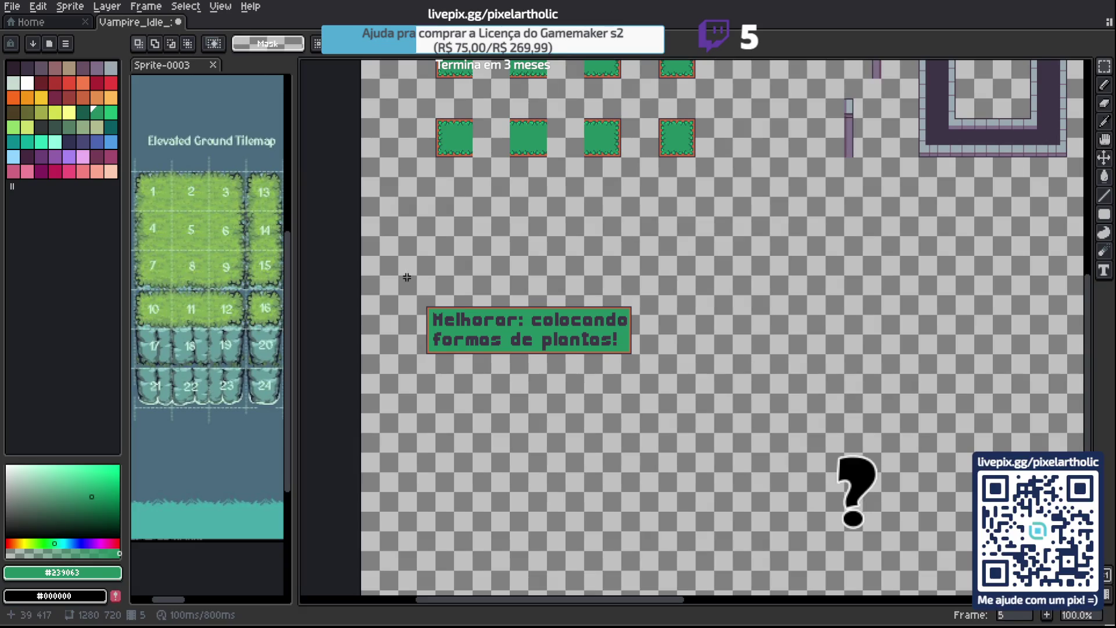
Delete the 'Melhorar: colocando formas de plantas!' reminder sign and save the sprite.
{"action": "key", "text": "Delete"}
{"action": "scroll", "coordinate": [743, 200], "scroll_direction": "up", "scroll_amount": 5}
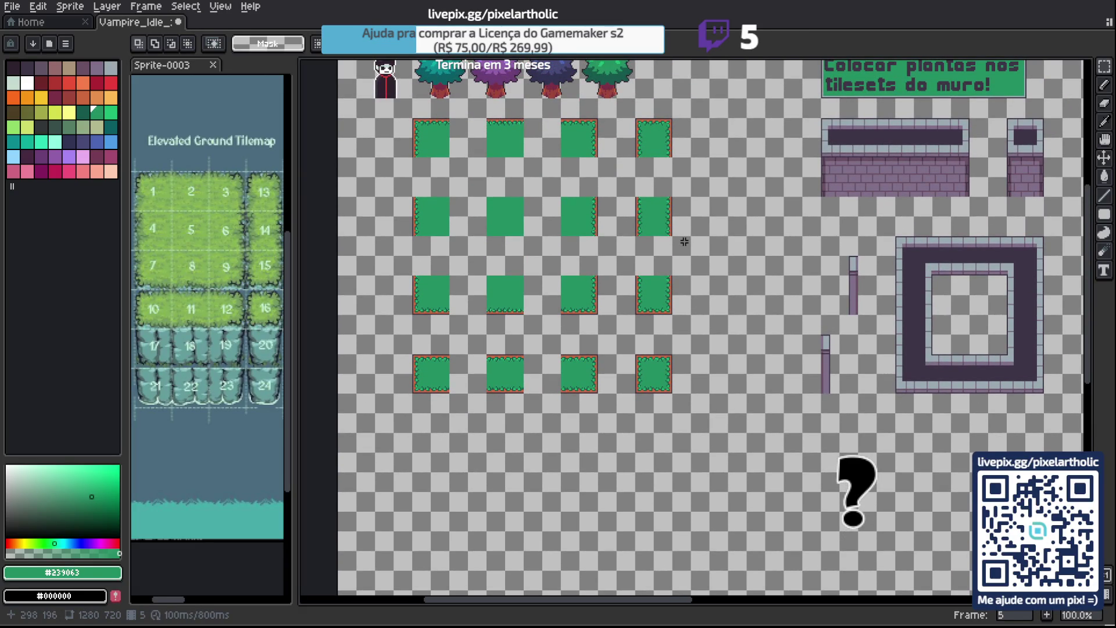
{"action": "key", "text": "ctrl+s"}
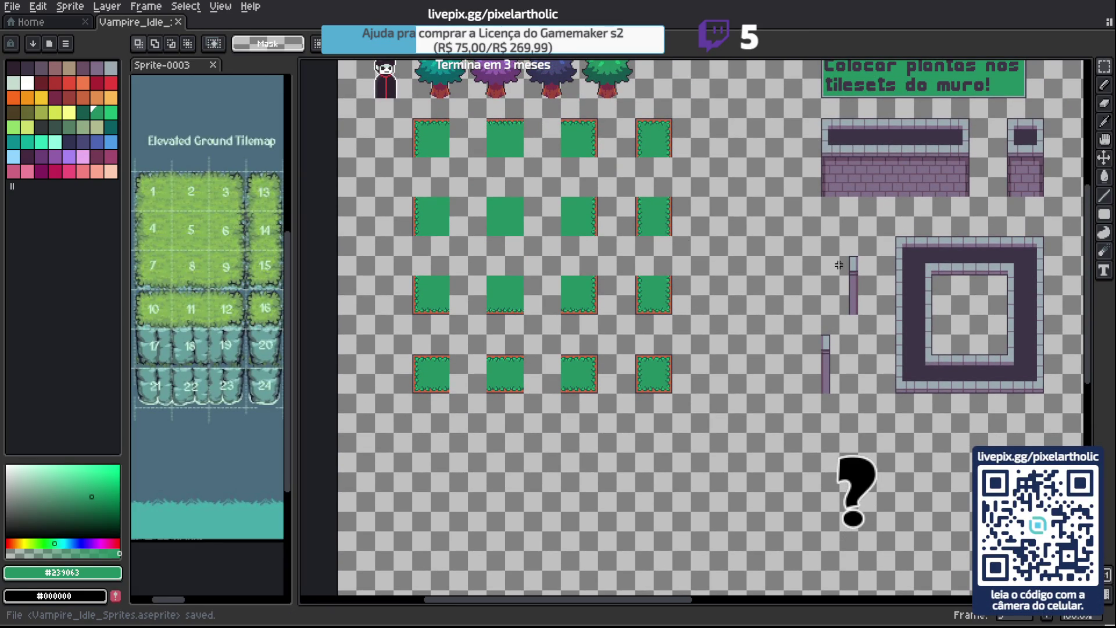
Pan across the tileset to bring the trees and green grass tiles into view.
{"action": "scroll", "coordinate": [836, 267], "scroll_direction": "right", "scroll_amount": 5}
{"action": "mouse_move", "coordinate": [557, 305]}
{"action": "left_mouse_down"}
{"action": "mouse_move", "coordinate": [761, 269]}
{"action": "mouse_move", "coordinate": [743, 276]}
{"action": "left_mouse_up"}
{"action": "scroll", "coordinate": [750, 264], "scroll_direction": "down", "scroll_amount": 2}
{"action": "scroll", "coordinate": [756, 256], "scroll_direction": "up", "scroll_amount": 2}
{"action": "left_click_drag", "start_coordinate": [636, 253], "coordinate": [730, 247]}
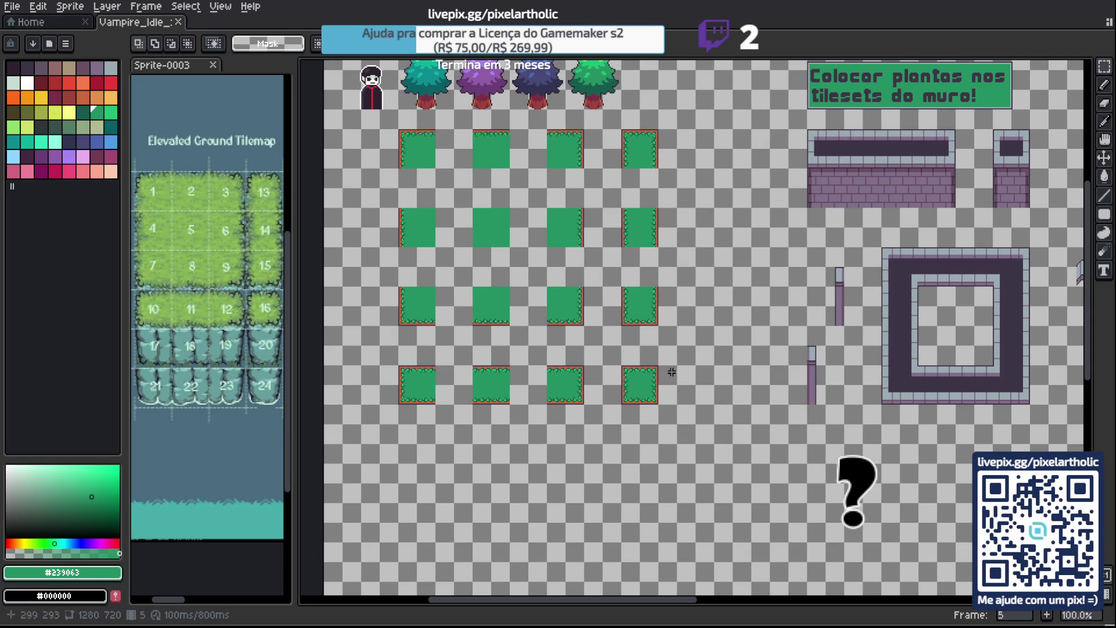
{"action": "scroll", "coordinate": [431, 410], "scroll_direction": "up", "scroll_amount": 2}
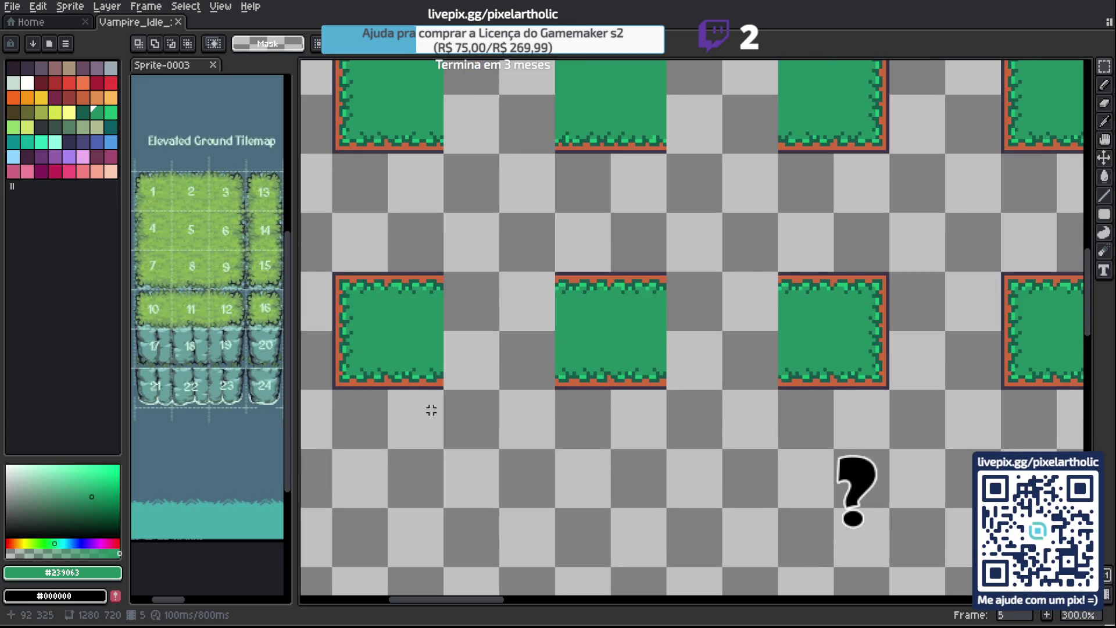
Sample orange #cd683d from the grass border and select a 32×32 area below the bottom-left tile.
{"action": "left_click_drag", "start_coordinate": [417, 424], "coordinate": [511, 379]}
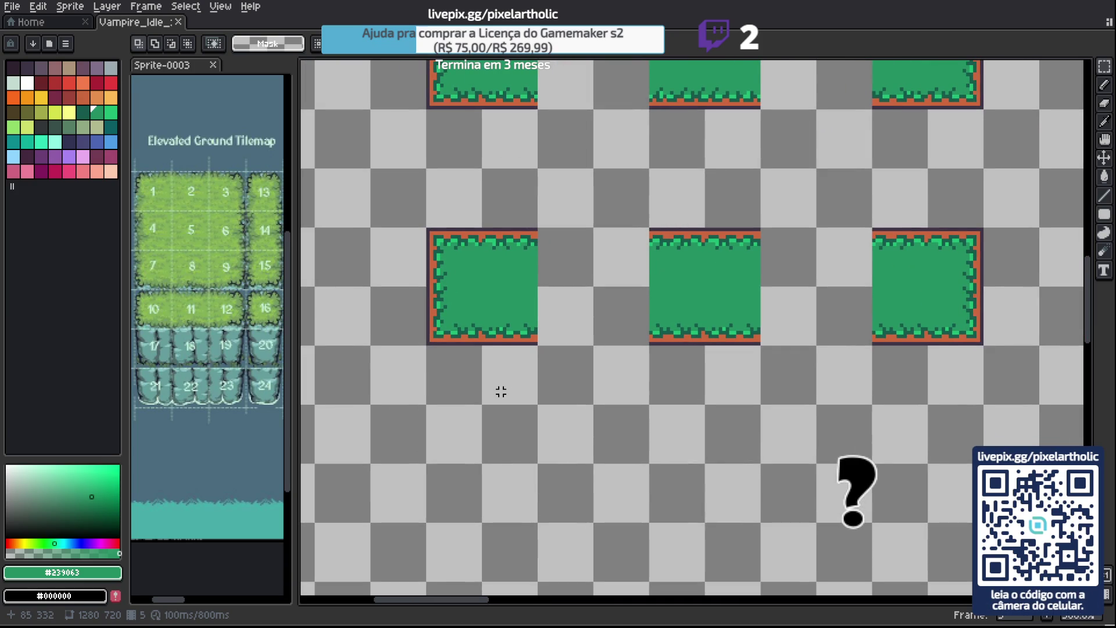
{"action": "scroll", "coordinate": [476, 384], "scroll_direction": "up", "scroll_amount": 1}
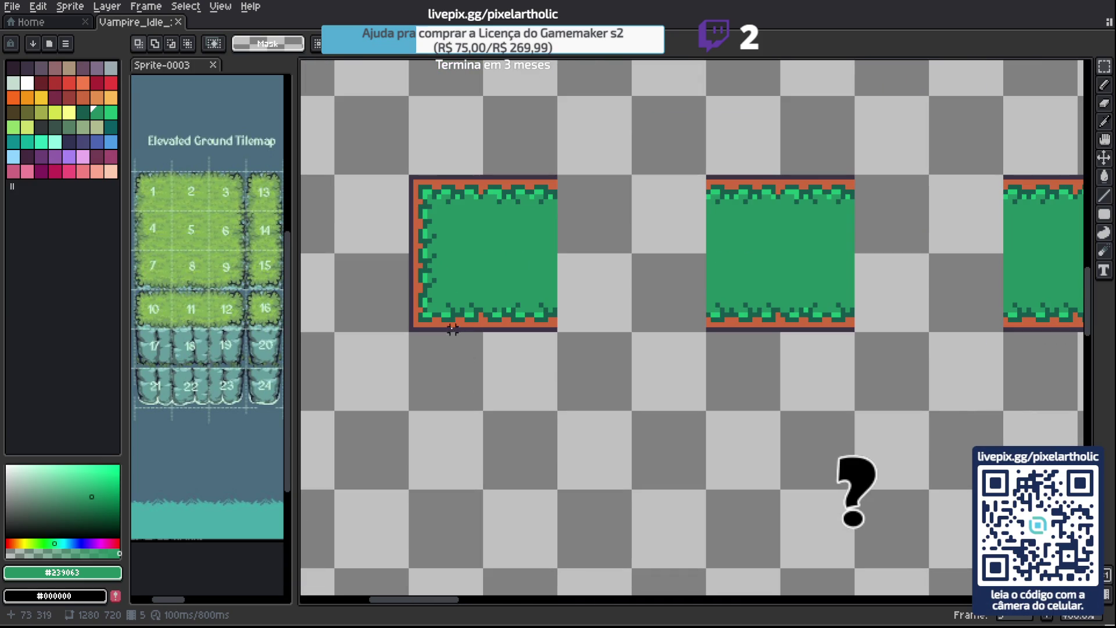
{"action": "left_click", "coordinate": [443, 322], "text": "alt"}
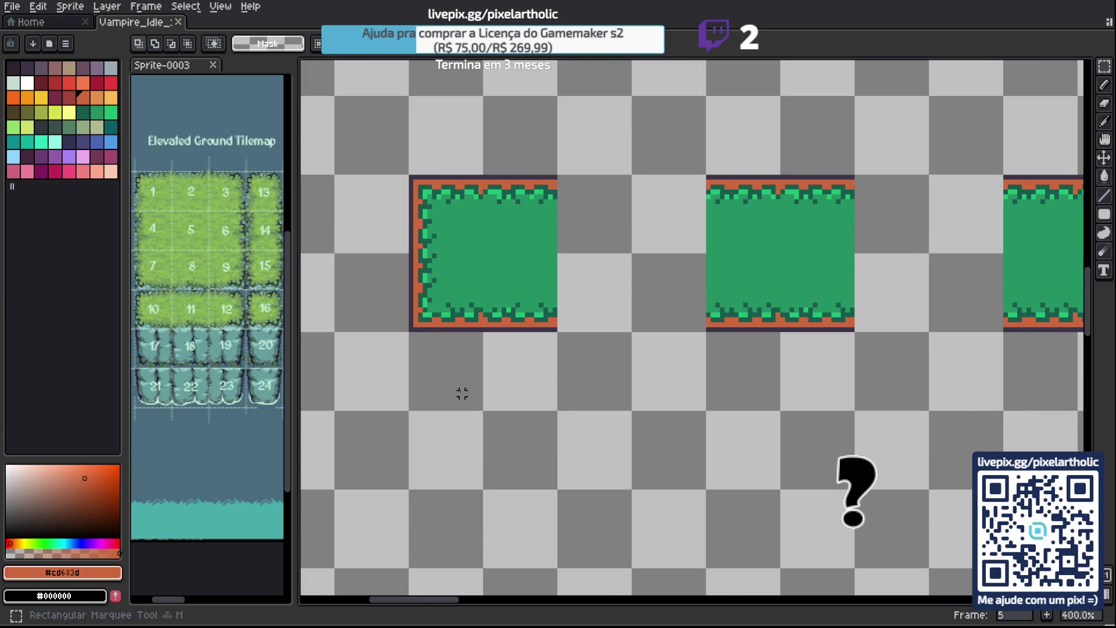
{"action": "scroll", "coordinate": [461, 387], "scroll_direction": "down", "scroll_amount": 3}
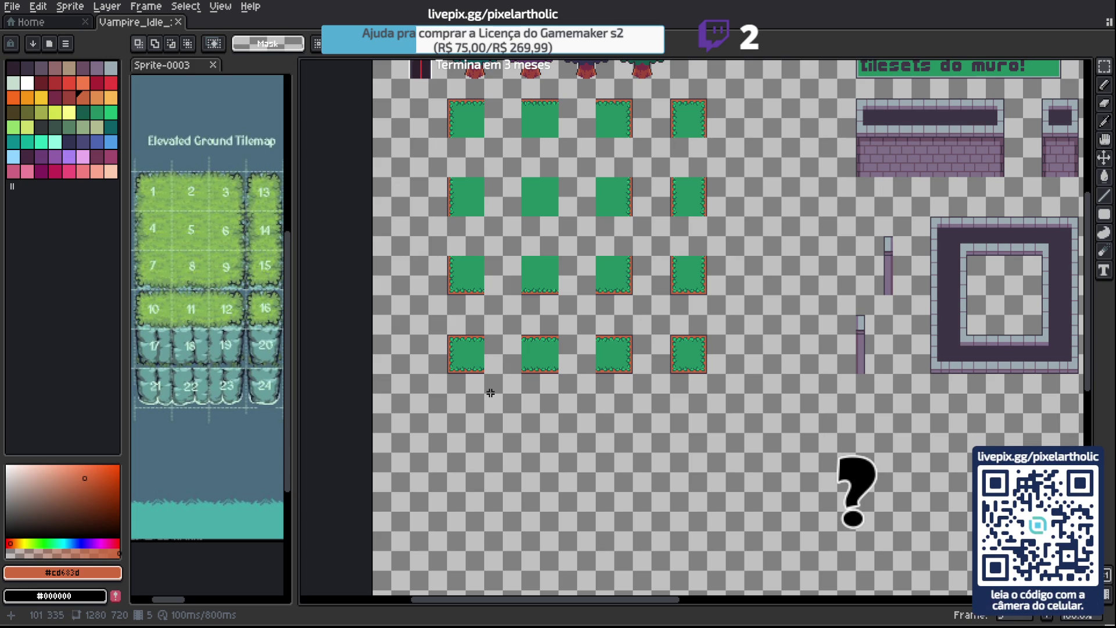
{"action": "left_click_drag", "start_coordinate": [471, 397], "coordinate": [470, 401]}
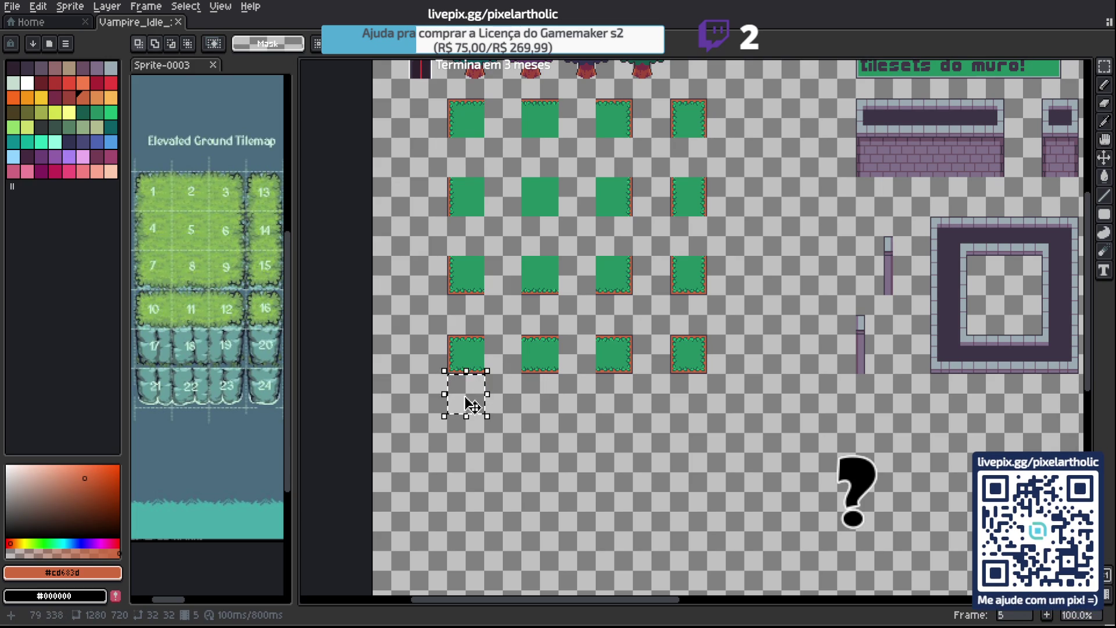
Bucket-fill the 32×32 selection with orange #cd683d, deselect, and save the sprite.
{"action": "key", "text": "g"}
{"action": "left_click", "coordinate": [465, 395]}
{"action": "key", "text": "ctrl+d"}
{"action": "scroll", "coordinate": [468, 378], "scroll_direction": "up", "scroll_amount": 1}
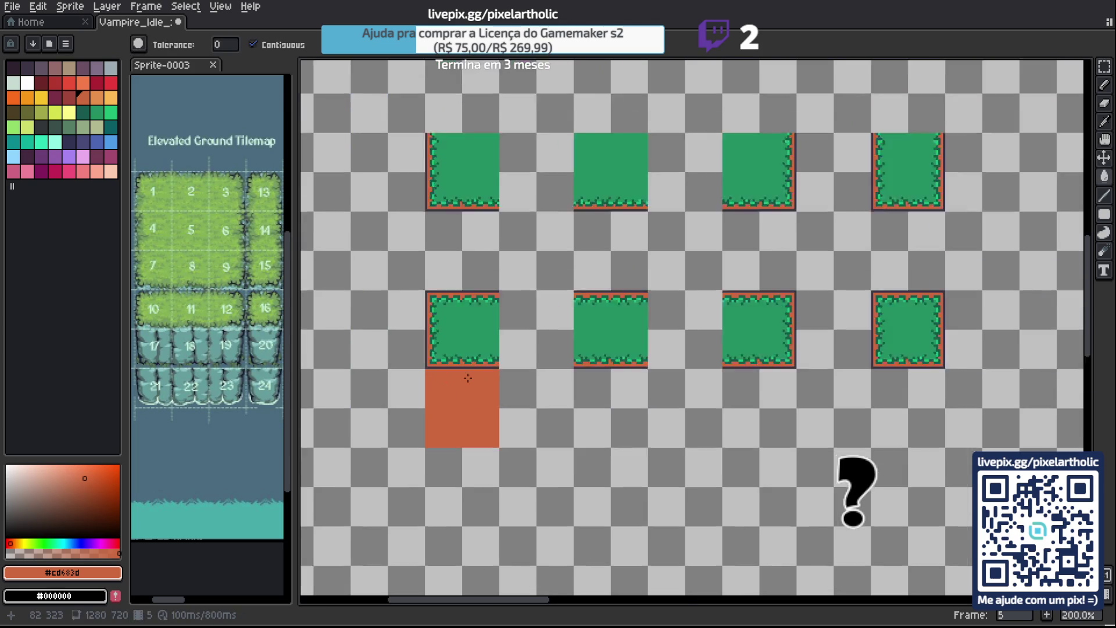
{"action": "scroll", "coordinate": [468, 378], "scroll_direction": "up", "scroll_amount": 2}
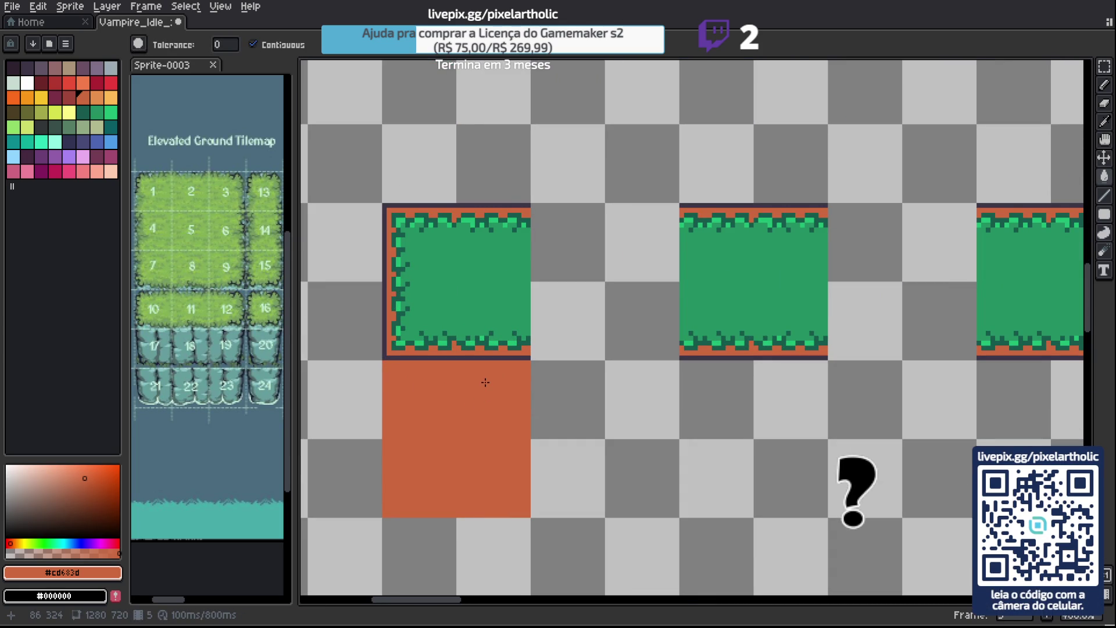
{"action": "mouse_move", "coordinate": [485, 382]}
{"action": "left_mouse_down"}
{"action": "mouse_move", "coordinate": [475, 413]}
{"action": "mouse_move", "coordinate": [574, 319]}
{"action": "mouse_move", "coordinate": [599, 371]}
{"action": "left_mouse_up"}
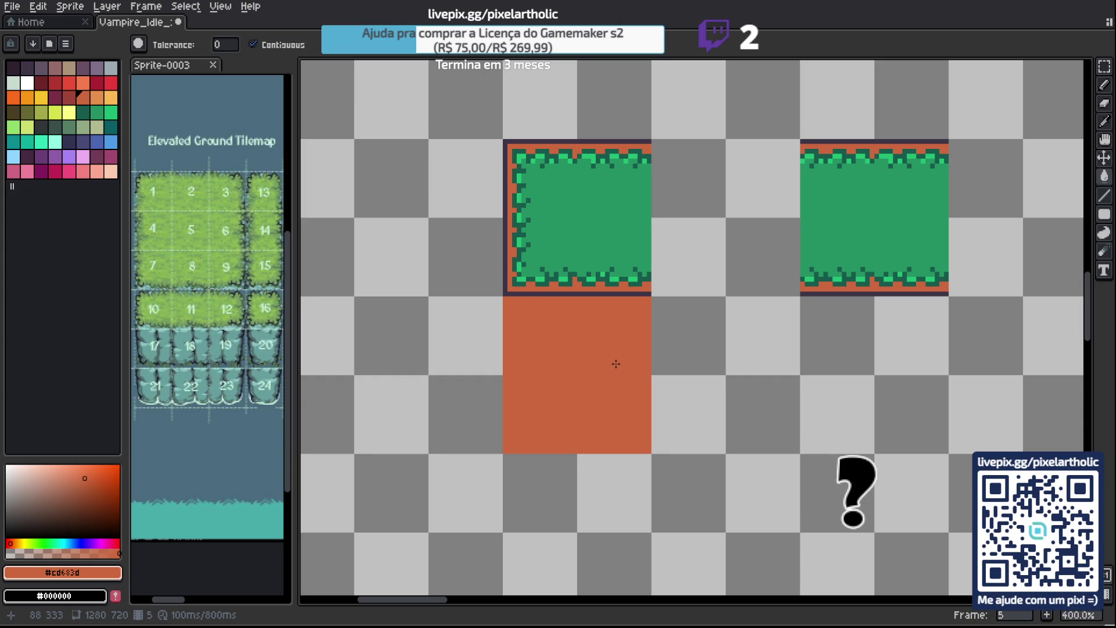
{"action": "key", "text": "ctrl+s"}
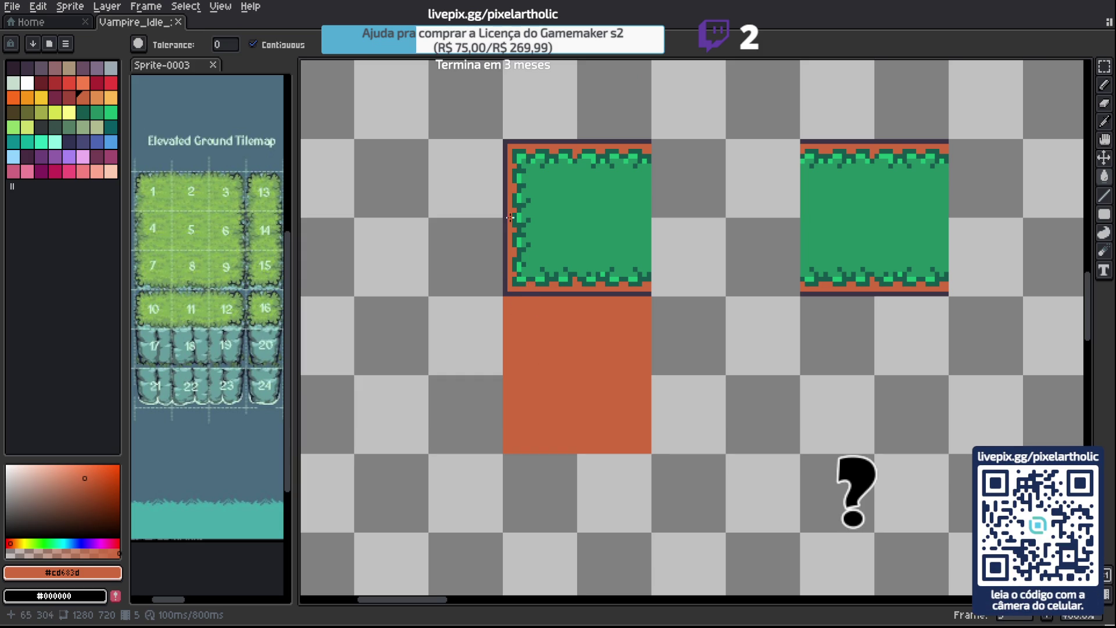
Choose dark red palette index 20 and pencil a trial curved crack on the orange block.
{"action": "scroll", "coordinate": [508, 181], "scroll_direction": "up", "scroll_amount": 1}
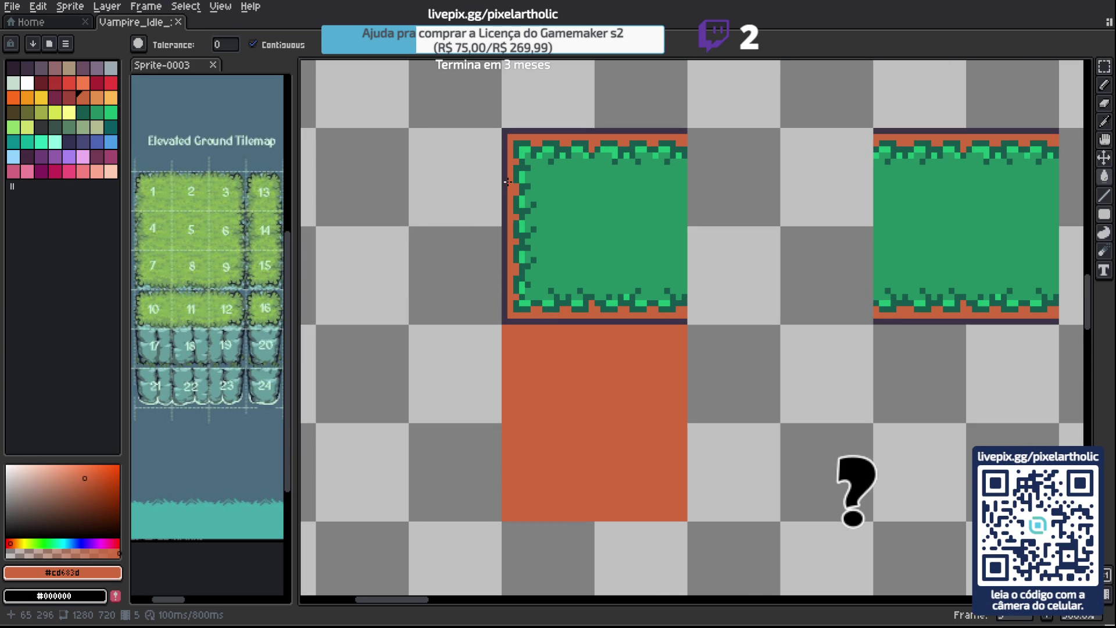
{"action": "key", "text": "i"}
{"action": "left_click_drag", "start_coordinate": [556, 356], "coordinate": [548, 315]}
{"action": "key", "text": "g"}
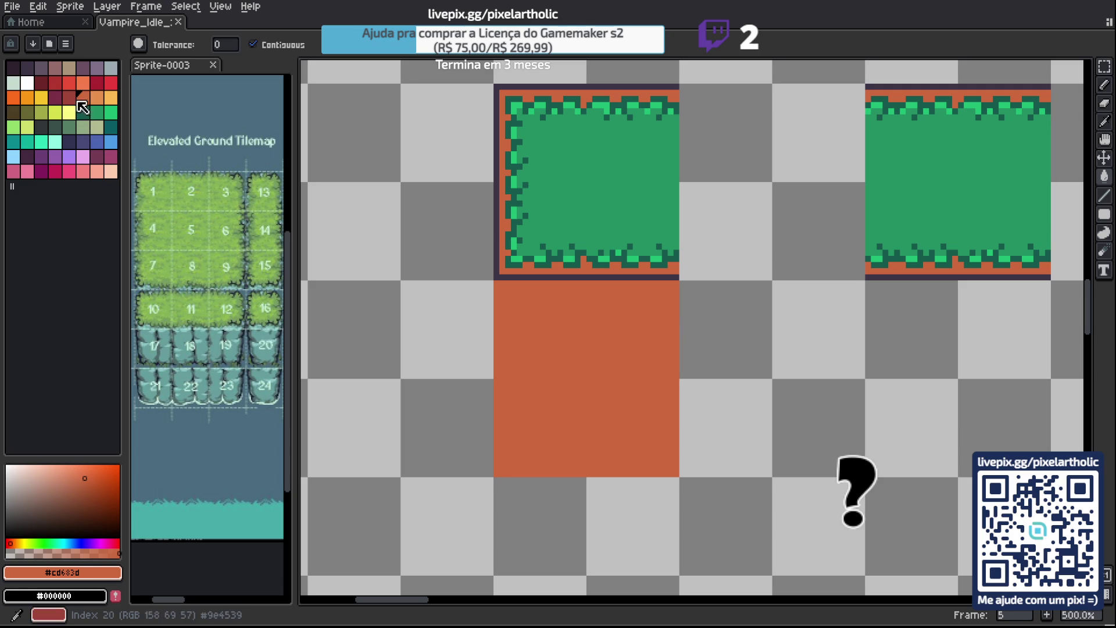
{"action": "left_click", "coordinate": [69, 98]}
{"action": "key", "text": "b"}
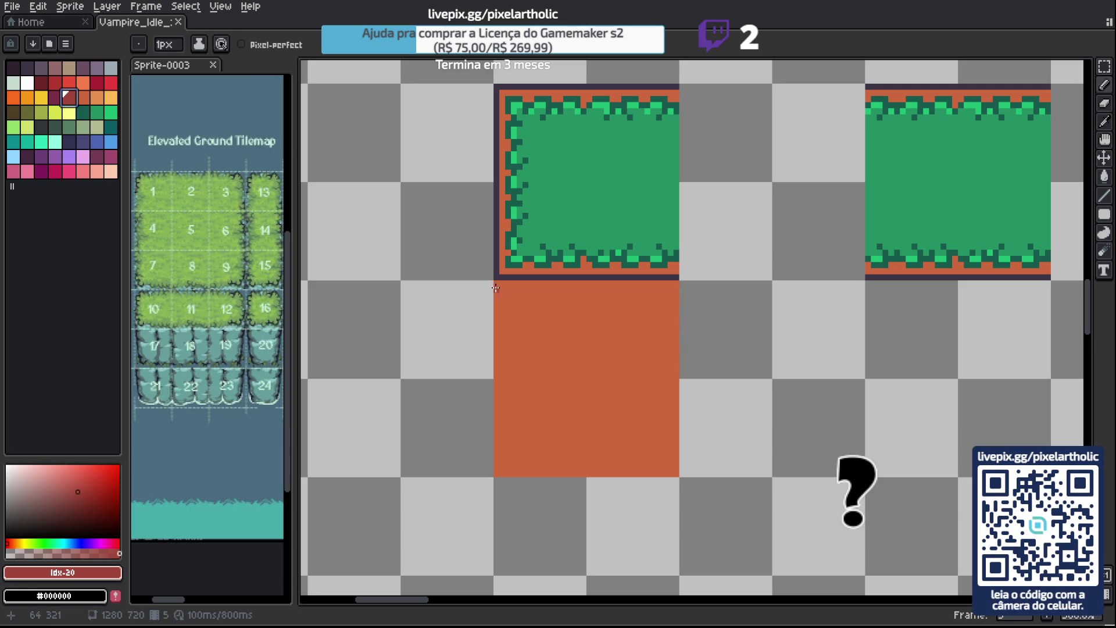
{"action": "key", "text": "i"}
{"action": "key", "text": "b"}
{"action": "left_click_drag", "start_coordinate": [508, 288], "coordinate": [532, 356]}
{"action": "mouse_move", "coordinate": [506, 308]}
{"action": "left_mouse_down"}
{"action": "mouse_move", "coordinate": [519, 362]}
{"action": "mouse_move", "coordinate": [520, 347]}
{"action": "mouse_move", "coordinate": [558, 365]}
{"action": "left_mouse_up"}
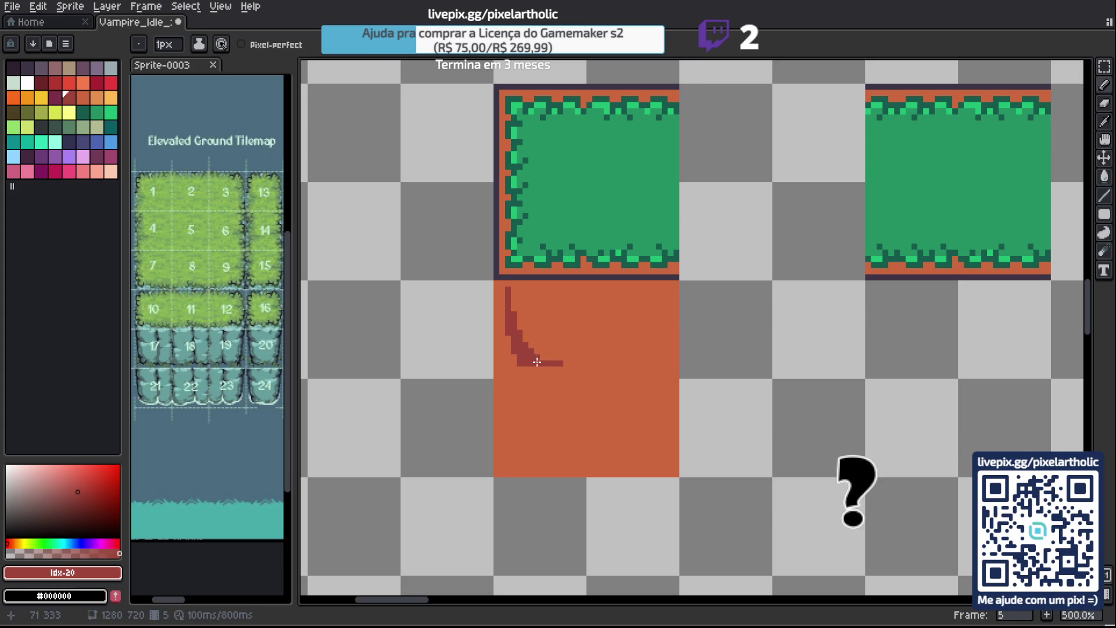
Open the F7 live preview and center the tiles in it.
{"action": "key", "text": "F7"}
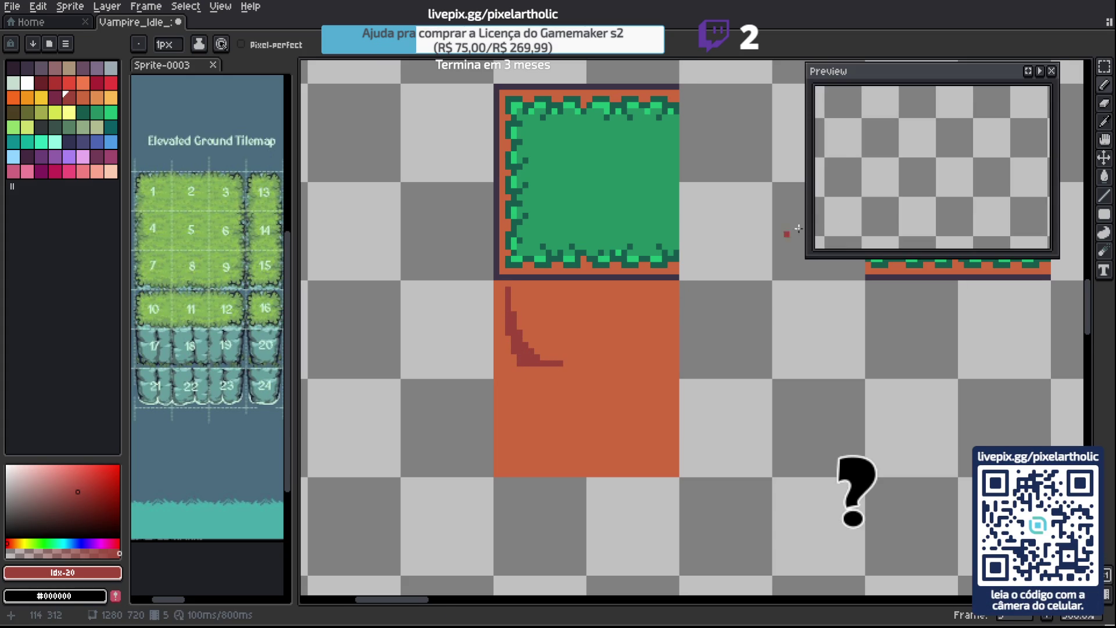
{"action": "scroll", "coordinate": [985, 169], "scroll_direction": "down", "scroll_amount": 4}
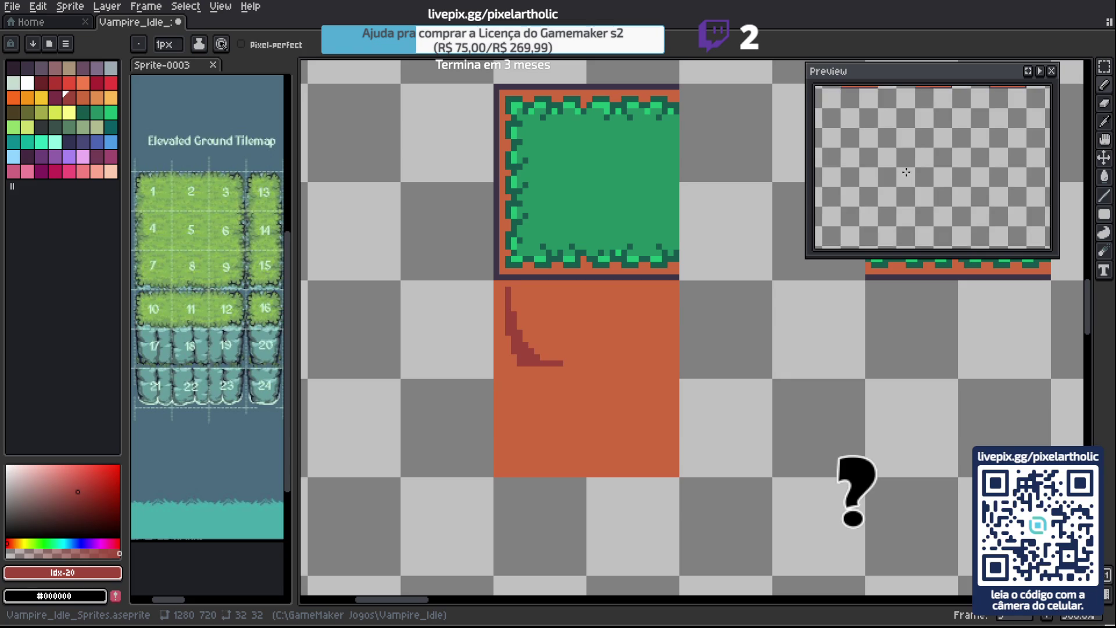
{"action": "scroll", "coordinate": [979, 186], "scroll_direction": "up", "scroll_amount": 3}
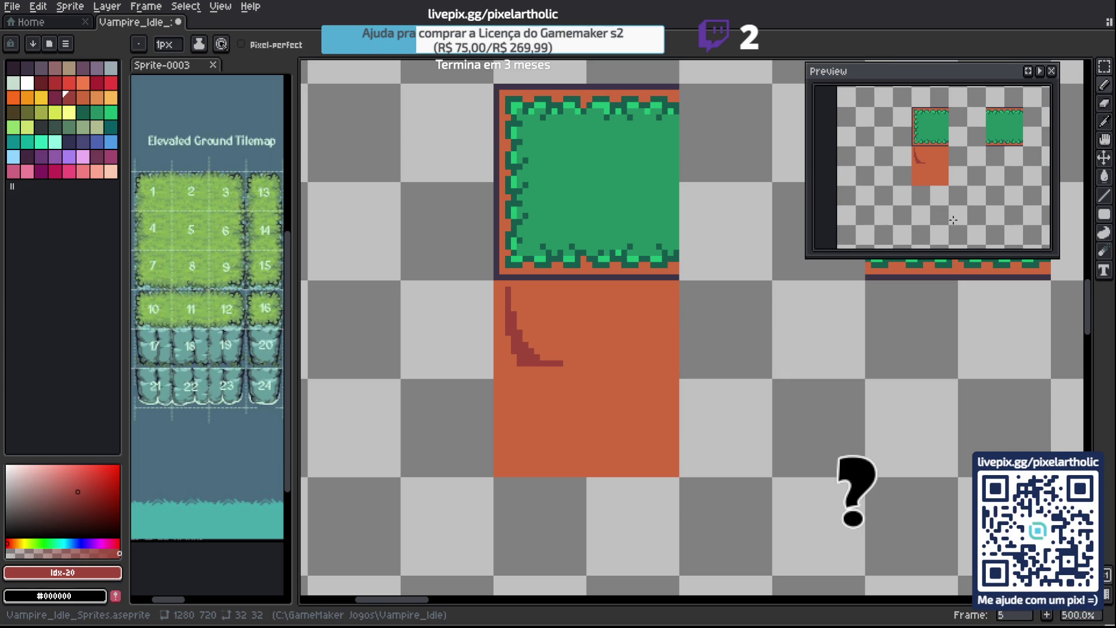
{"action": "left_click_drag", "start_coordinate": [970, 202], "coordinate": [976, 217]}
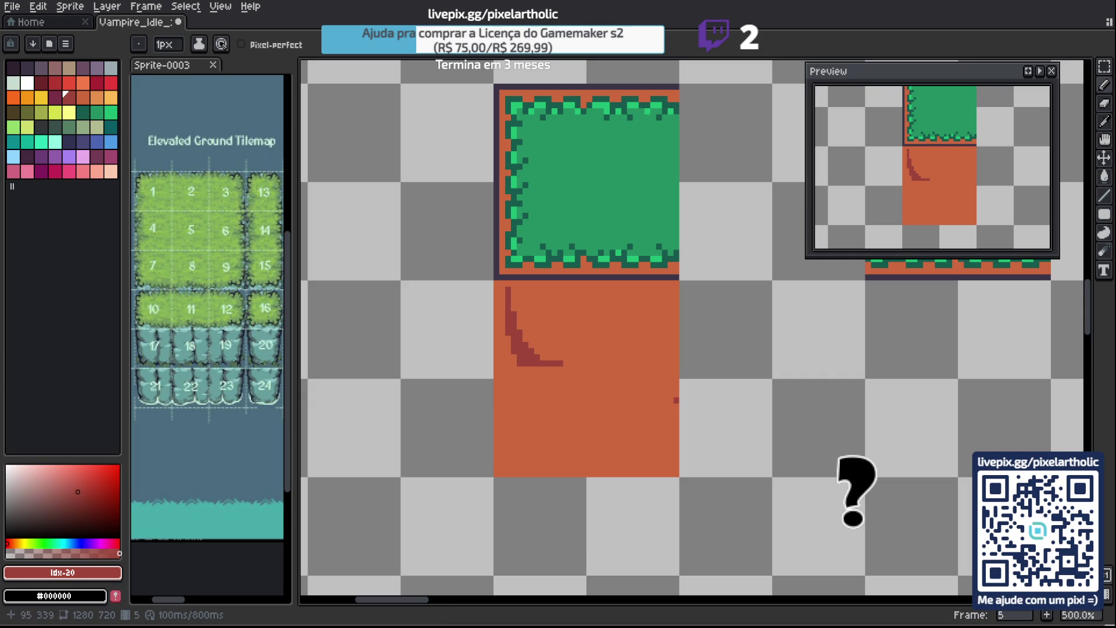
Undo the trial crack stroke on the orange block.
{"action": "left_click_drag", "start_coordinate": [581, 333], "coordinate": [568, 316]}
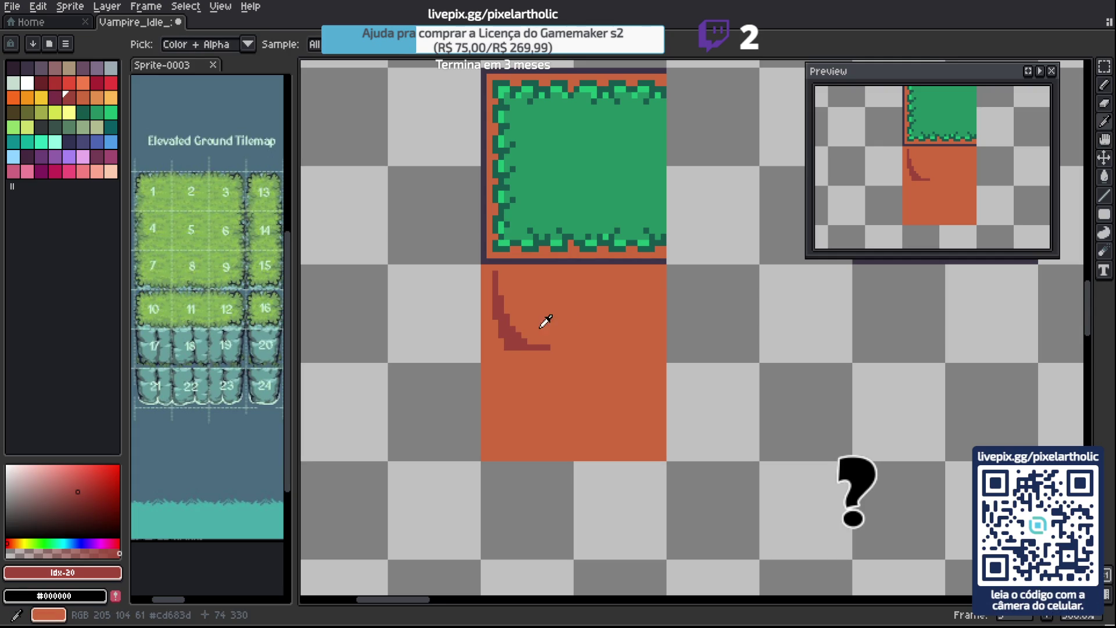
{"action": "left_click", "coordinate": [547, 317], "text": "alt"}
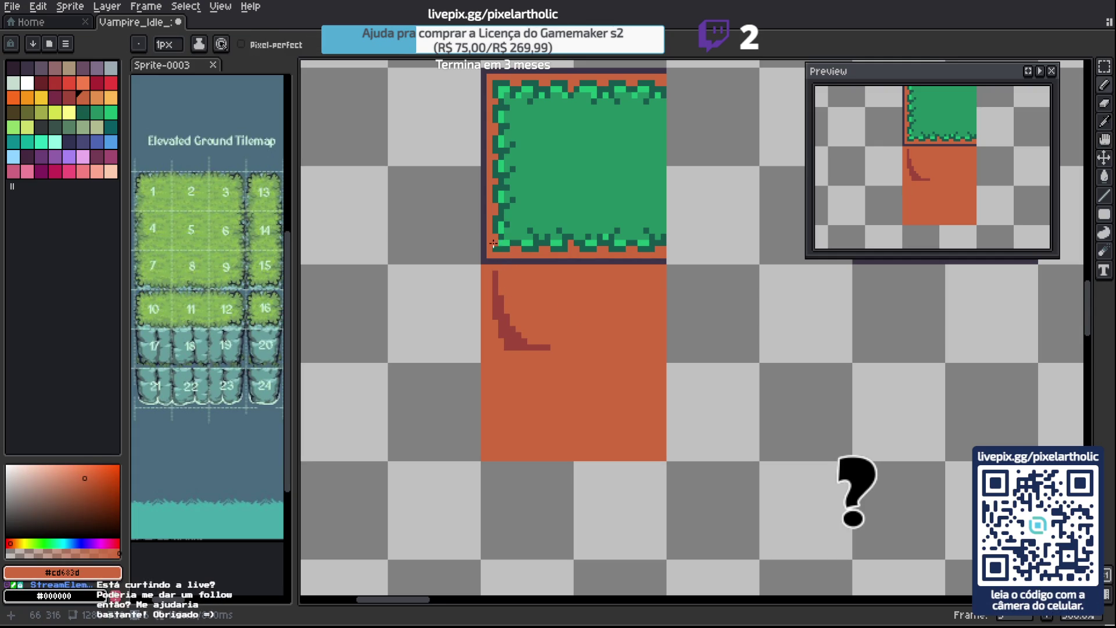
{"action": "key", "text": "ctrl"}
{"action": "key", "text": "ctrl+z"}
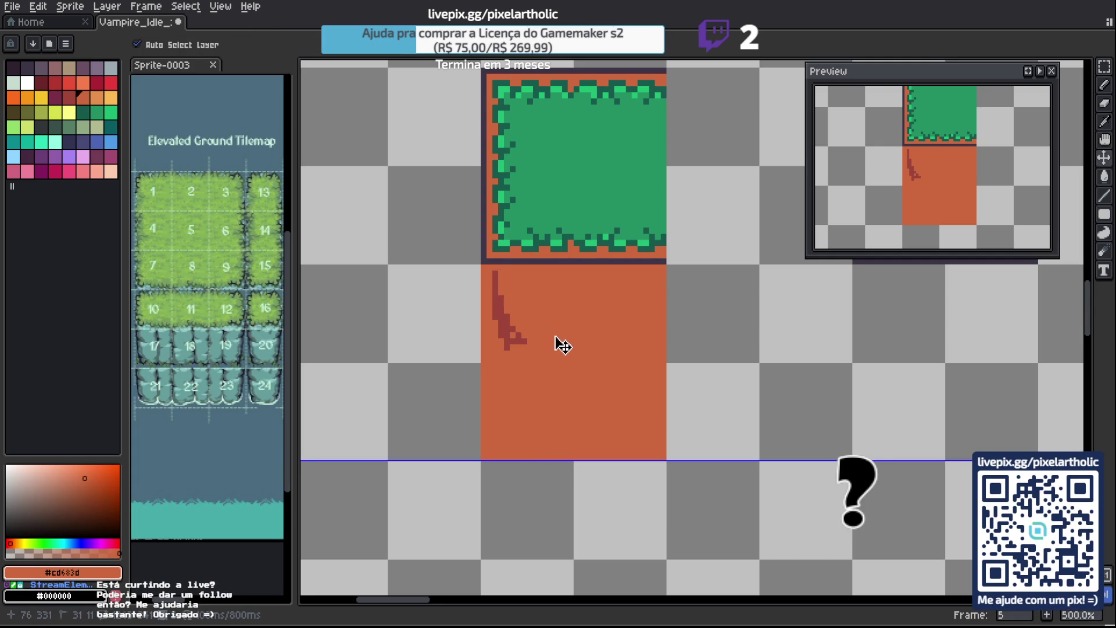
{"action": "key", "text": "ctrl+z"}
{"action": "key", "text": "ctrl+z"}
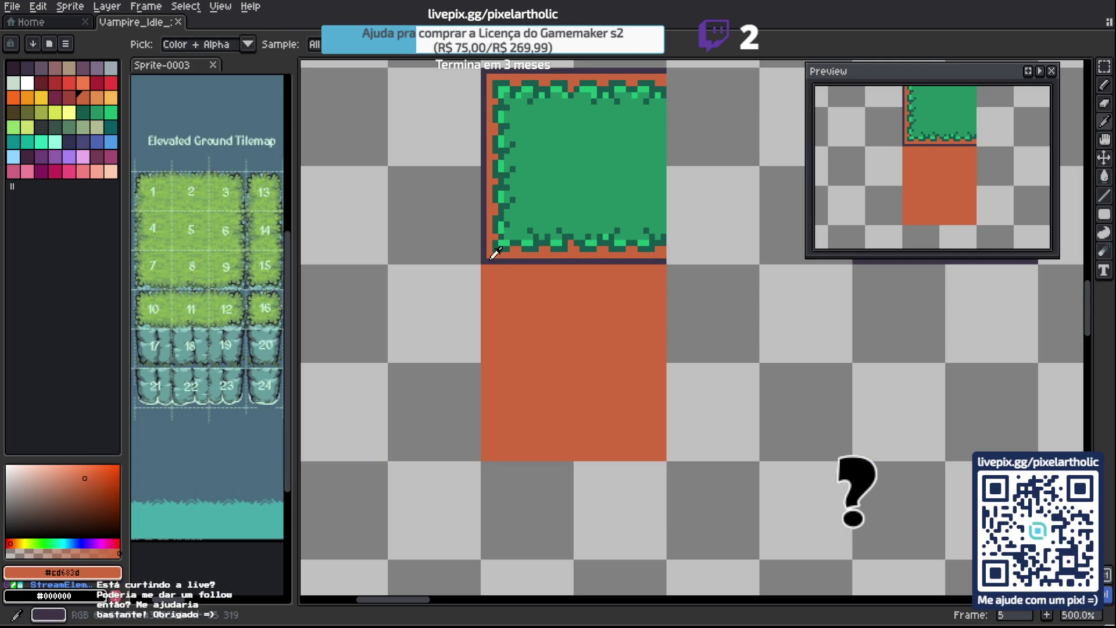
Recolour the grass tile's bottom edge dark red and extend its purple outline one pixel down.
{"action": "left_click", "coordinate": [72, 103]}
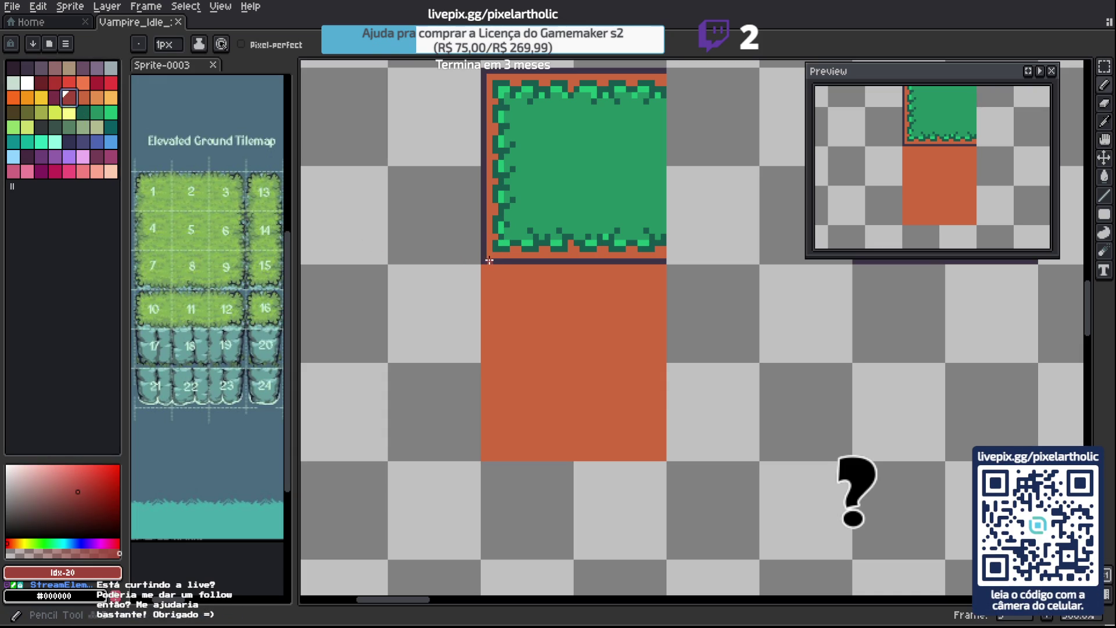
{"action": "left_click", "coordinate": [662, 261], "text": "shift"}
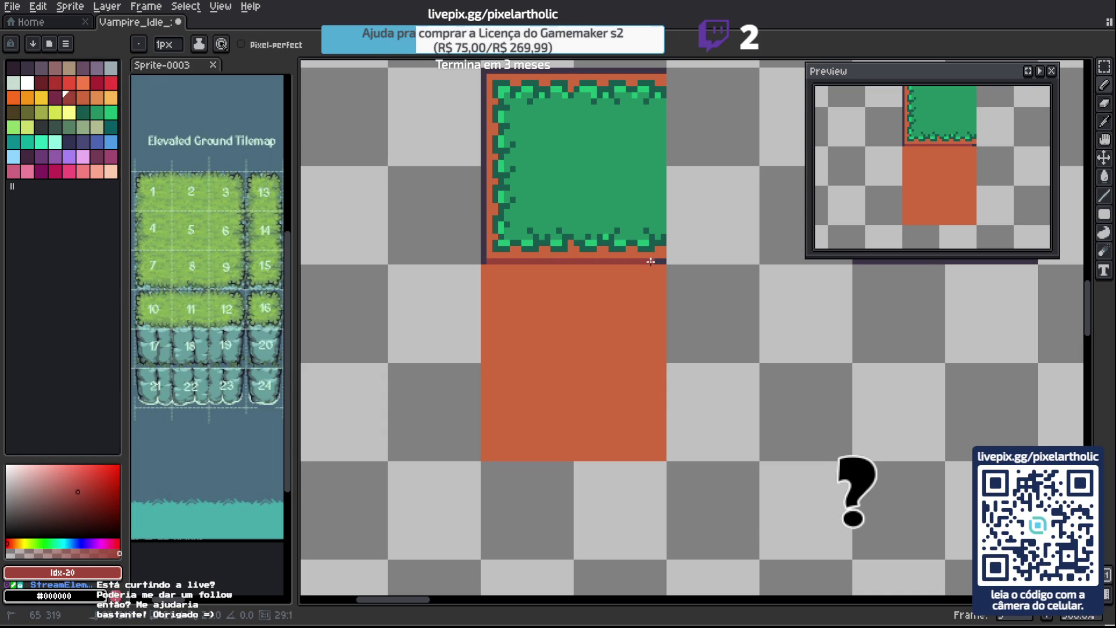
{"action": "left_click", "coordinate": [485, 253], "text": "alt"}
{"action": "left_click", "coordinate": [484, 268]}
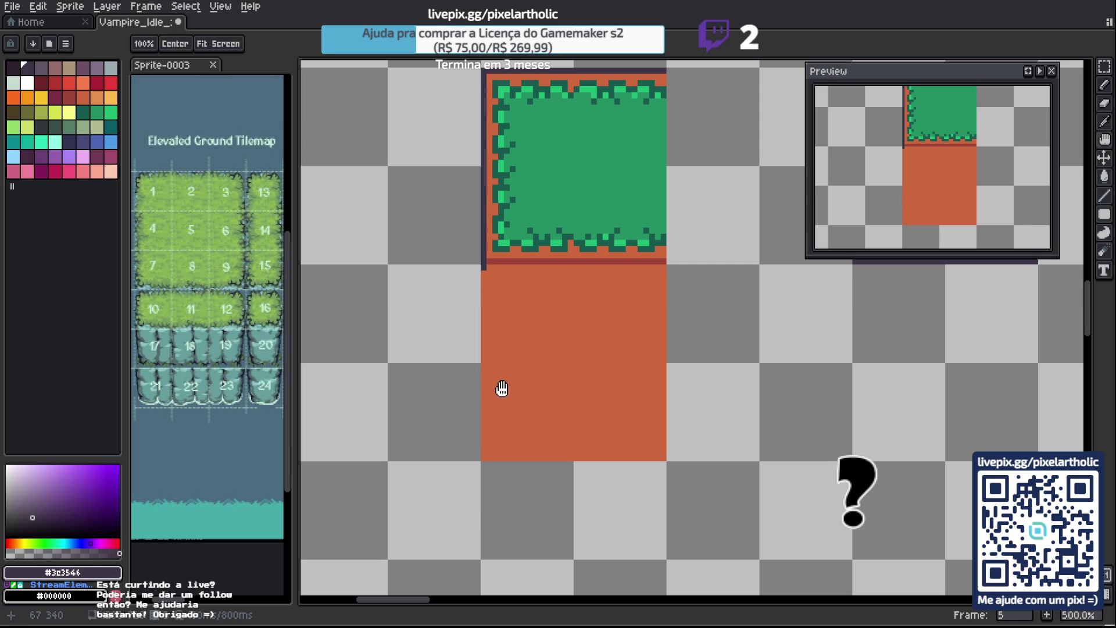
Continue the purple outline down the block's left side and shift an outline piece one pixel right.
{"action": "scroll", "coordinate": [510, 373], "scroll_direction": "down", "scroll_amount": 2}
{"action": "left_click", "coordinate": [481, 424], "text": "shift"}
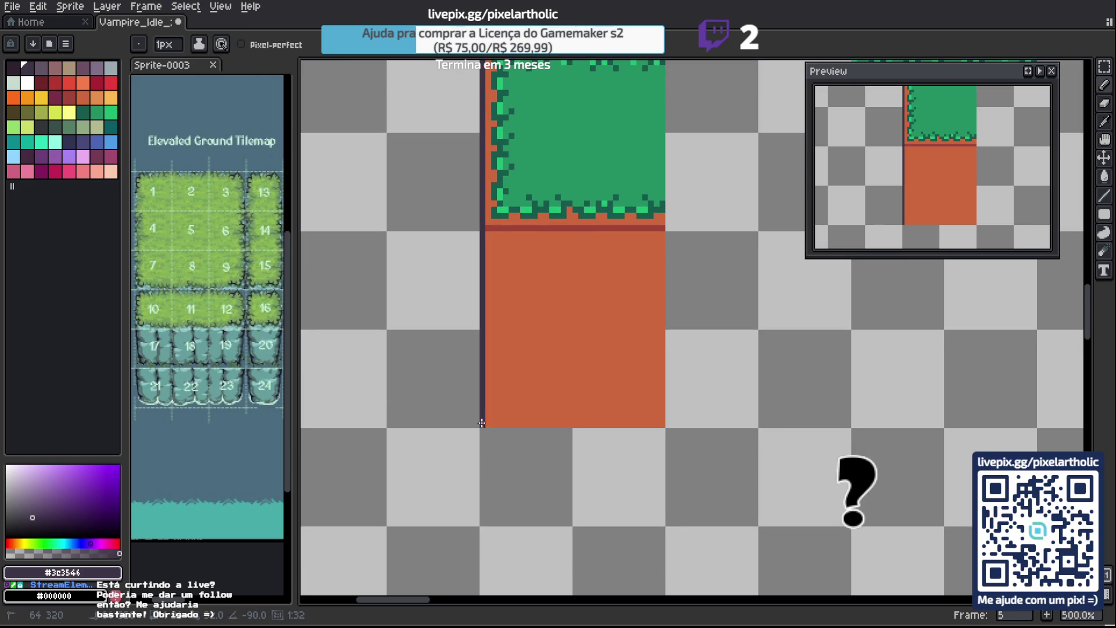
{"action": "left_click", "coordinate": [514, 227], "text": "alt"}
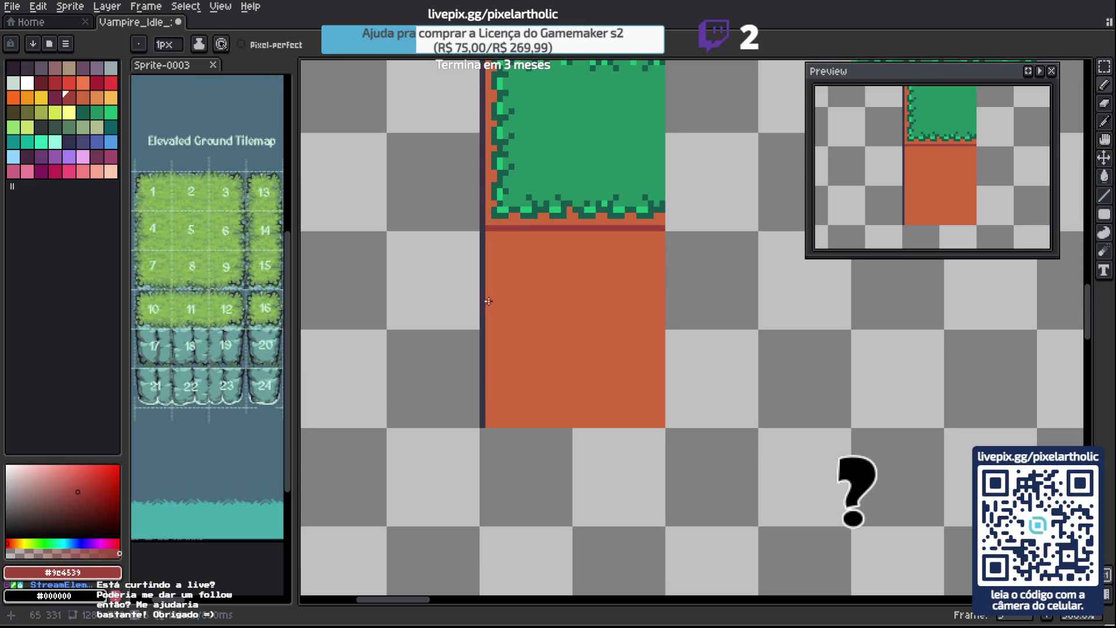
{"action": "key", "text": "m"}
{"action": "left_click_drag", "start_coordinate": [477, 271], "coordinate": [486, 306]}
{"action": "mouse_move", "coordinate": [476, 369]}
{"action": "left_mouse_down"}
{"action": "mouse_move", "coordinate": [487, 404]}
{"action": "mouse_move", "coordinate": [496, 400]}
{"action": "left_mouse_up"}
{"action": "key", "text": "ctrl+d"}
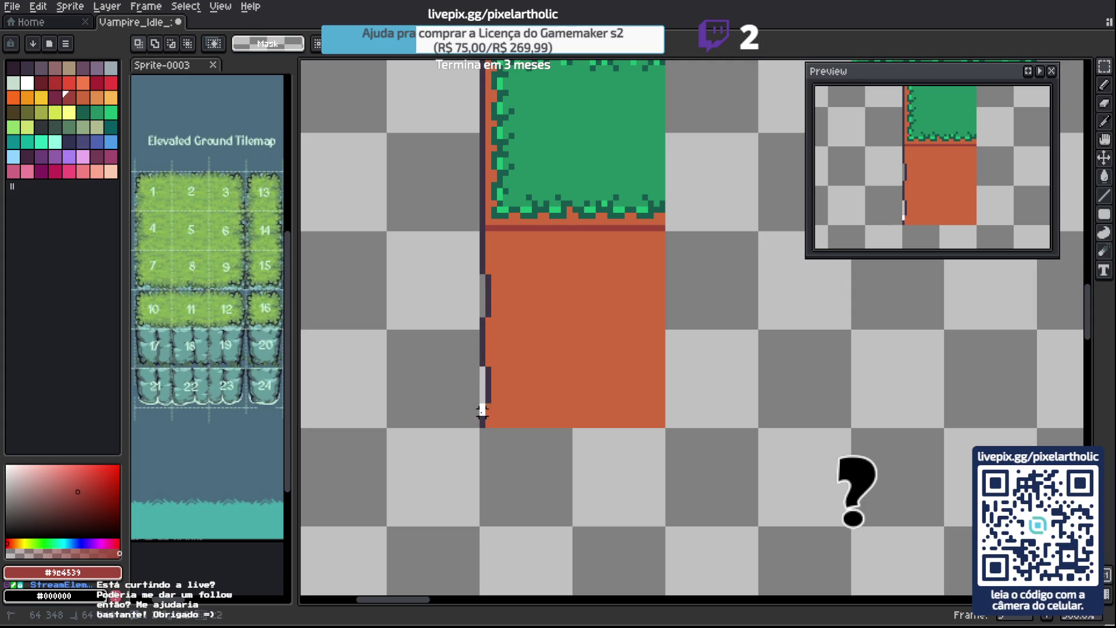
Add one outline pixel on the dirt's left edge and erase two stray outline pixels.
{"action": "left_click", "coordinate": [493, 393]}
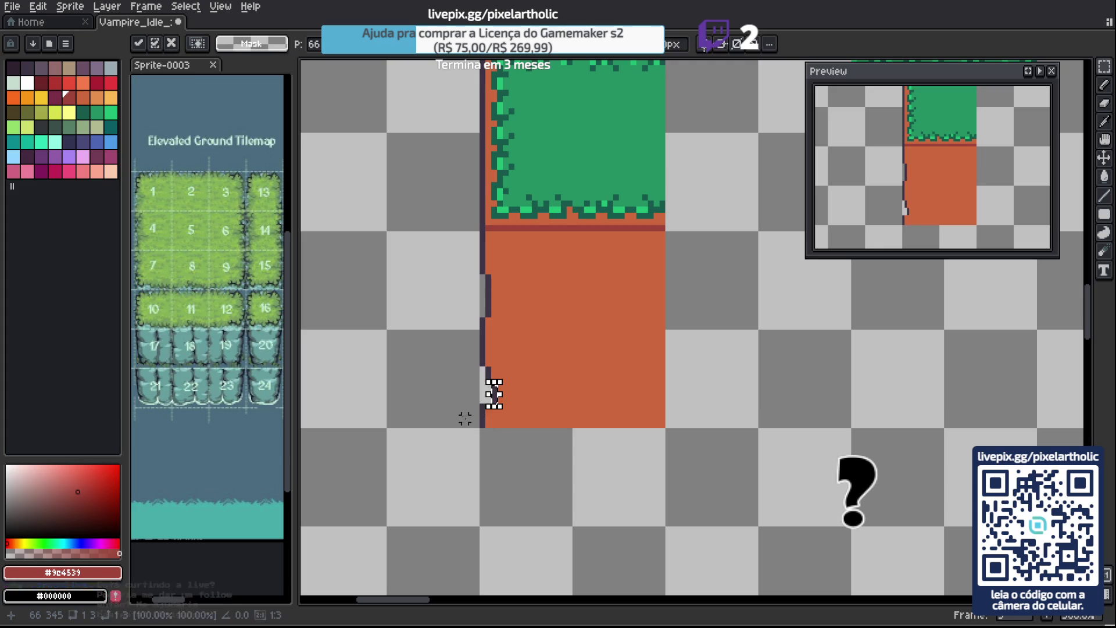
{"action": "left_click", "coordinate": [483, 408]}
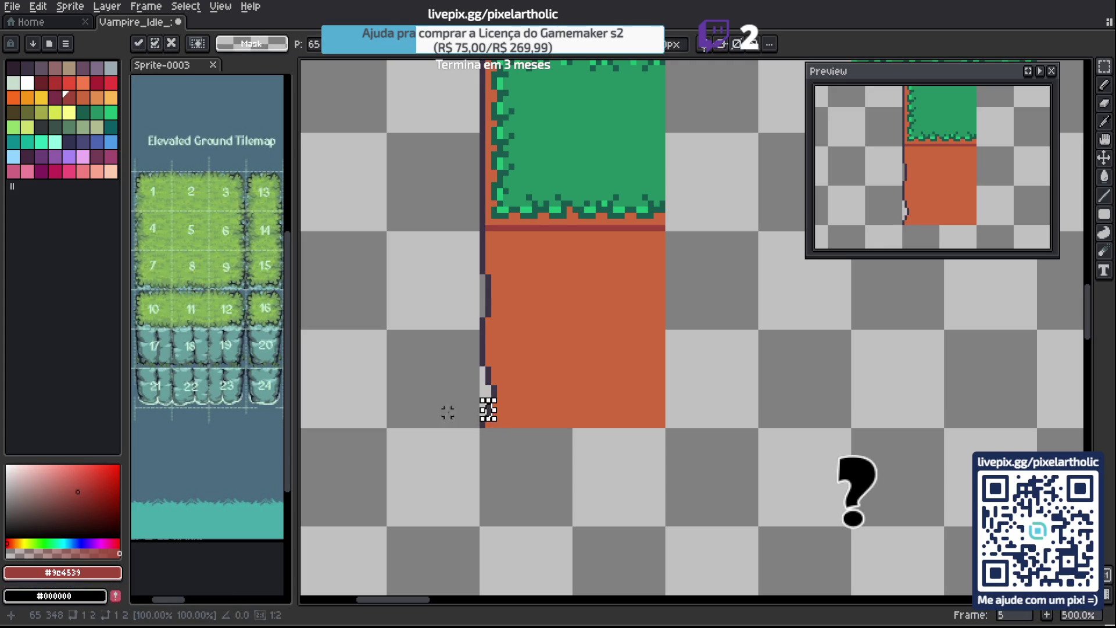
{"action": "left_click", "coordinate": [485, 275]}
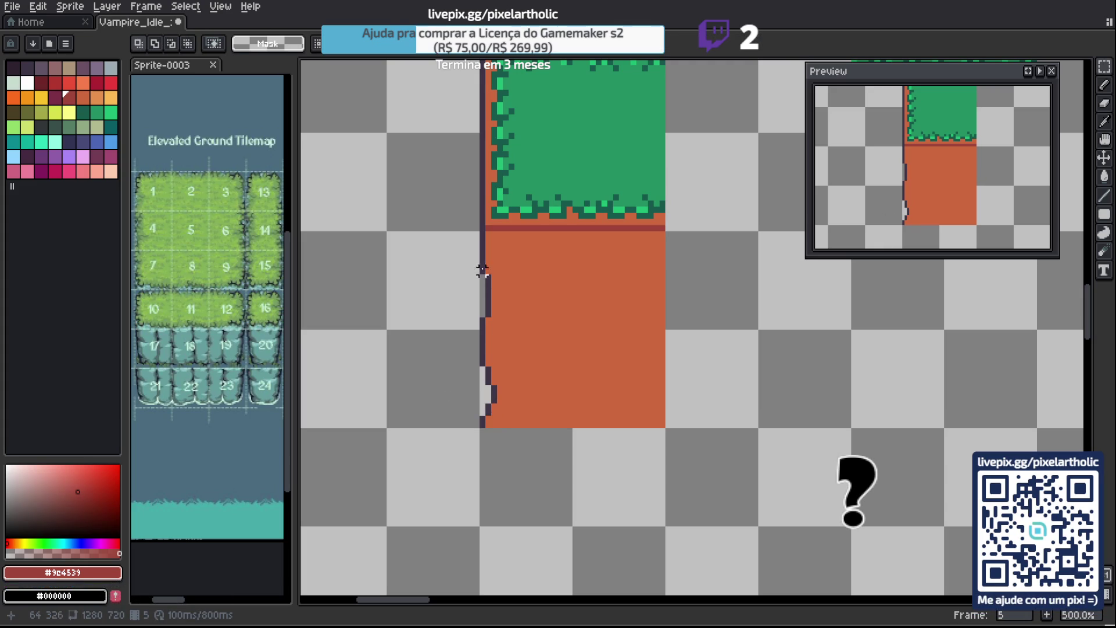
{"action": "left_click_drag", "start_coordinate": [488, 289], "coordinate": [482, 273]}
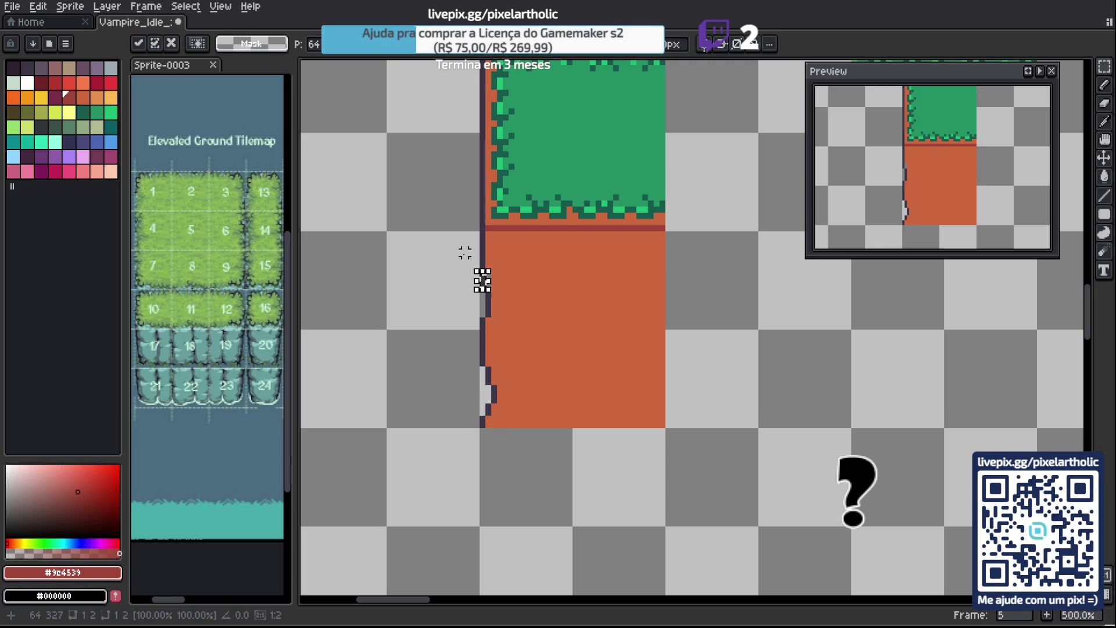
{"action": "key", "text": "ctrl+d"}
{"action": "key", "text": "b"}
{"action": "left_click", "coordinate": [489, 279], "text": "alt"}
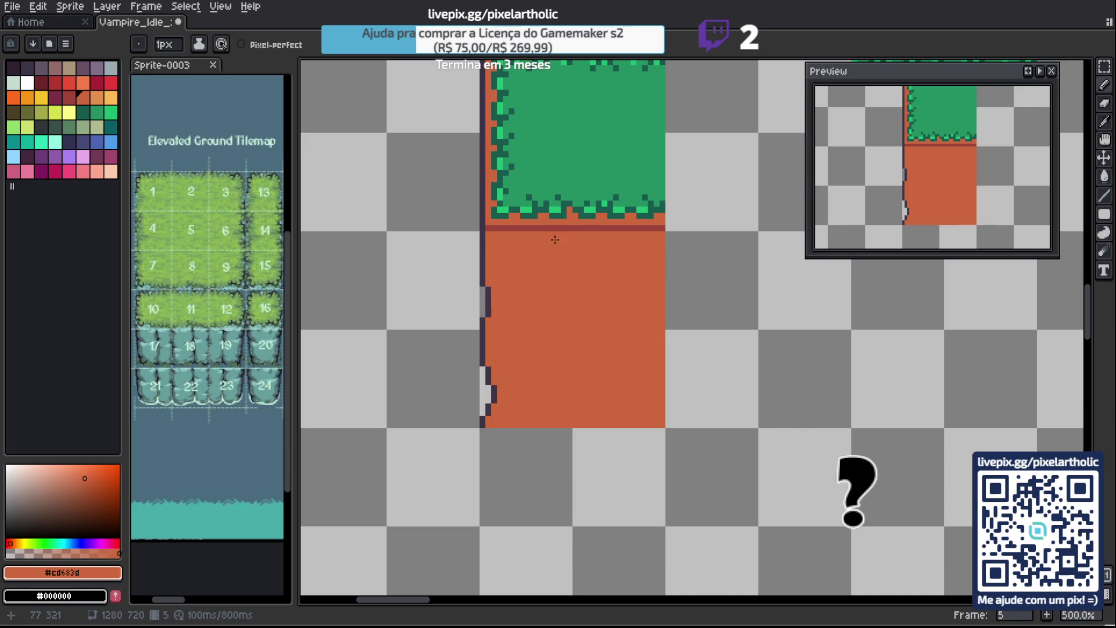
Fill the strip under the grass with dark red #9c4539, edging it along the left outline.
{"action": "left_click", "coordinate": [505, 227], "text": "alt"}
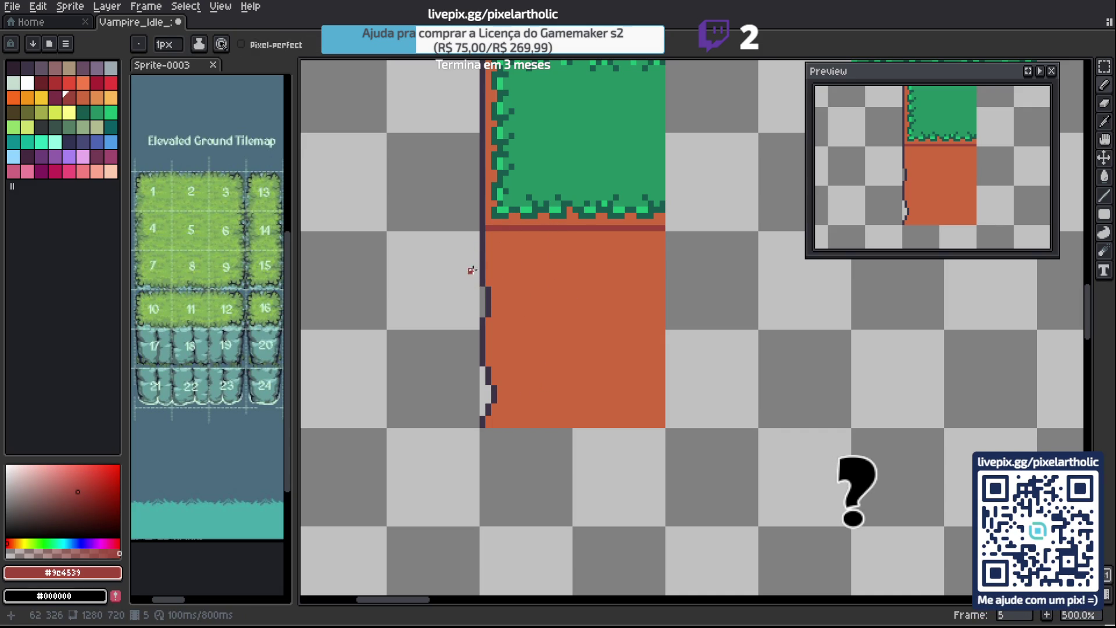
{"action": "left_click_drag", "start_coordinate": [488, 232], "coordinate": [488, 276]}
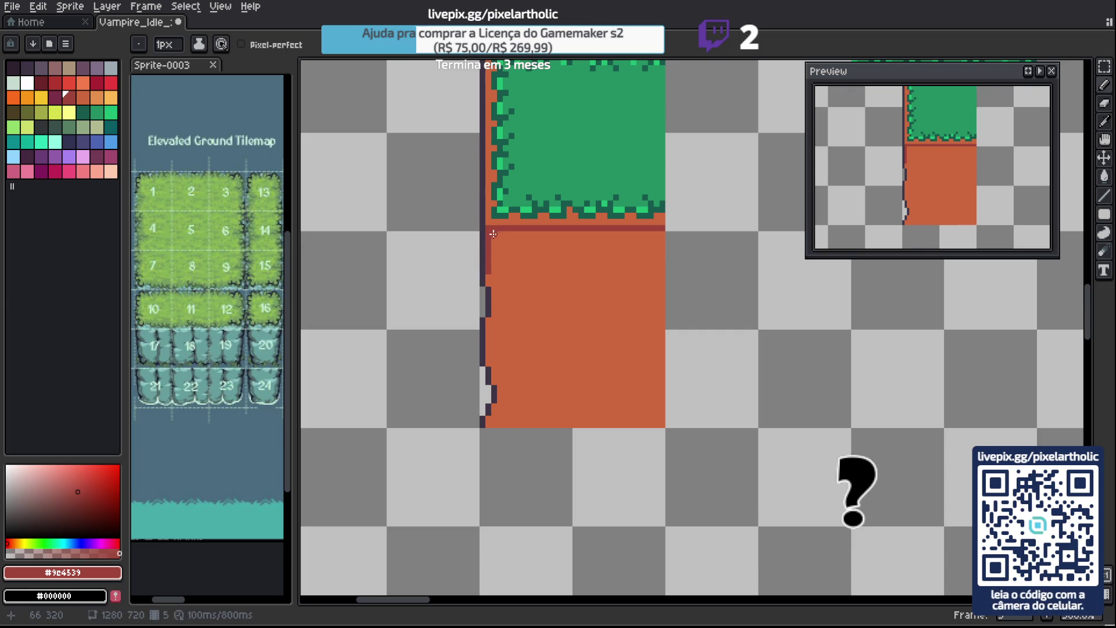
{"action": "left_click", "coordinate": [663, 241], "text": "shift"}
{"action": "key", "text": "g"}
{"action": "left_click", "coordinate": [637, 233]}
Draw a dark red crack from the dirt's left edge and add scattered dark red pixels.
{"action": "key", "text": "b"}
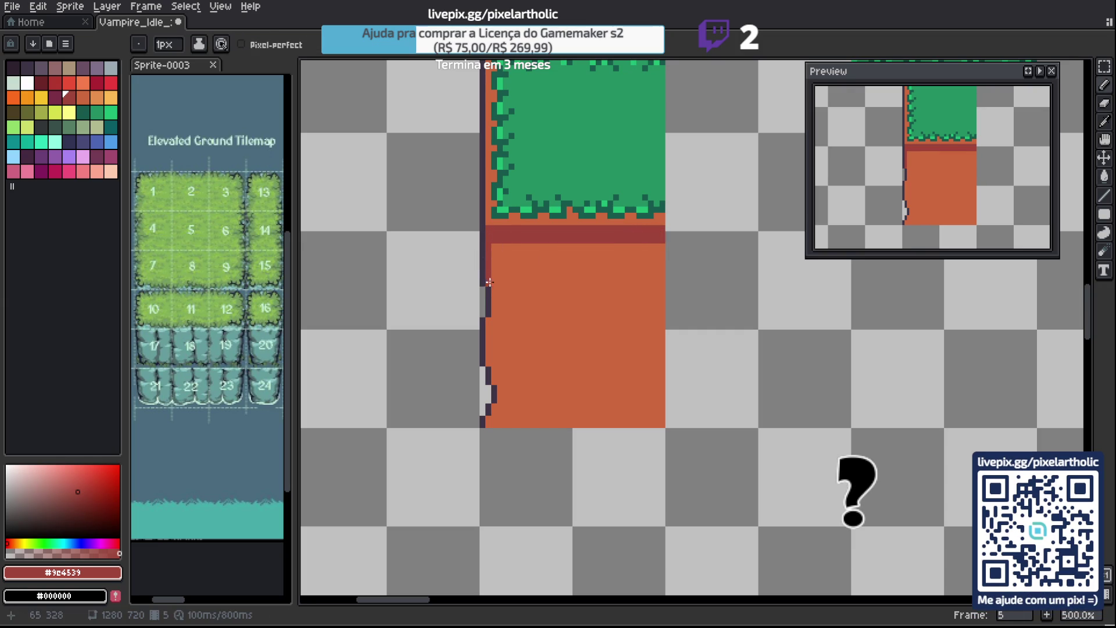
{"action": "left_click_drag", "start_coordinate": [493, 284], "coordinate": [527, 303]}
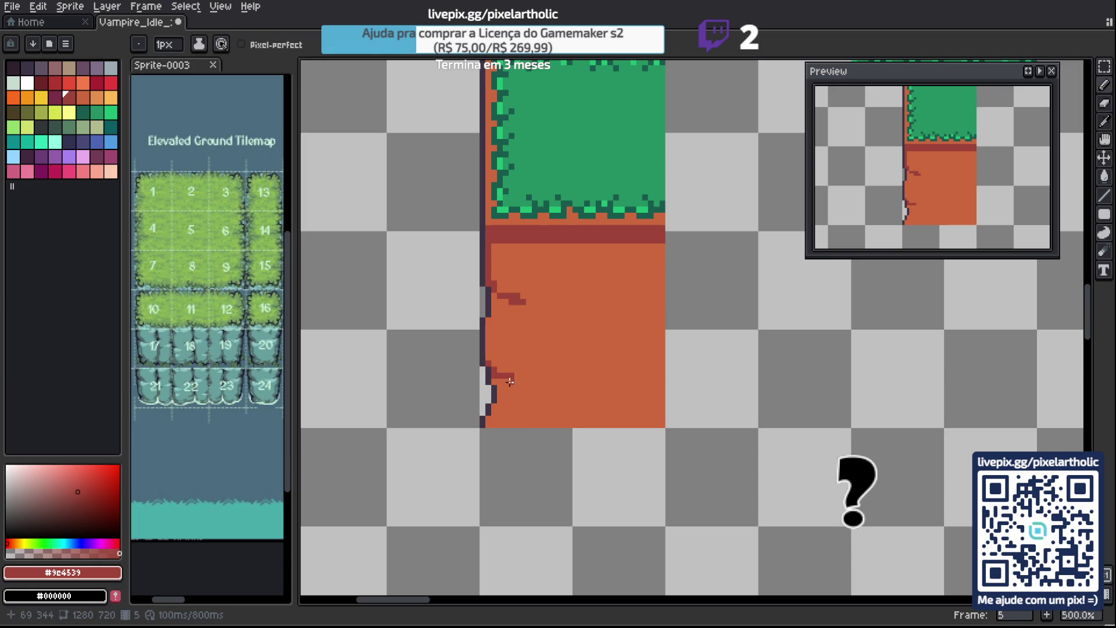
{"action": "left_click", "coordinate": [504, 379]}
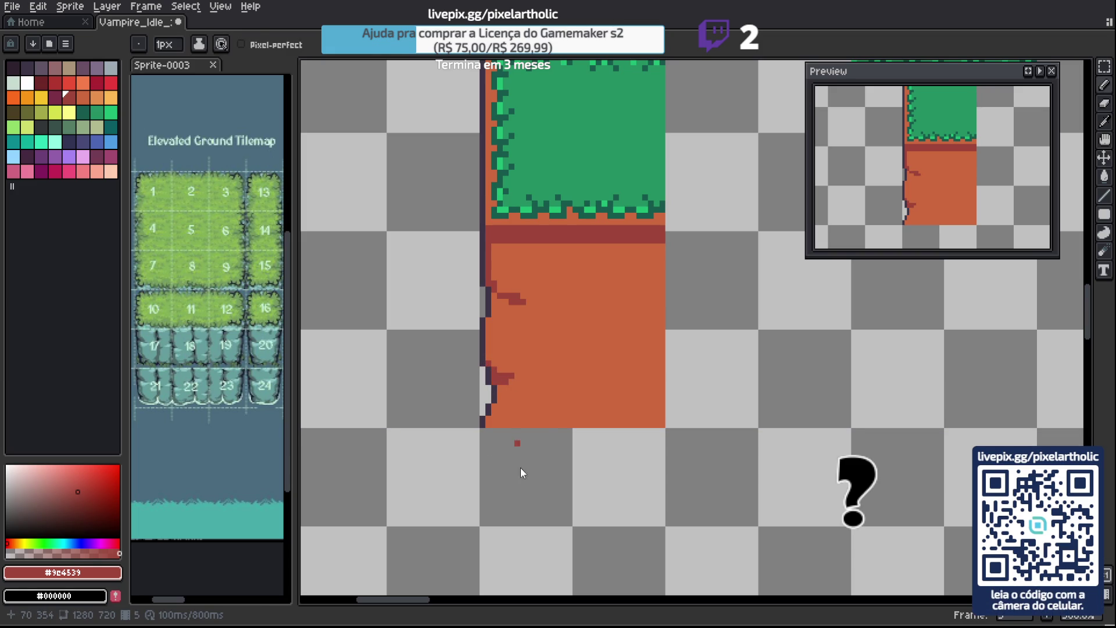
{"action": "left_click", "coordinate": [489, 273]}
{"action": "left_click", "coordinate": [521, 307], "text": "alt"}
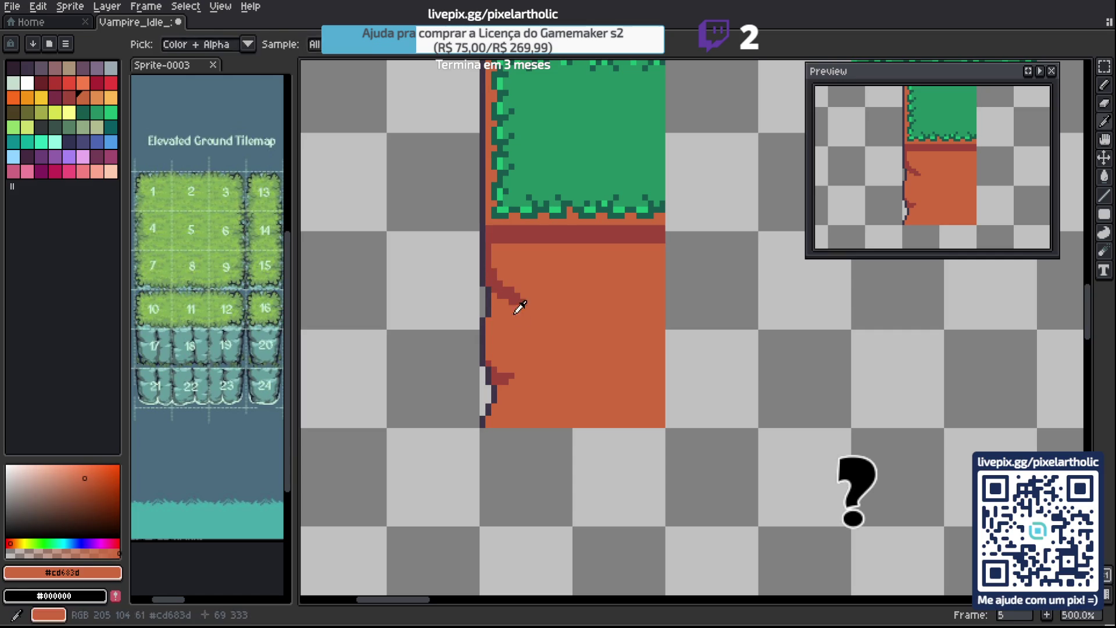
{"action": "left_click", "coordinate": [498, 271], "text": "alt"}
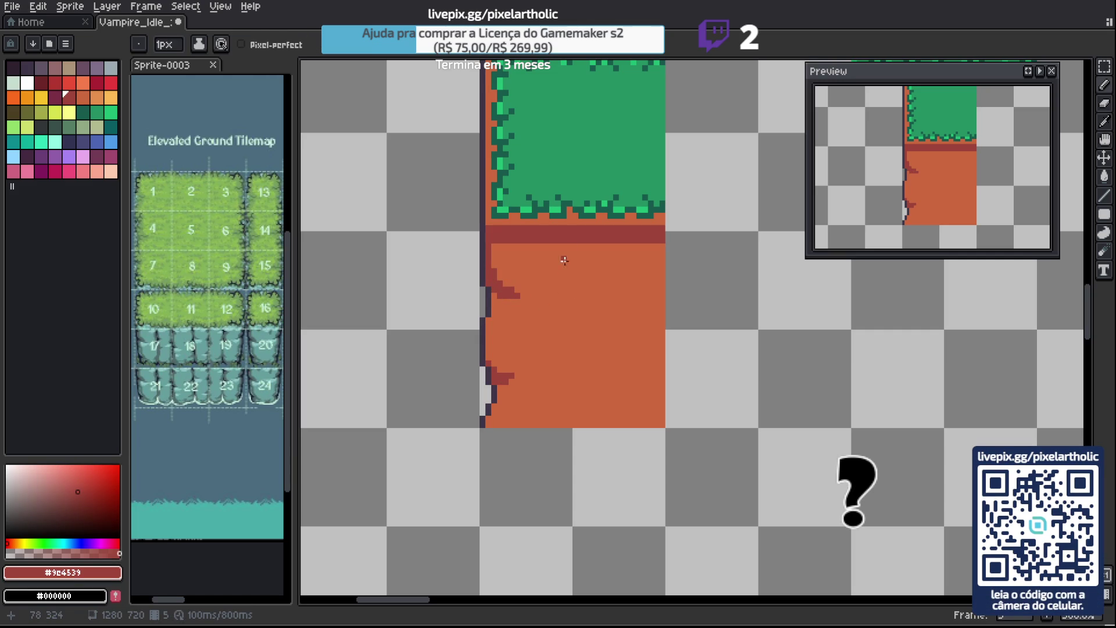
Draw root-like dark red cracks hanging from the band and thicken their right branch.
{"action": "left_click_drag", "start_coordinate": [559, 300], "coordinate": [572, 244]}
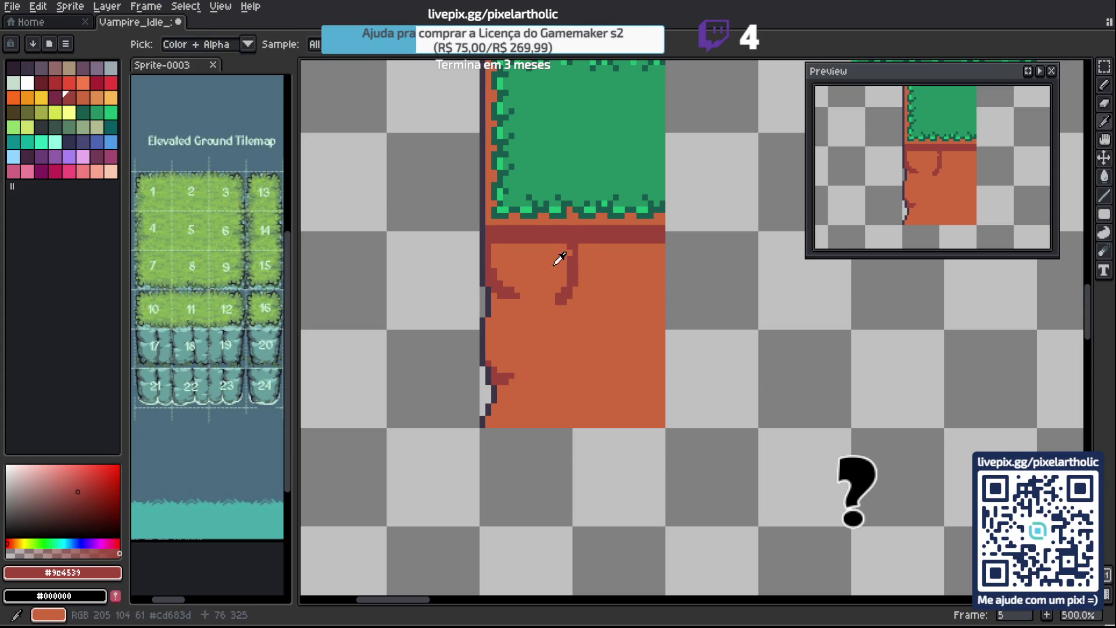
{"action": "left_click", "coordinate": [559, 252], "text": "alt"}
{"action": "left_click", "coordinate": [573, 238], "text": "alt"}
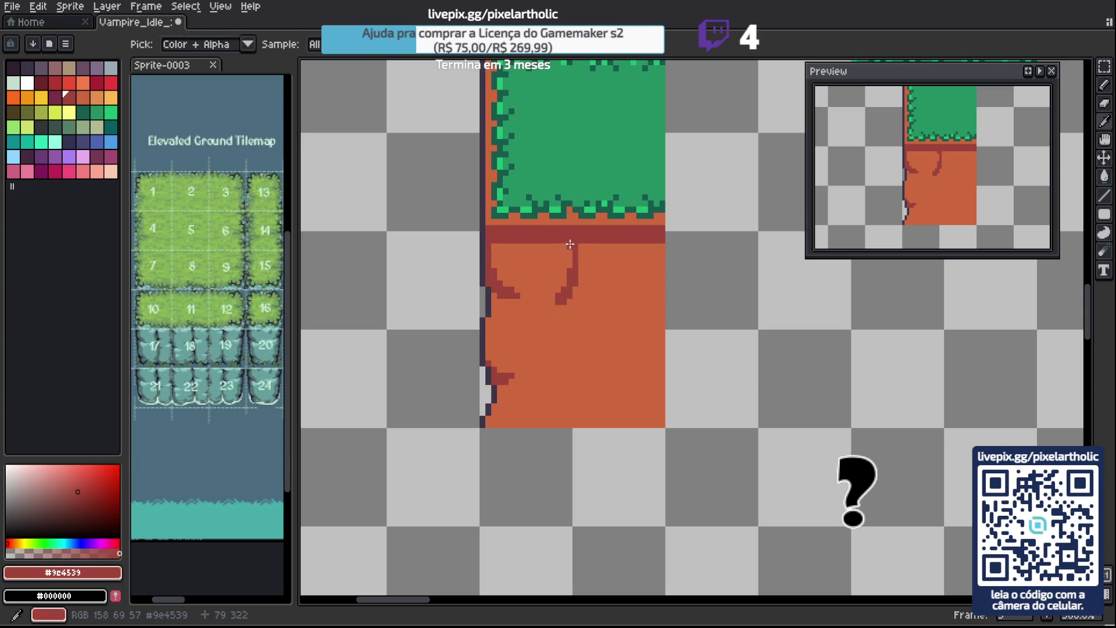
{"action": "left_click_drag", "start_coordinate": [579, 269], "coordinate": [577, 245]}
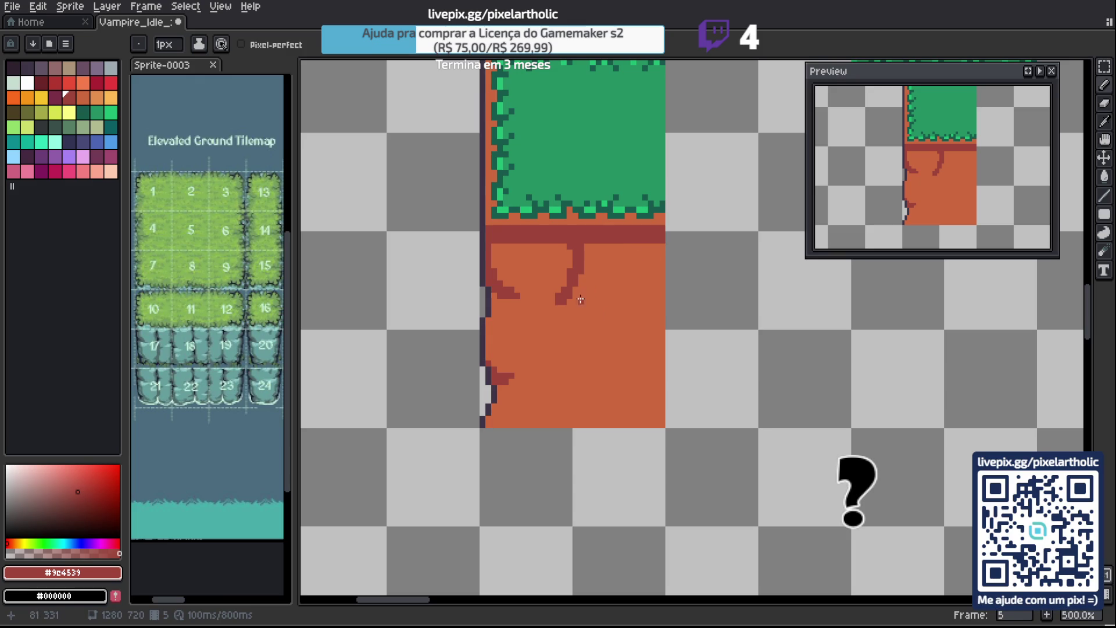
{"action": "left_click_drag", "start_coordinate": [605, 243], "coordinate": [581, 303]}
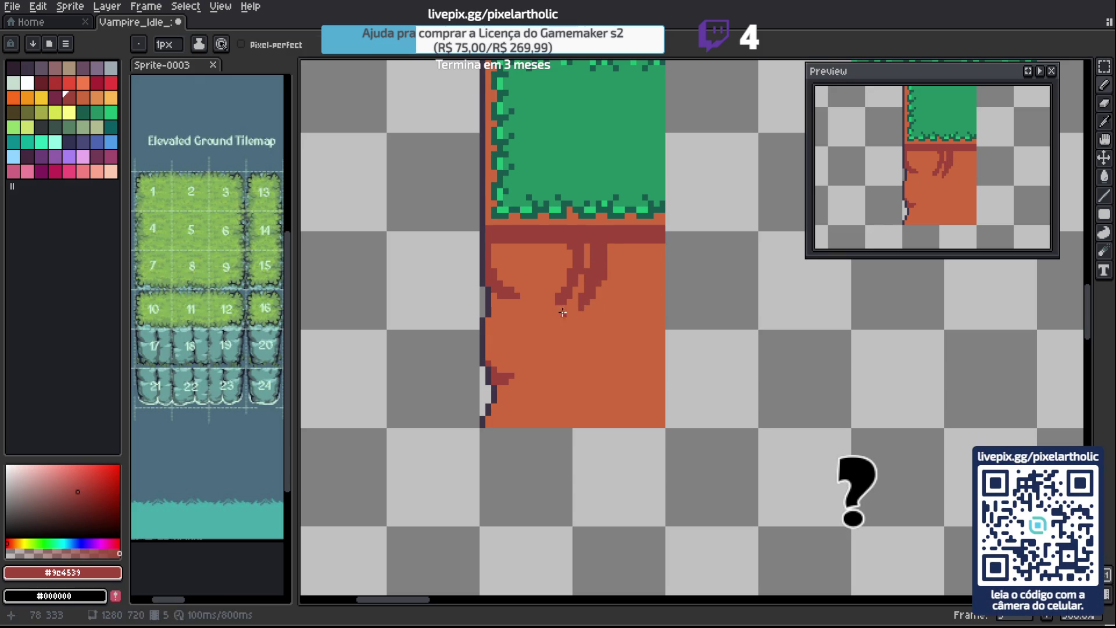
Bucket-fill three stray dark red pixels back to dirt orange around the cracks.
{"action": "left_click", "coordinate": [565, 314], "text": "alt"}
{"action": "key", "text": "g"}
{"action": "left_click", "coordinate": [579, 259]}
{"action": "left_click", "coordinate": [573, 286]}
{"action": "left_click", "coordinate": [589, 299]}
{"action": "left_click", "coordinate": [594, 269], "text": "alt"}
{"action": "key", "text": "b"}
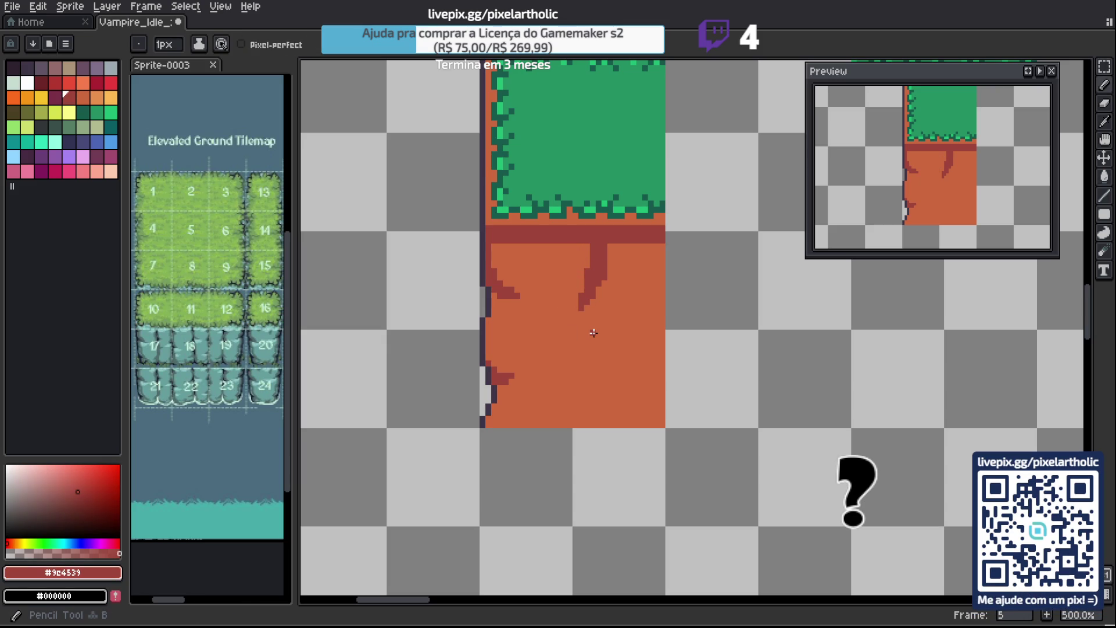
{"action": "key", "text": "i"}
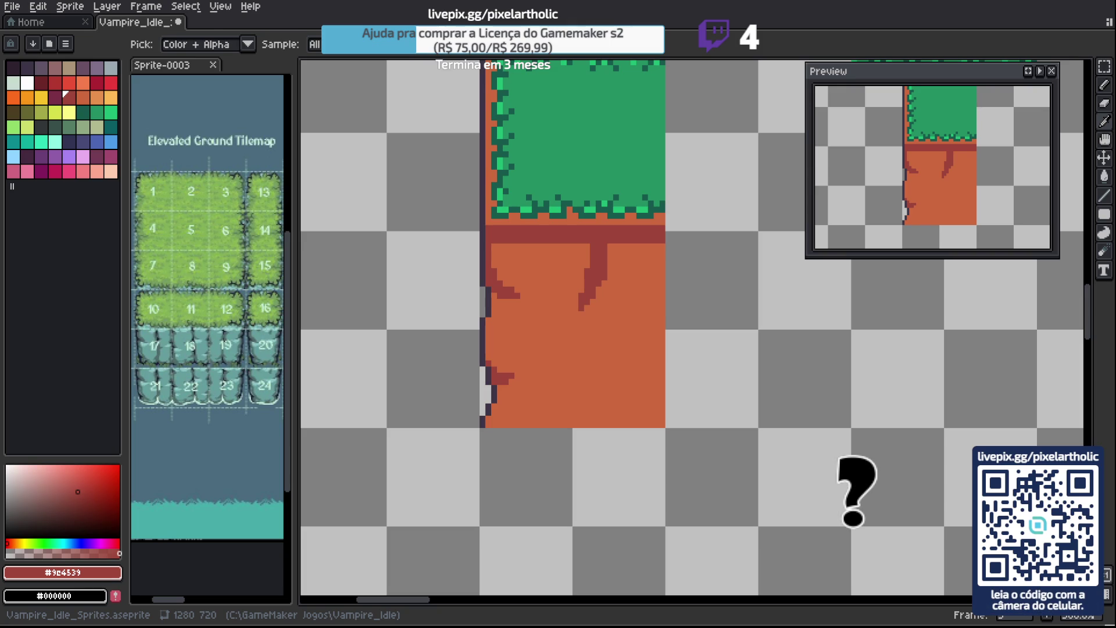
Extend the dark red crack downward and add branches down-right, up-right and along the left edge.
{"action": "key", "text": "b"}
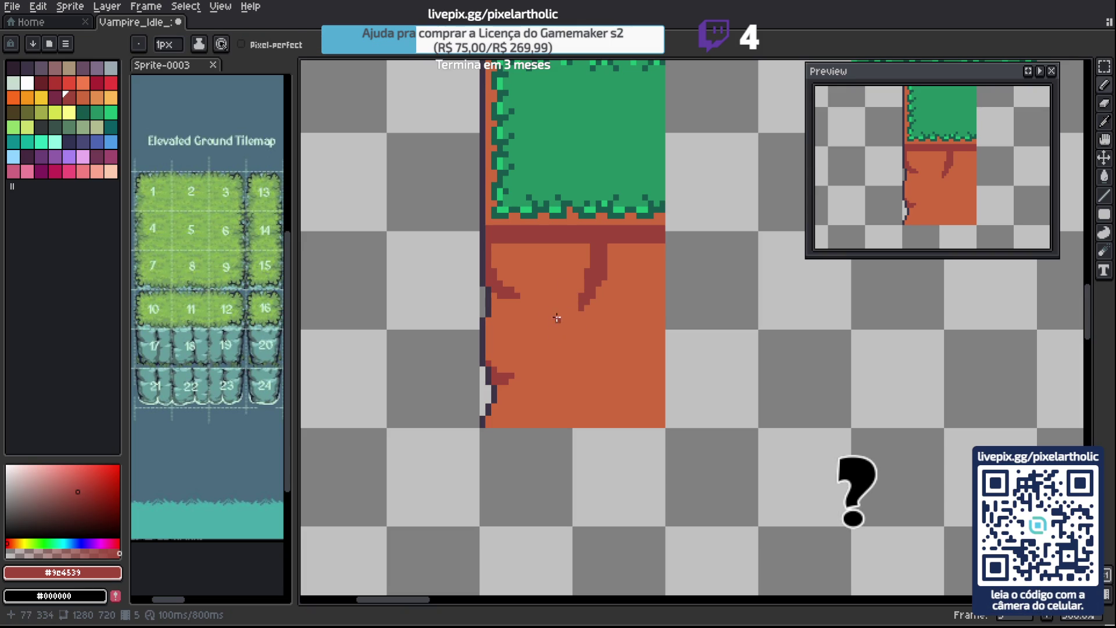
{"action": "key", "text": "alt"}
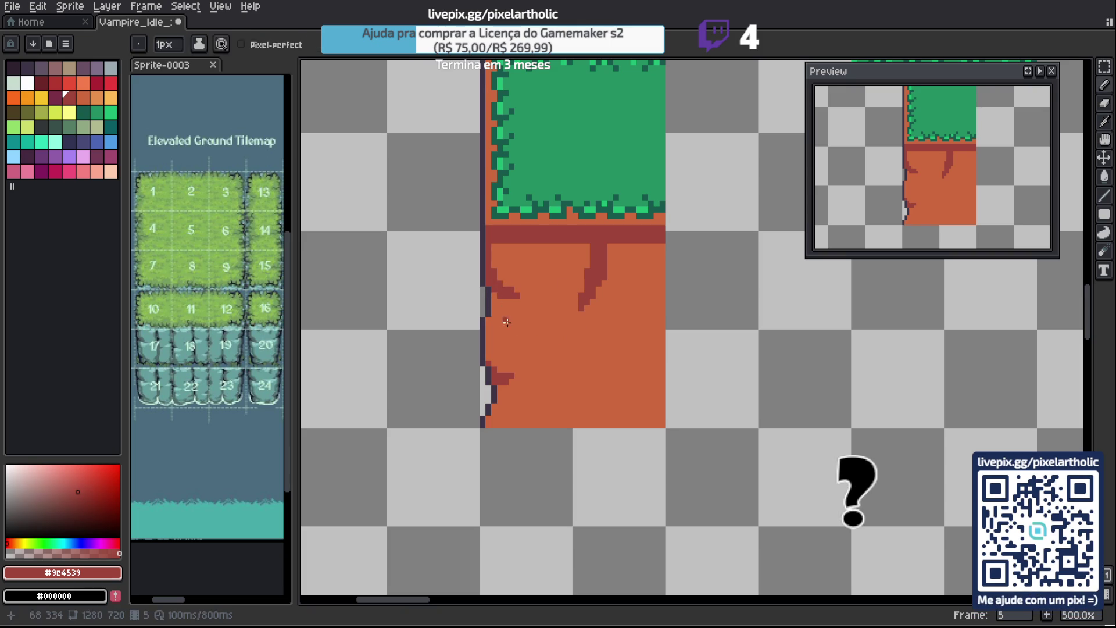
{"action": "left_click_drag", "start_coordinate": [554, 352], "coordinate": [527, 347]}
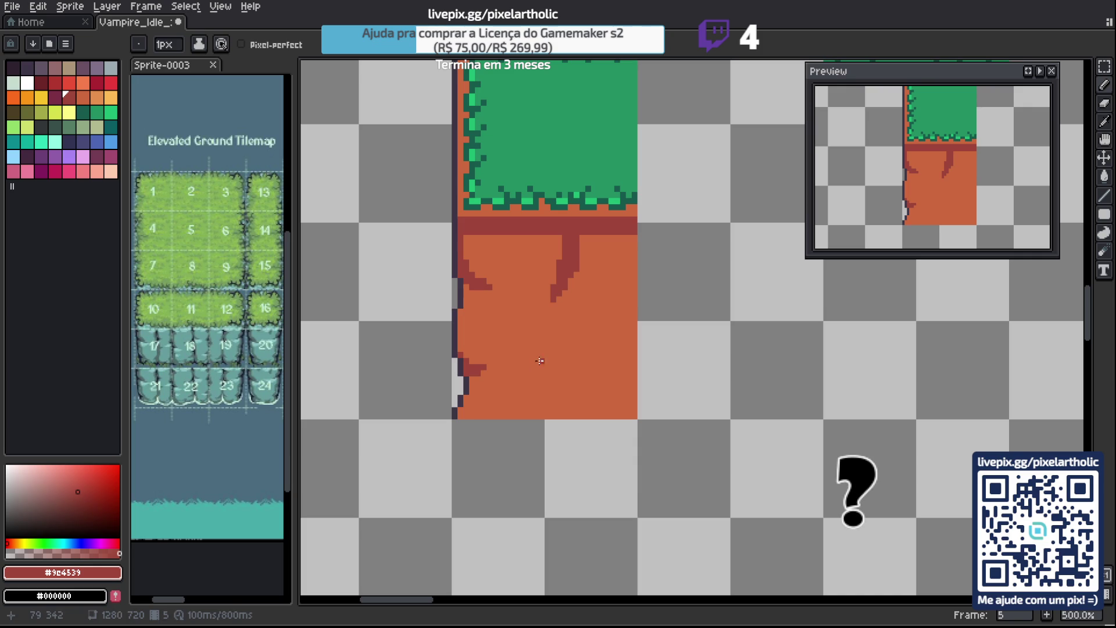
{"action": "left_click_drag", "start_coordinate": [537, 367], "coordinate": [557, 311]}
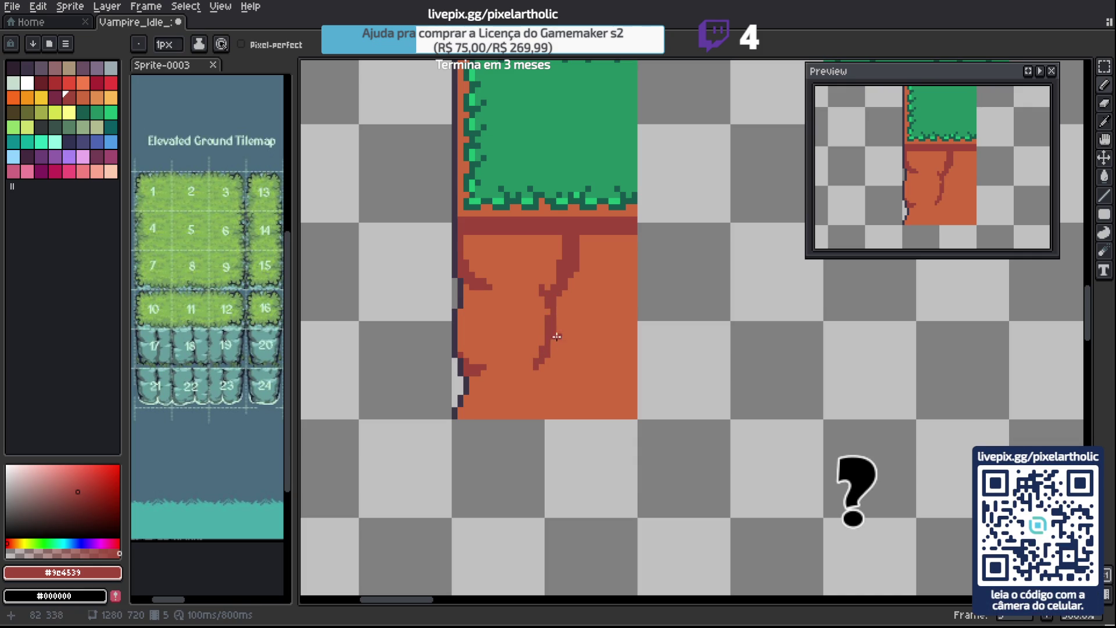
{"action": "left_click_drag", "start_coordinate": [552, 349], "coordinate": [564, 372]}
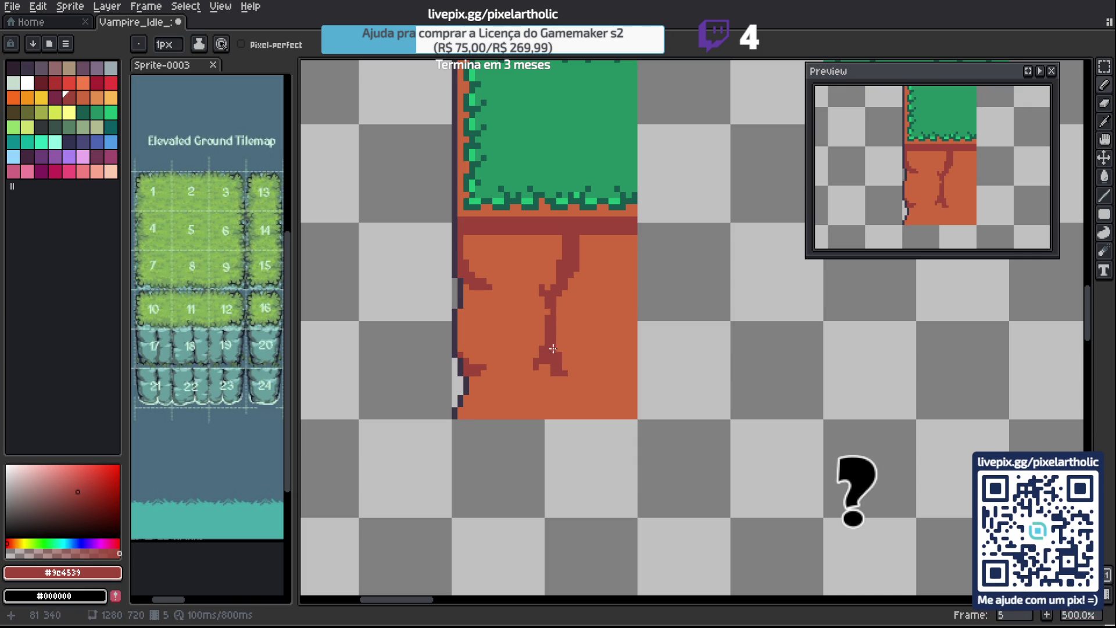
{"action": "left_click_drag", "start_coordinate": [569, 288], "coordinate": [583, 280]}
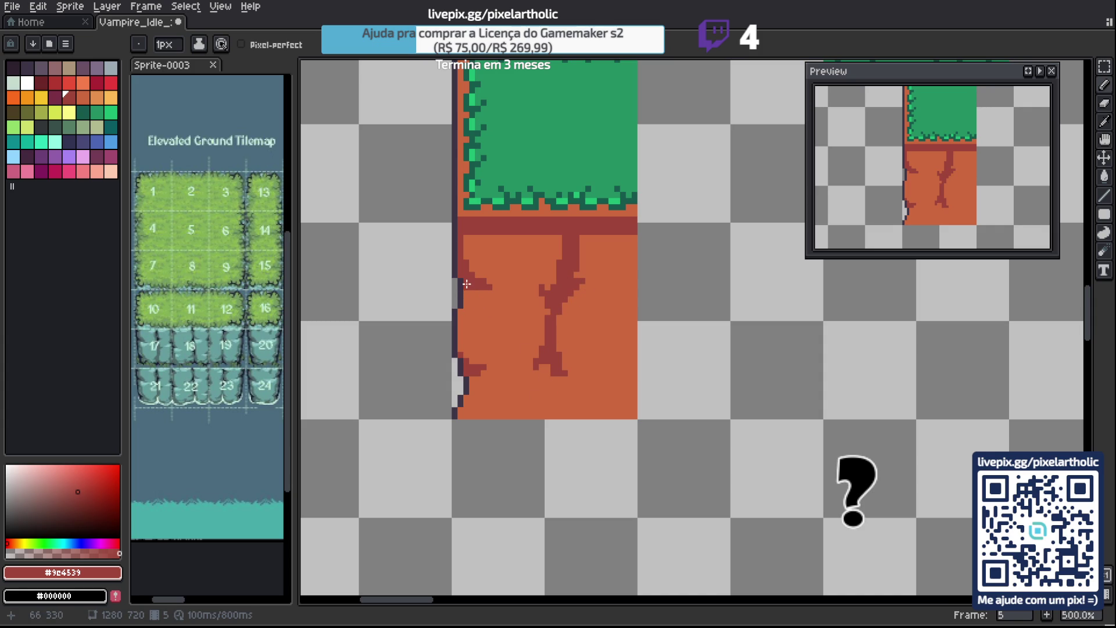
{"action": "left_click_drag", "start_coordinate": [467, 294], "coordinate": [474, 368]}
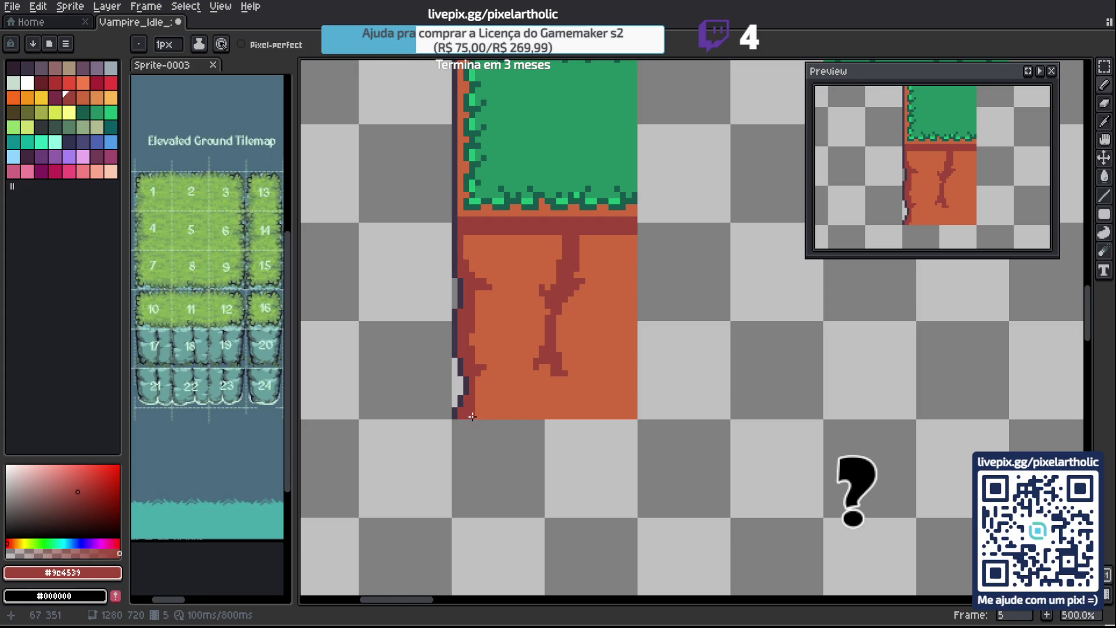
{"action": "left_click_drag", "start_coordinate": [488, 367], "coordinate": [502, 367]}
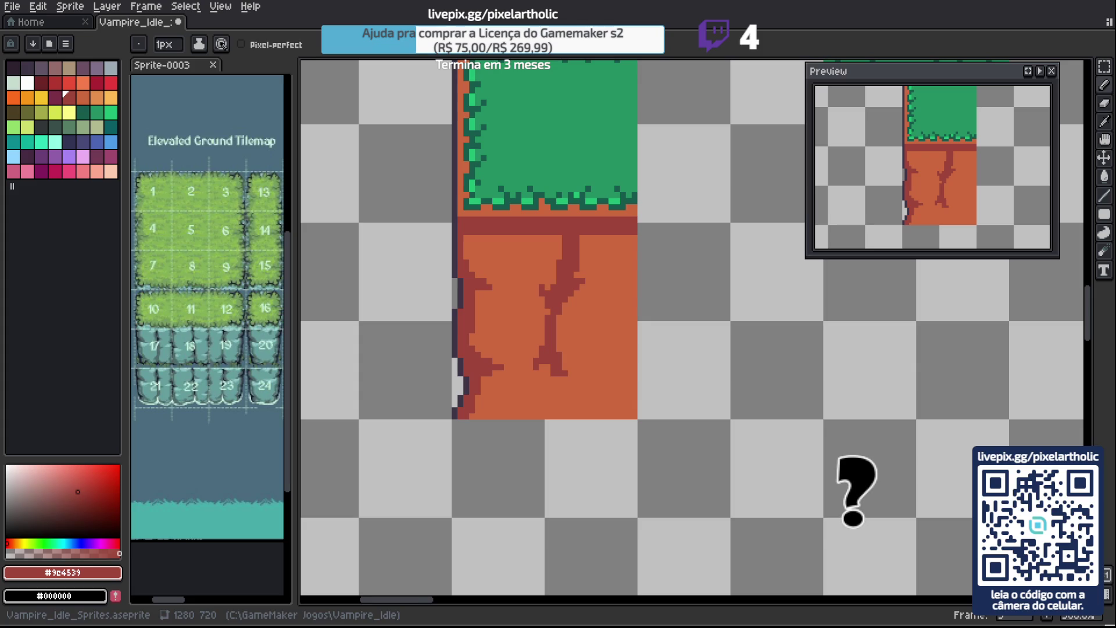
{"action": "left_click_drag", "start_coordinate": [588, 317], "coordinate": [587, 281]}
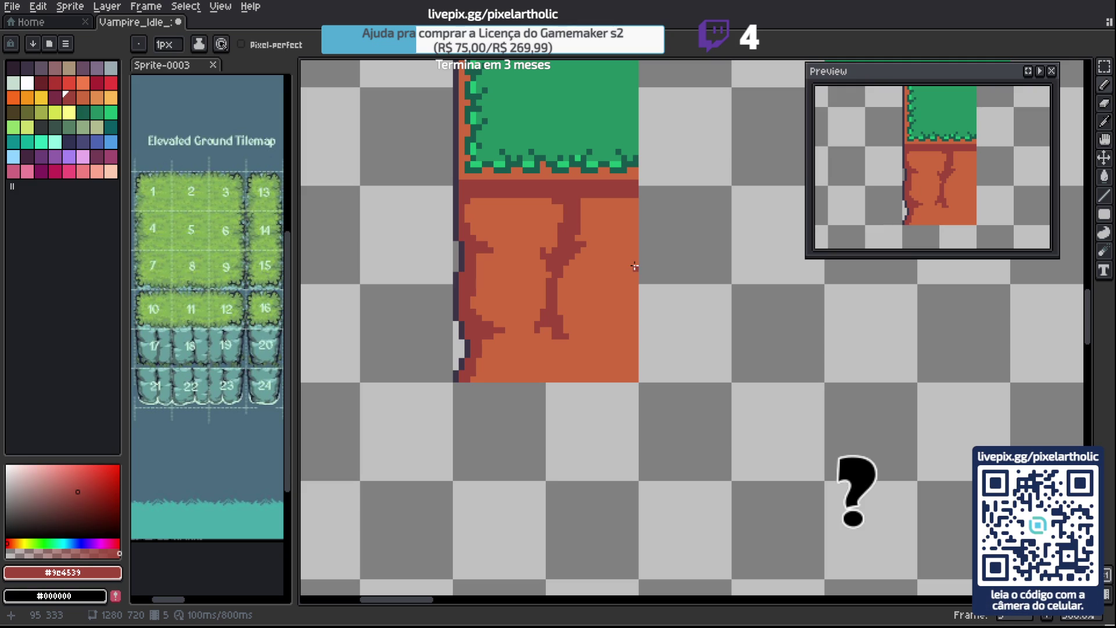
Marquee a square right of the cracked tile and bucket-fill it dark red.
{"action": "key", "text": "m"}
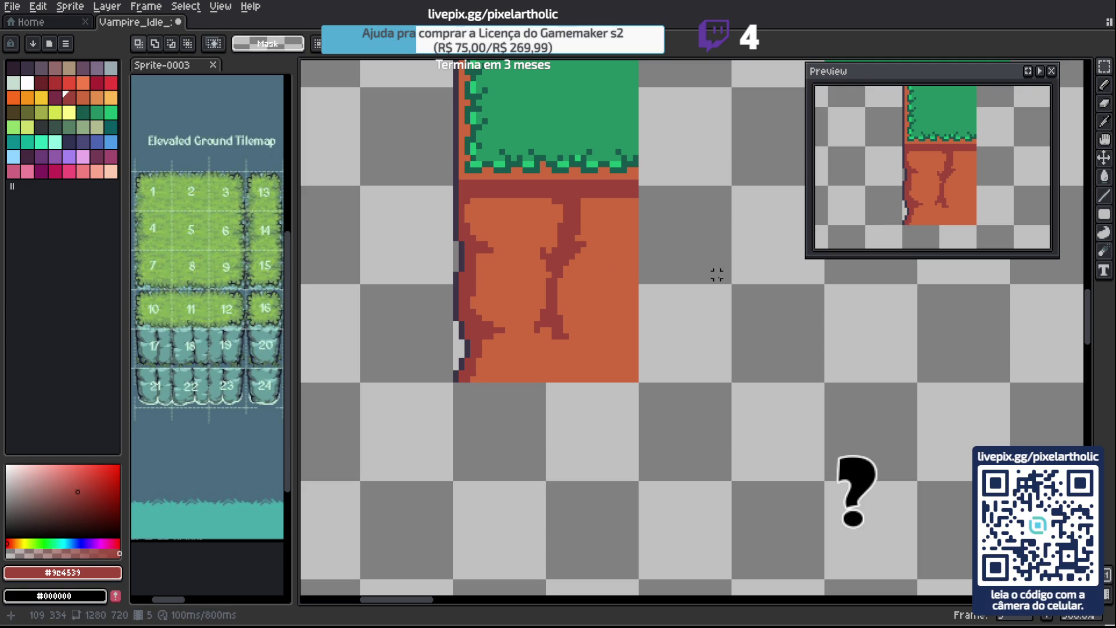
{"action": "left_click_drag", "start_coordinate": [717, 281], "coordinate": [725, 297]}
{"action": "key", "text": "g"}
{"action": "left_click", "coordinate": [718, 279]}
{"action": "key", "text": "ctrl+d"}
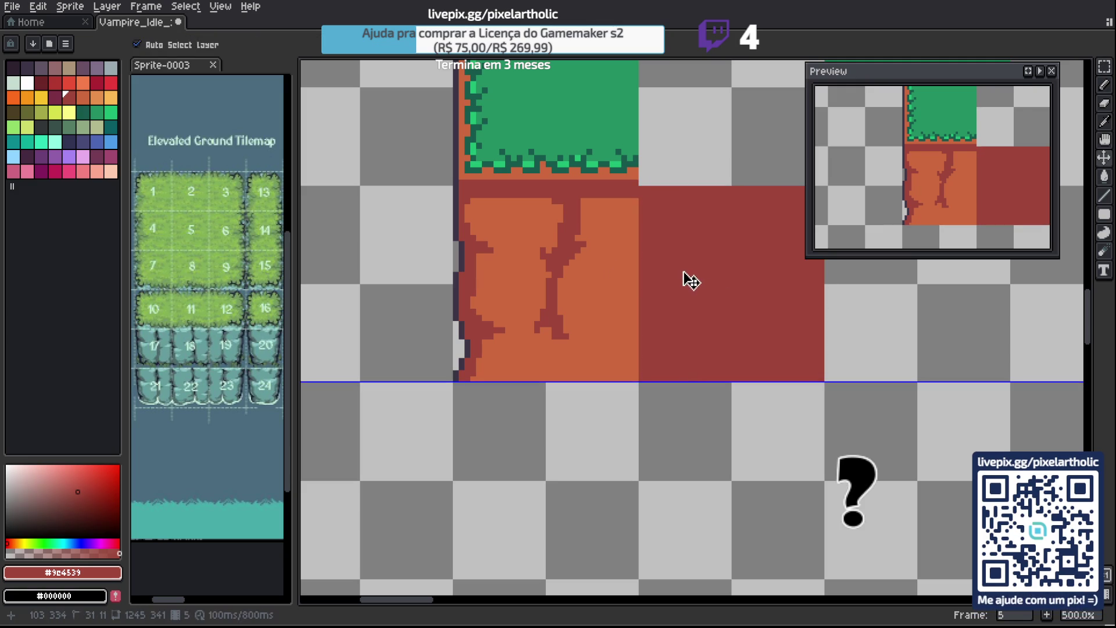
Refill the new square with dirt orange #cd683d and sample the band's dark red again.
{"action": "left_click", "coordinate": [622, 292], "text": "alt"}
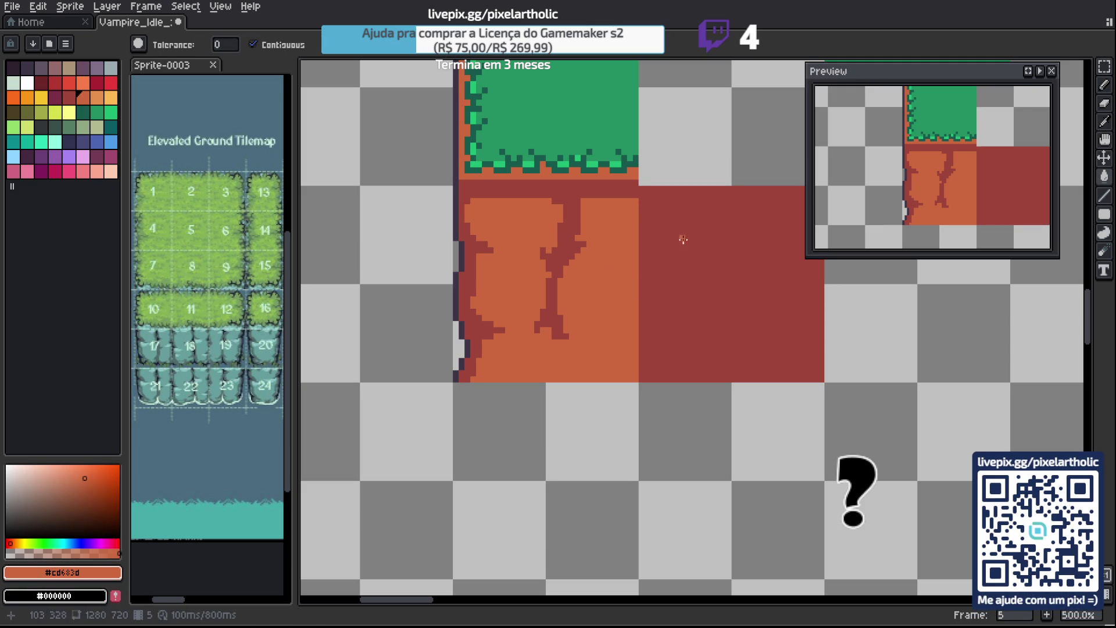
{"action": "key", "text": "w"}
{"action": "left_click", "coordinate": [705, 256]}
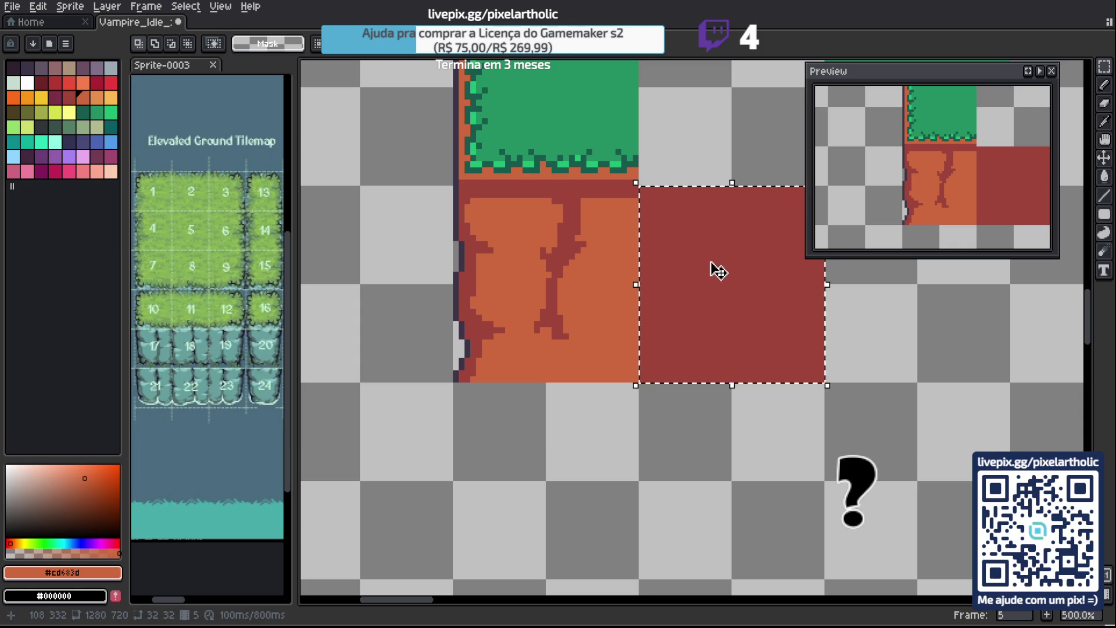
{"action": "key", "text": "g"}
{"action": "left_click", "coordinate": [716, 270]}
{"action": "key", "text": "ctrl+d"}
{"action": "key", "text": "b"}
{"action": "left_click", "coordinate": [588, 191], "text": "alt"}
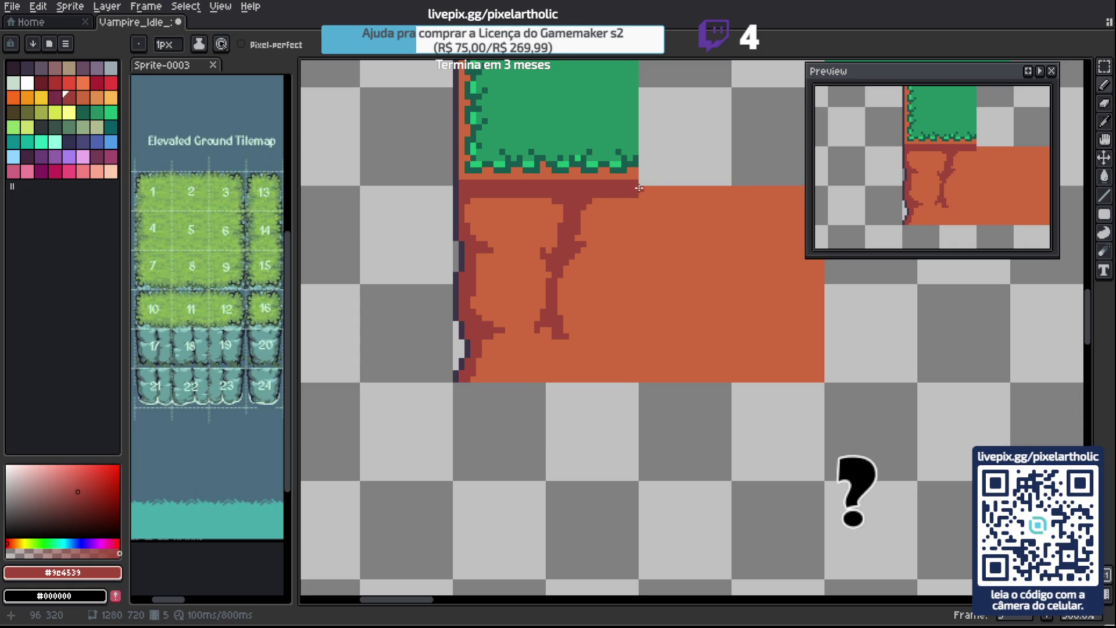
{"action": "left_click_drag", "start_coordinate": [682, 255], "coordinate": [638, 320]}
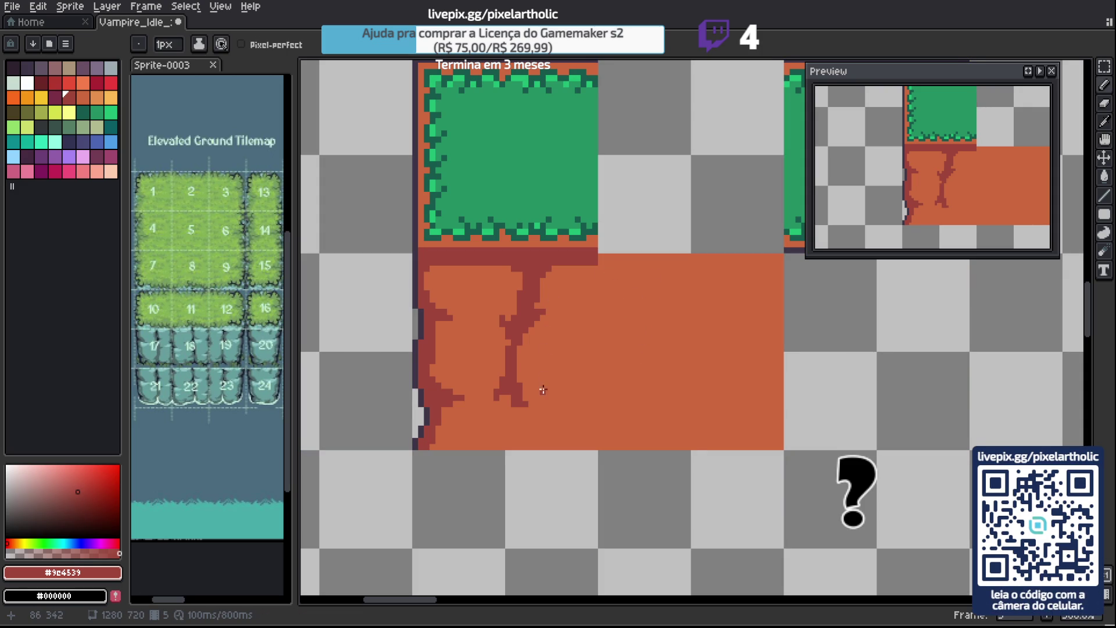
Lengthen the middle crack downward, add a small left branch, and widen its upper trunk.
{"action": "left_click_drag", "start_coordinate": [532, 377], "coordinate": [533, 322]}
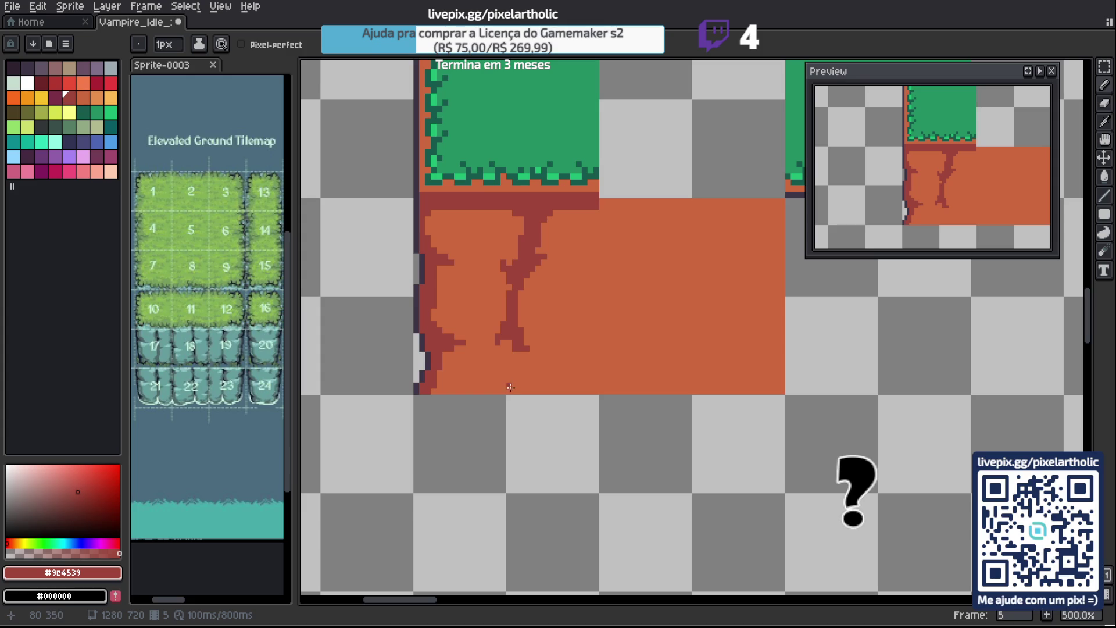
{"action": "mouse_move", "coordinate": [507, 348]}
{"action": "left_mouse_down"}
{"action": "mouse_move", "coordinate": [517, 386]}
{"action": "mouse_move", "coordinate": [541, 388]}
{"action": "left_mouse_up"}
{"action": "left_click", "coordinate": [526, 388]}
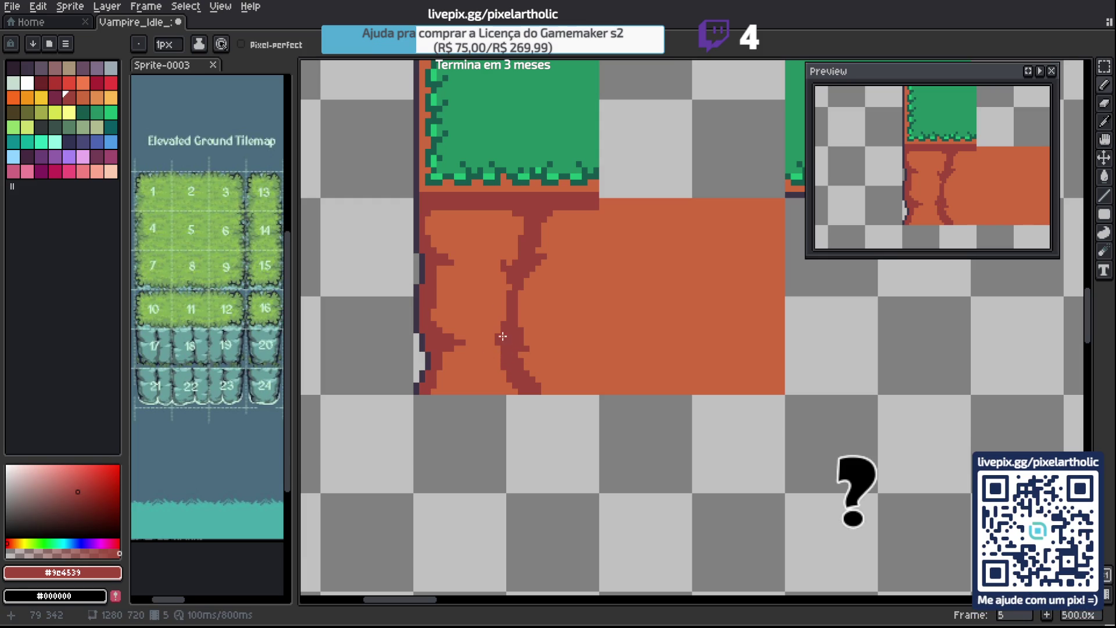
{"action": "left_click", "coordinate": [494, 263]}
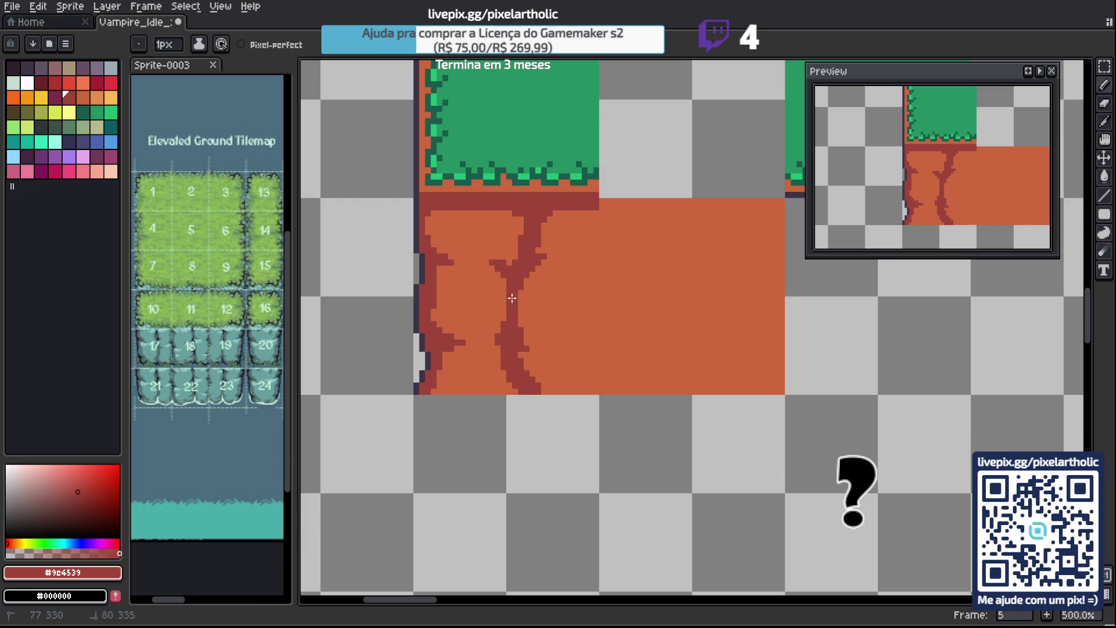
{"action": "left_click_drag", "start_coordinate": [515, 230], "coordinate": [512, 270]}
{"action": "left_click", "coordinate": [519, 224]}
{"action": "left_click", "coordinate": [509, 212]}
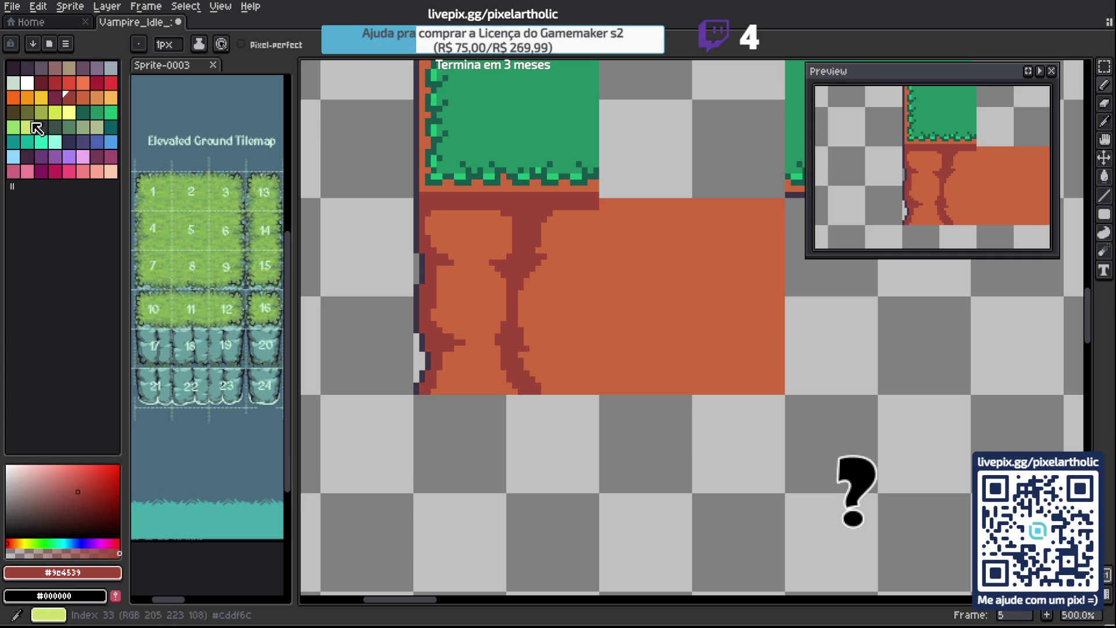
Shade the dirt's left outline with dark magenta pixels from the palette.
{"action": "left_click", "coordinate": [56, 98]}
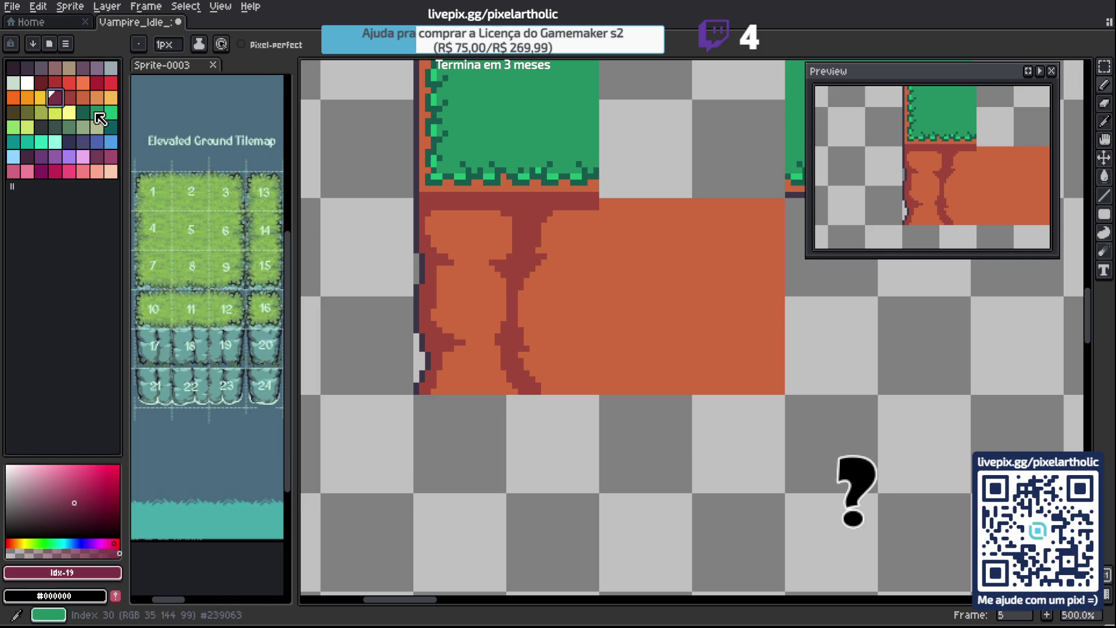
{"action": "left_click", "coordinate": [420, 239]}
{"action": "left_click", "coordinate": [429, 262]}
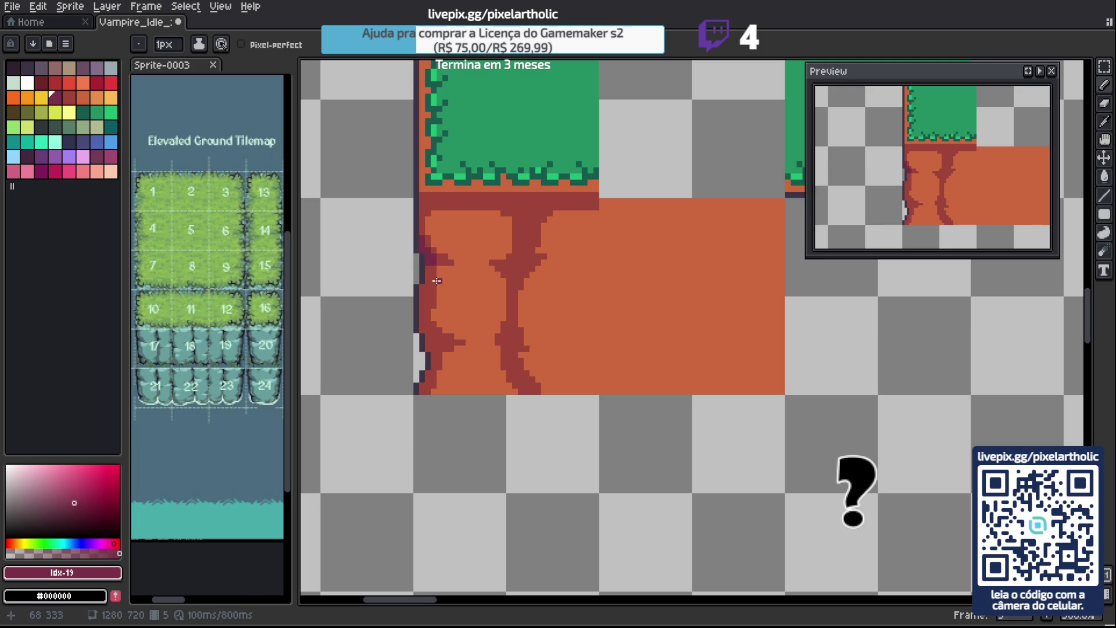
{"action": "left_click", "coordinate": [427, 270]}
{"action": "left_click", "coordinate": [462, 343]}
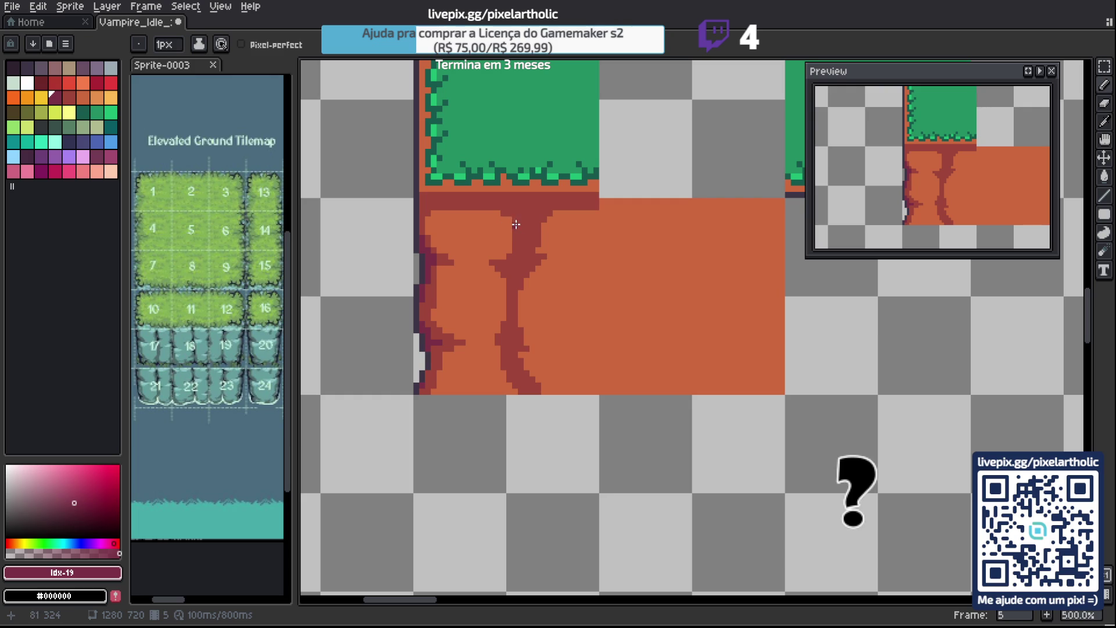
Darken the crack trunk in magenta and draw a straight dark line under the grass across the tile.
{"action": "left_click", "coordinate": [512, 271]}
{"action": "left_click", "coordinate": [511, 274]}
{"action": "mouse_move", "coordinate": [519, 263]}
{"action": "left_mouse_down"}
{"action": "mouse_move", "coordinate": [517, 235]}
{"action": "mouse_move", "coordinate": [526, 240]}
{"action": "left_mouse_up"}
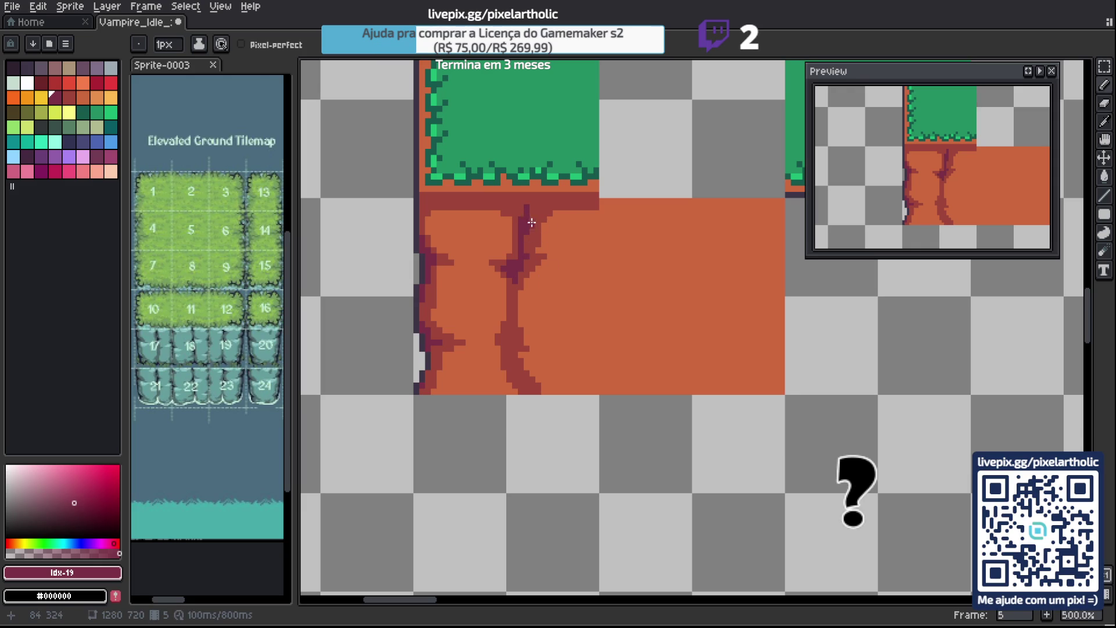
{"action": "left_click_drag", "start_coordinate": [506, 200], "coordinate": [512, 203]}
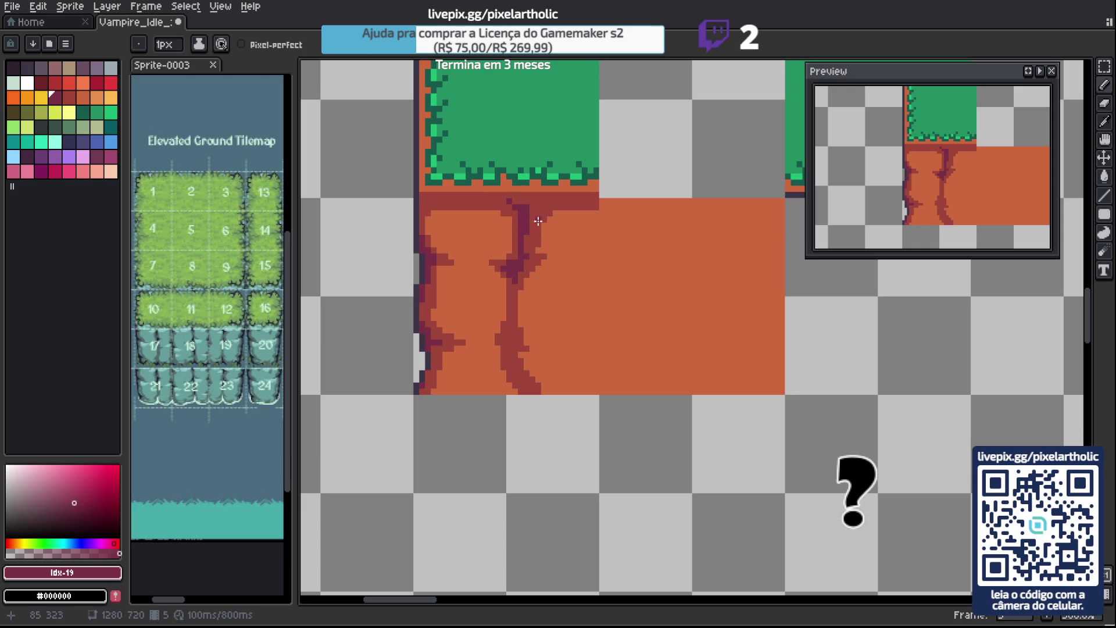
{"action": "left_click", "coordinate": [423, 201], "text": "shift"}
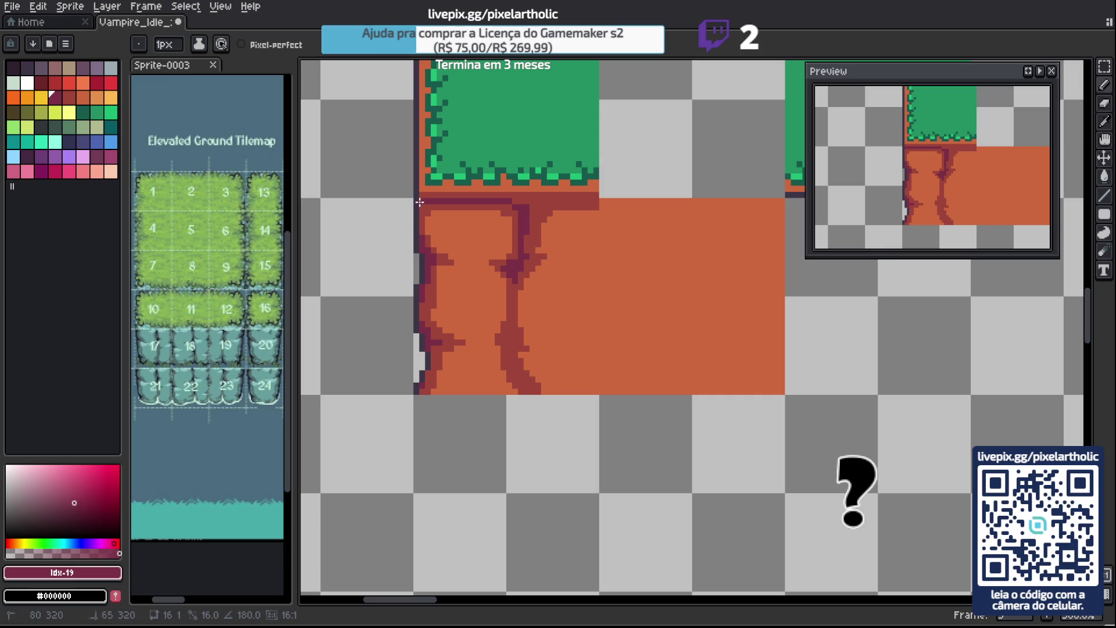
{"action": "left_click", "coordinate": [595, 202], "text": "shift"}
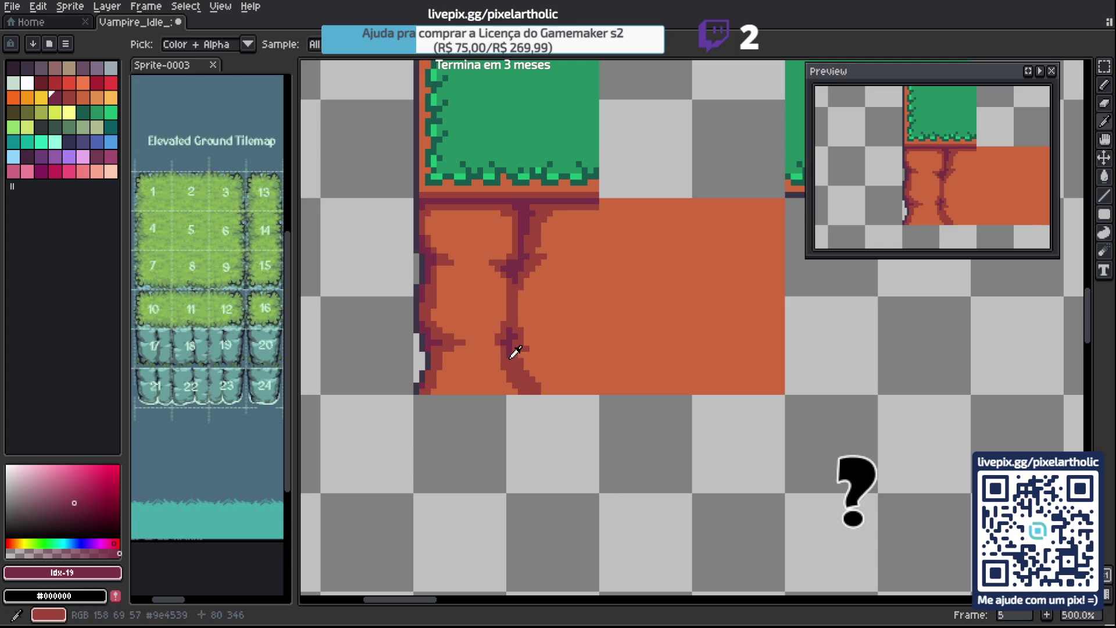
Pencil light-orange highlight strokes beside the left and middle cracks.
{"action": "left_click", "coordinate": [512, 378], "text": "alt"}
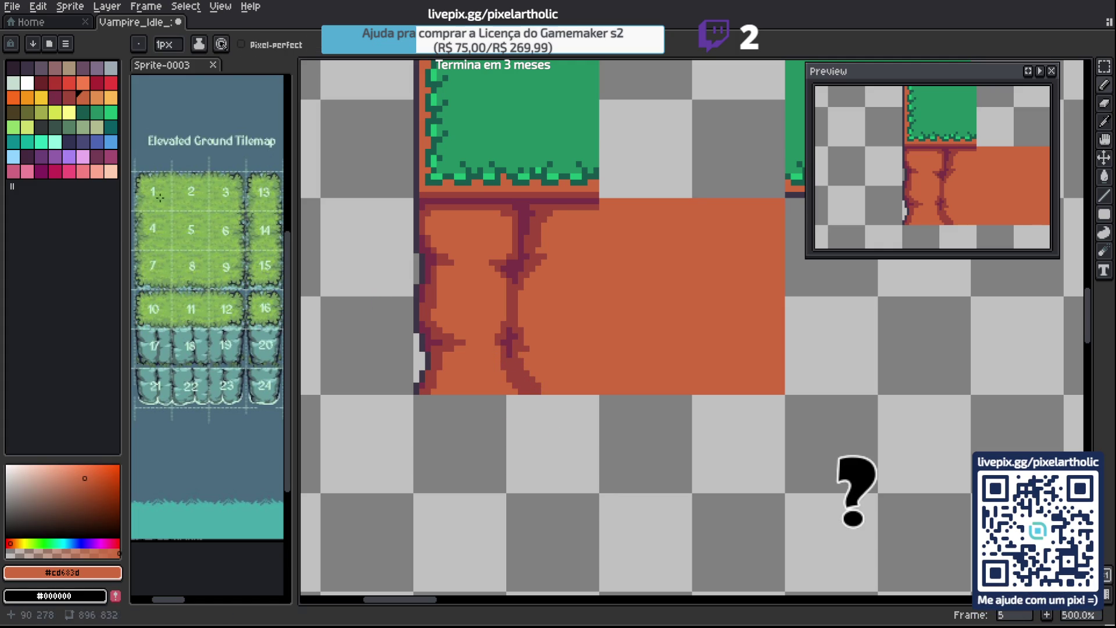
{"action": "left_click", "coordinate": [97, 97]}
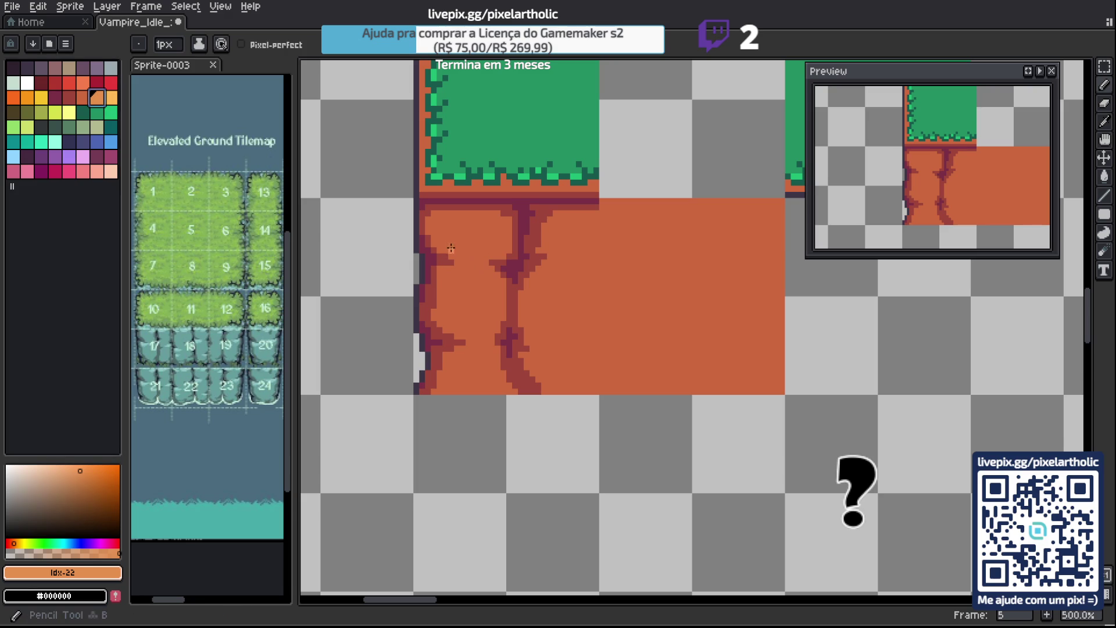
{"action": "mouse_move", "coordinate": [441, 241]}
{"action": "left_mouse_down"}
{"action": "mouse_move", "coordinate": [456, 251]}
{"action": "mouse_move", "coordinate": [442, 240]}
{"action": "left_mouse_up"}
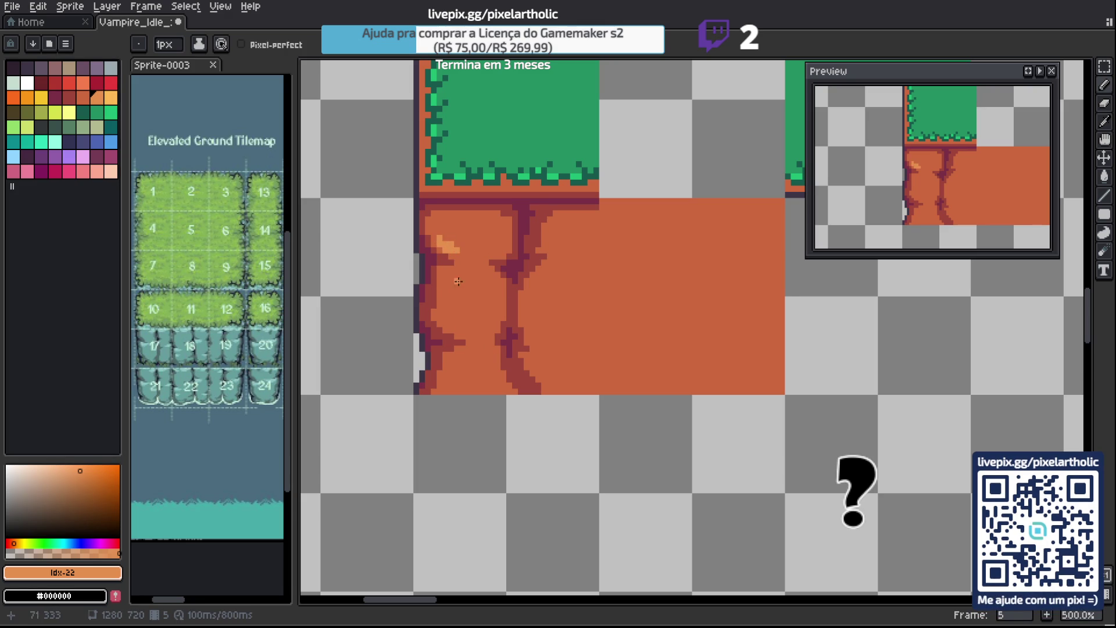
{"action": "mouse_move", "coordinate": [504, 284]}
{"action": "left_mouse_down"}
{"action": "mouse_move", "coordinate": [502, 298]}
{"action": "mouse_move", "coordinate": [495, 288]}
{"action": "left_mouse_up"}
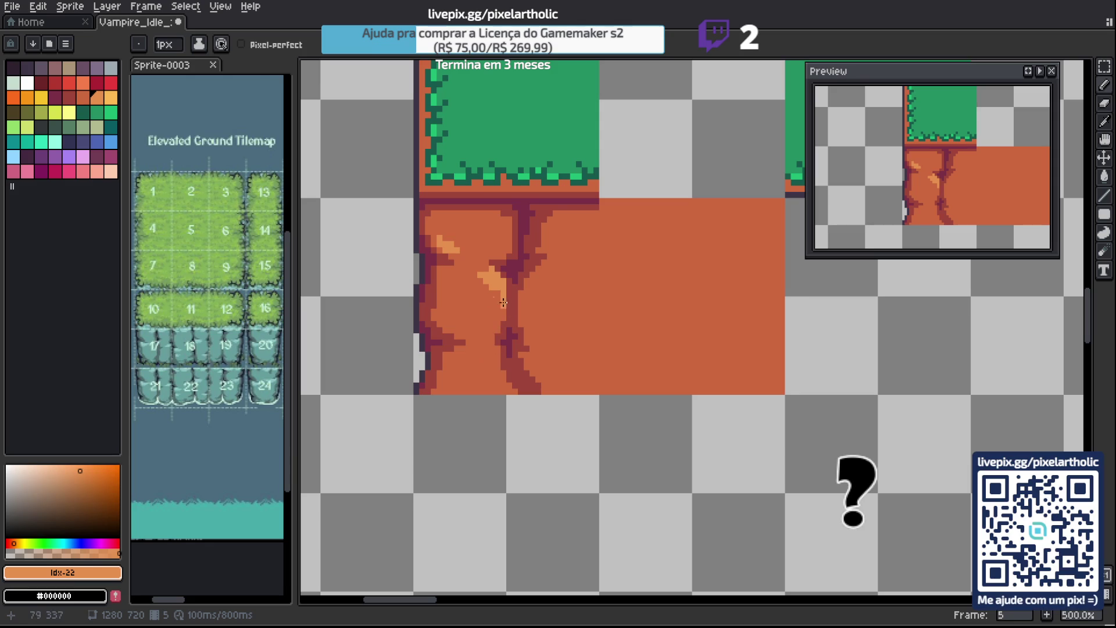
Cover the cracked dirt tile with a flat base-orange filled rectangle.
{"action": "left_click", "coordinate": [482, 298], "text": "alt"}
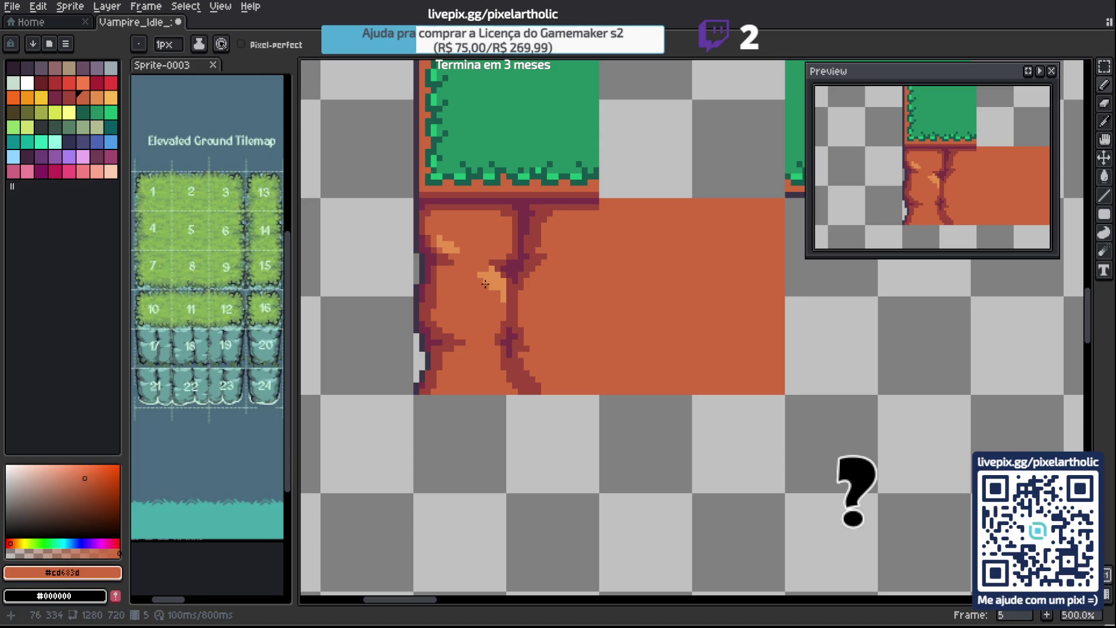
{"action": "left_click", "coordinate": [493, 277], "text": "alt"}
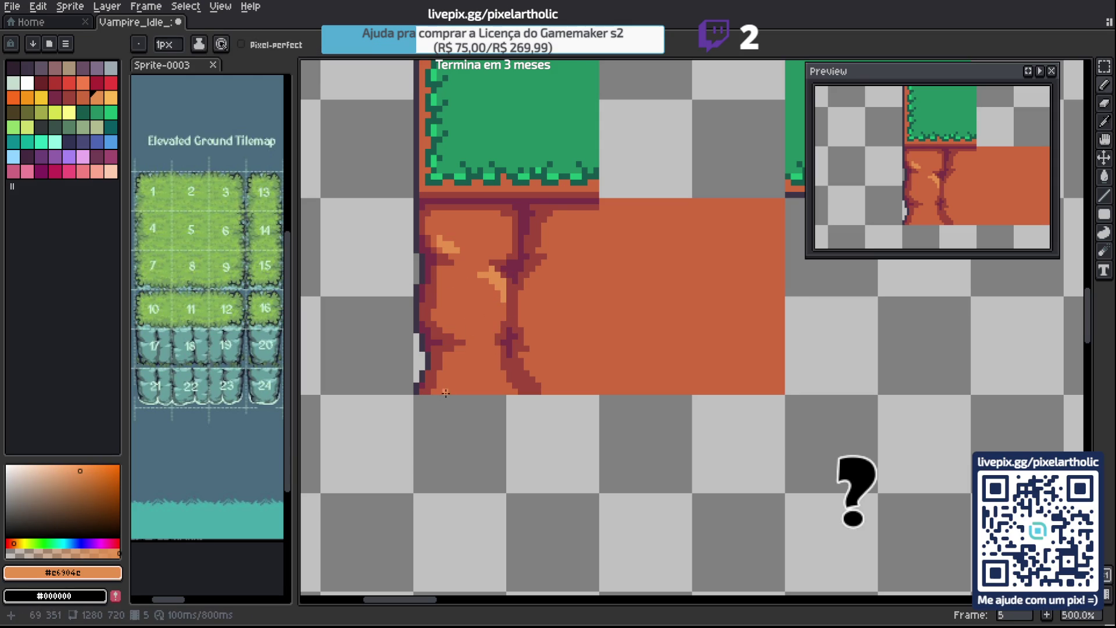
{"action": "left_click", "coordinate": [457, 298], "text": "alt"}
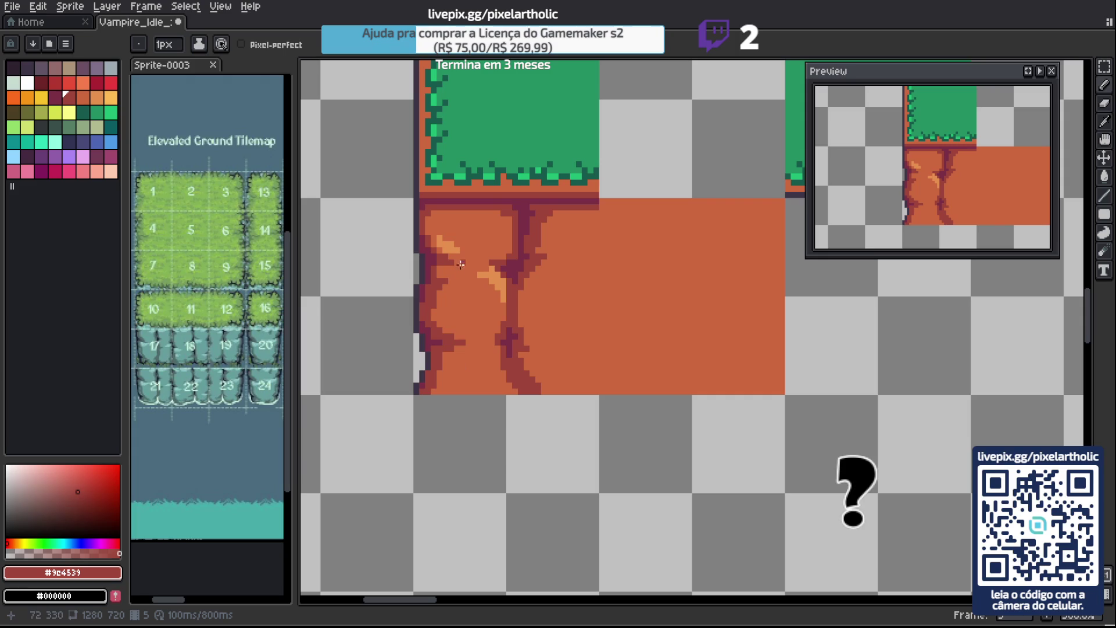
{"action": "left_click", "coordinate": [499, 277], "text": "alt"}
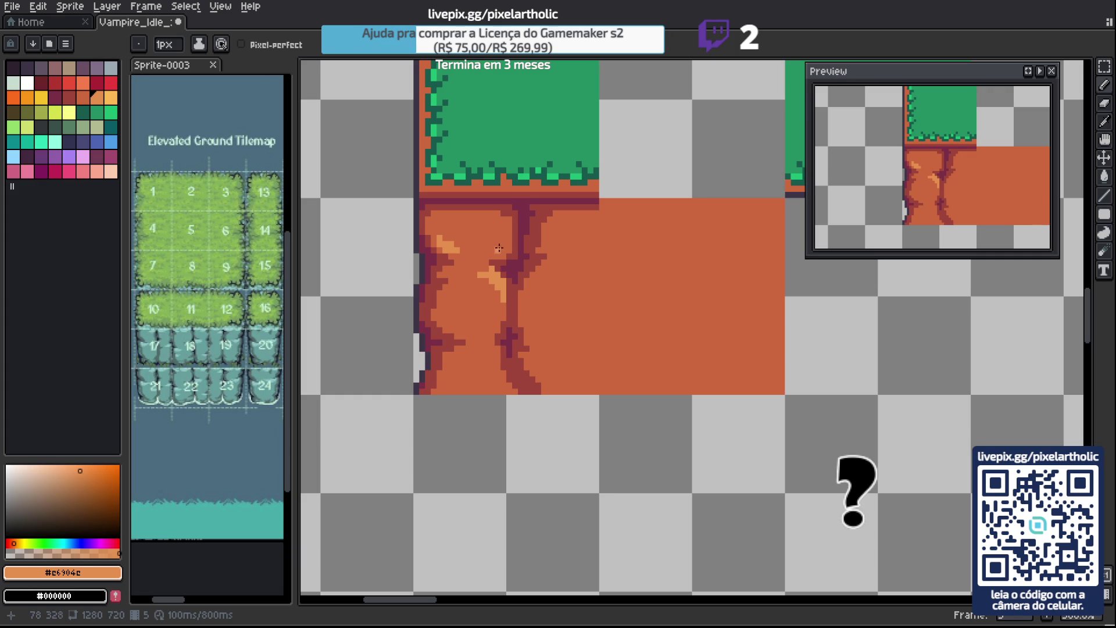
{"action": "left_click", "coordinate": [586, 277], "text": "alt"}
{"action": "key", "text": "u"}
{"action": "mouse_move", "coordinate": [417, 201]}
{"action": "left_mouse_down"}
{"action": "mouse_move", "coordinate": [512, 320]}
{"action": "mouse_move", "coordinate": [541, 387]}
{"action": "mouse_move", "coordinate": [598, 394]}
{"action": "left_mouse_up"}
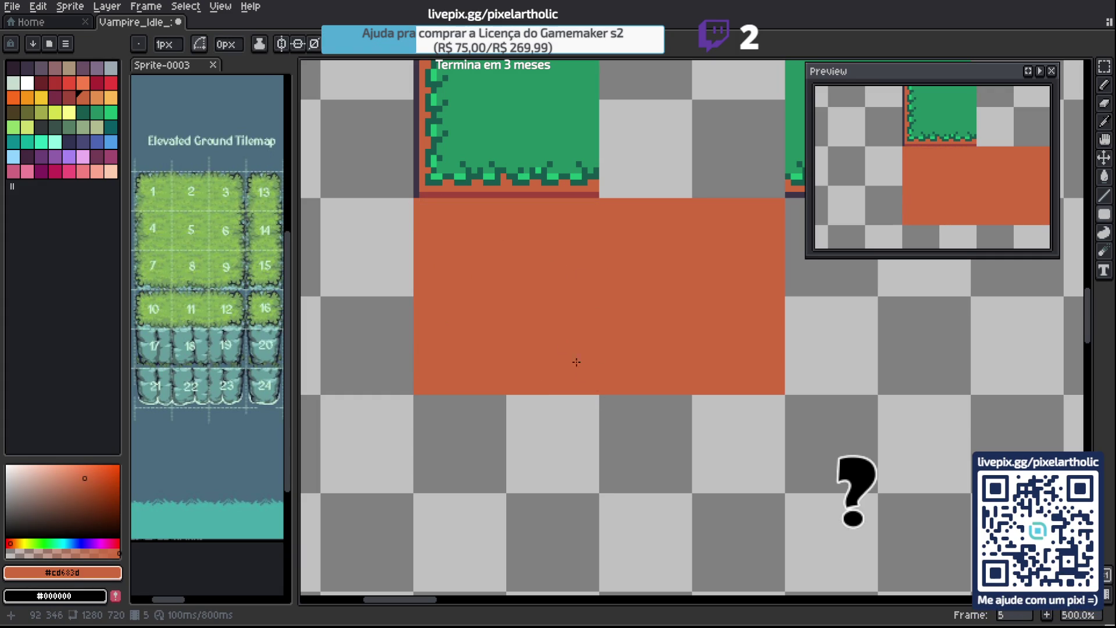
Draw a straight dark outline down the orange block's left edge.
{"action": "left_click", "coordinate": [431, 187], "text": "alt"}
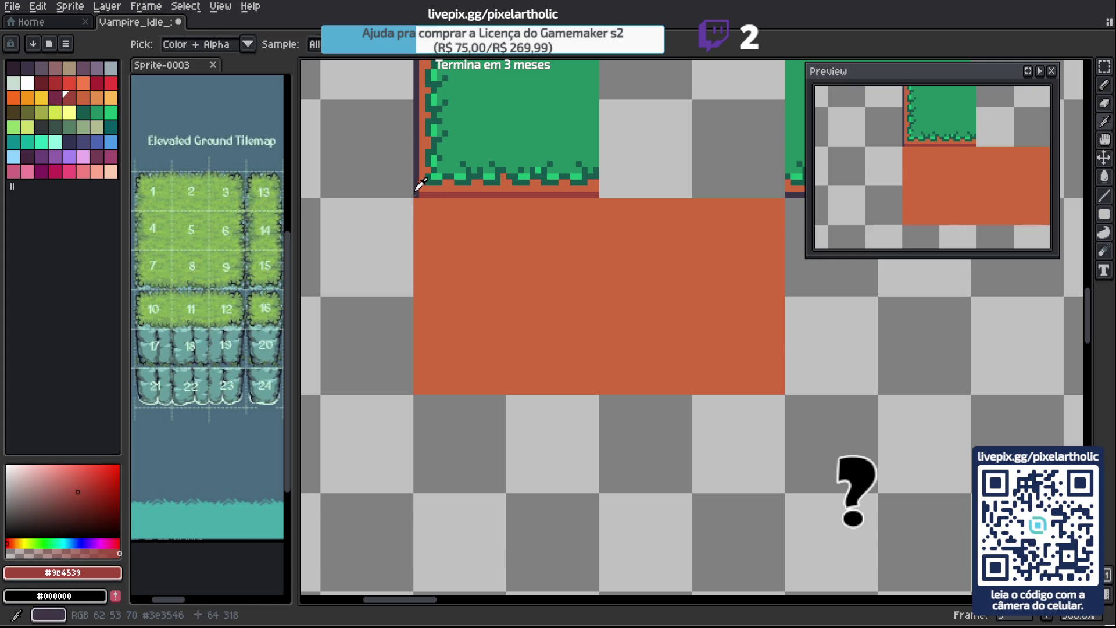
{"action": "left_click", "coordinate": [416, 189], "text": "alt"}
{"action": "key", "text": "b"}
{"action": "left_click", "coordinate": [417, 201]}
{"action": "left_click", "coordinate": [417, 391], "text": "shift"}
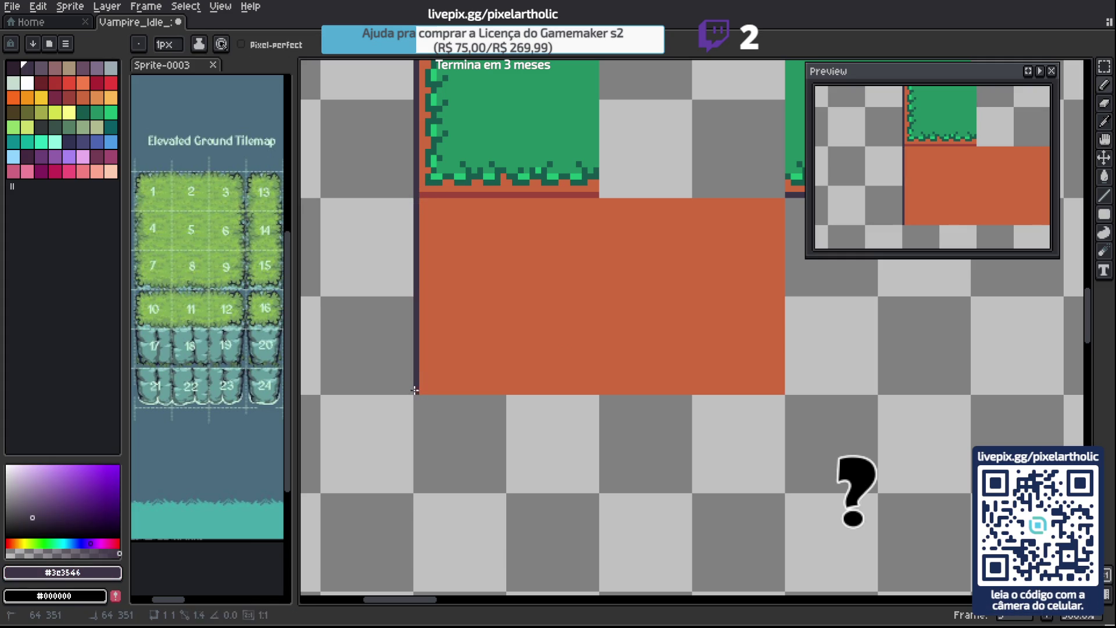
Draw a dark magenta border line along the top edge of the dirt tiles.
{"action": "left_click", "coordinate": [440, 196], "text": "alt"}
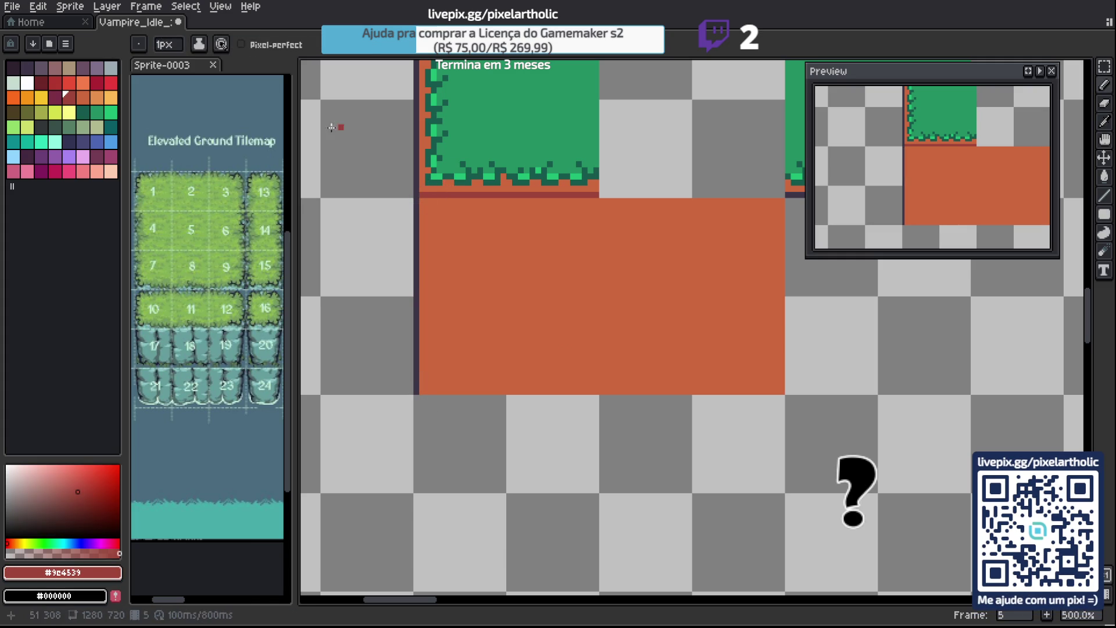
{"action": "left_click", "coordinate": [55, 97]}
{"action": "left_click", "coordinate": [422, 201]}
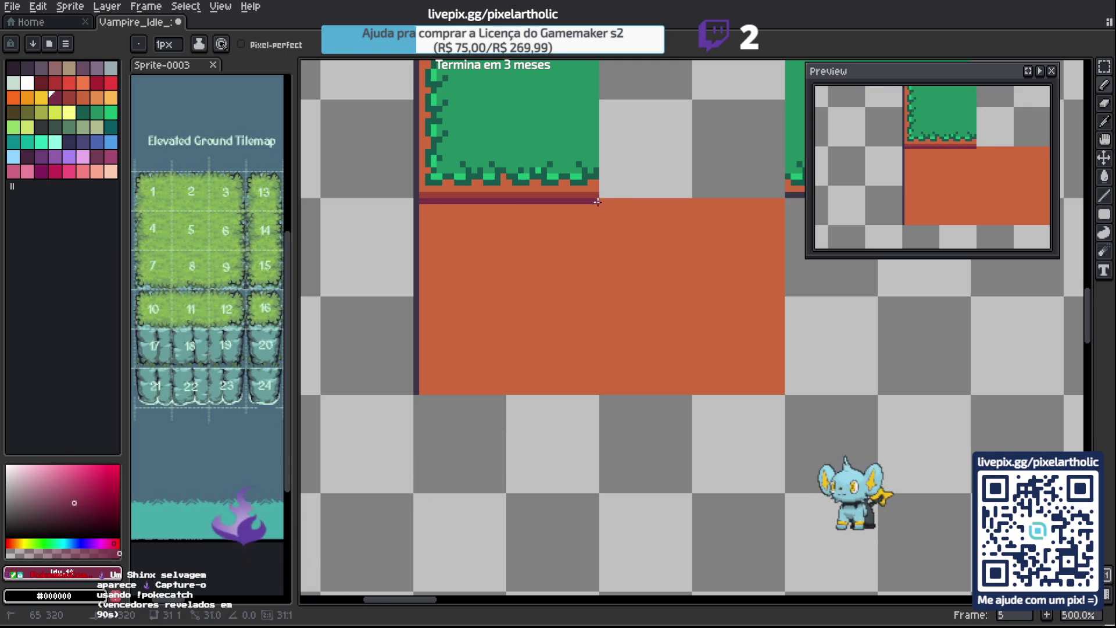
{"action": "left_click", "coordinate": [782, 203], "text": "shift"}
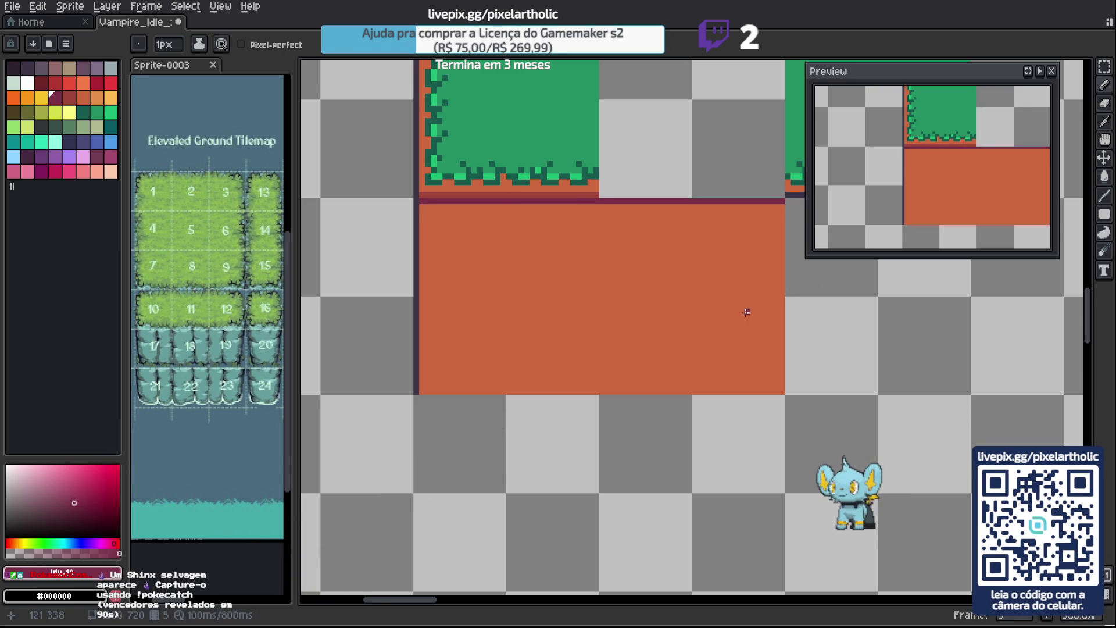
{"action": "mouse_move", "coordinate": [738, 304]}
{"action": "left_mouse_down"}
{"action": "mouse_move", "coordinate": [546, 326]}
{"action": "mouse_move", "coordinate": [645, 289]}
{"action": "left_mouse_up"}
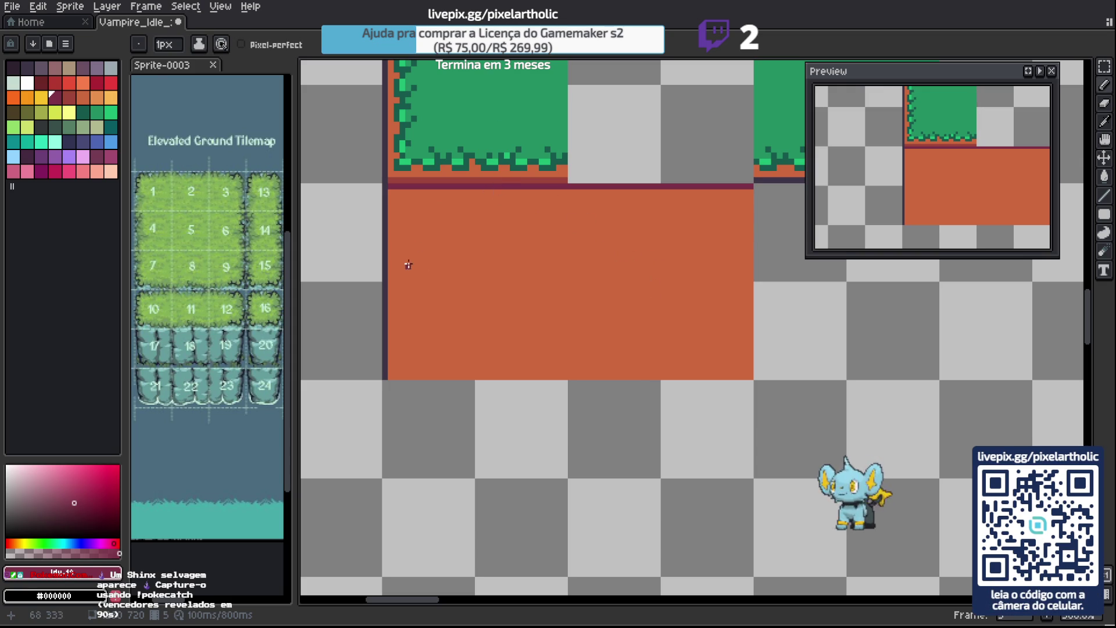
Paint dark red drips hanging down from the top border of the dirt tile.
{"action": "left_click", "coordinate": [401, 177], "text": "alt"}
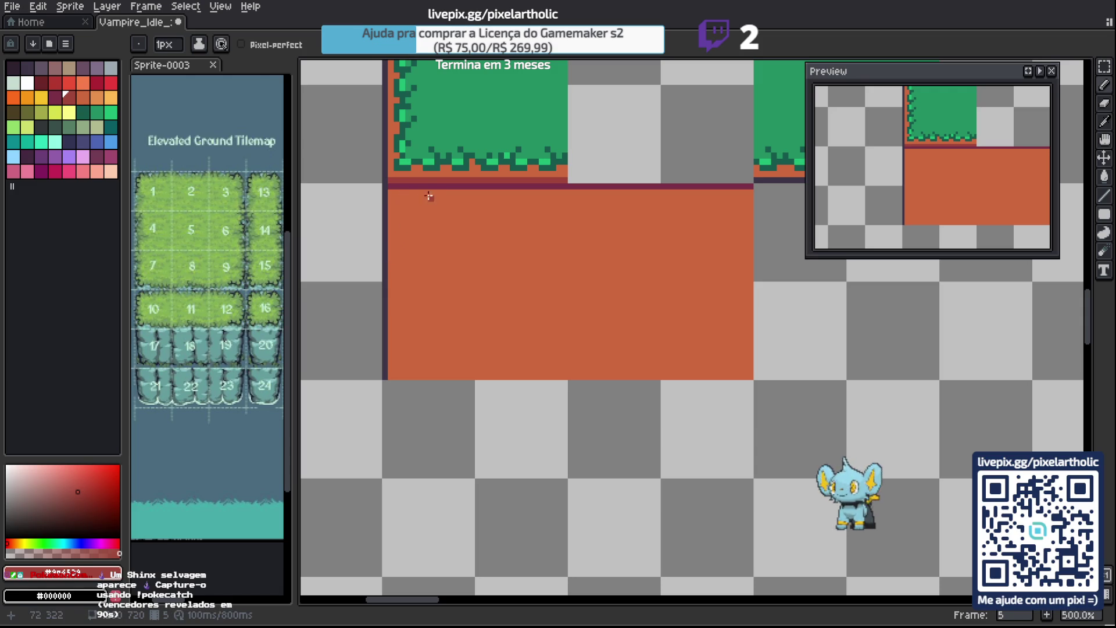
{"action": "left_click_drag", "start_coordinate": [431, 190], "coordinate": [431, 239]}
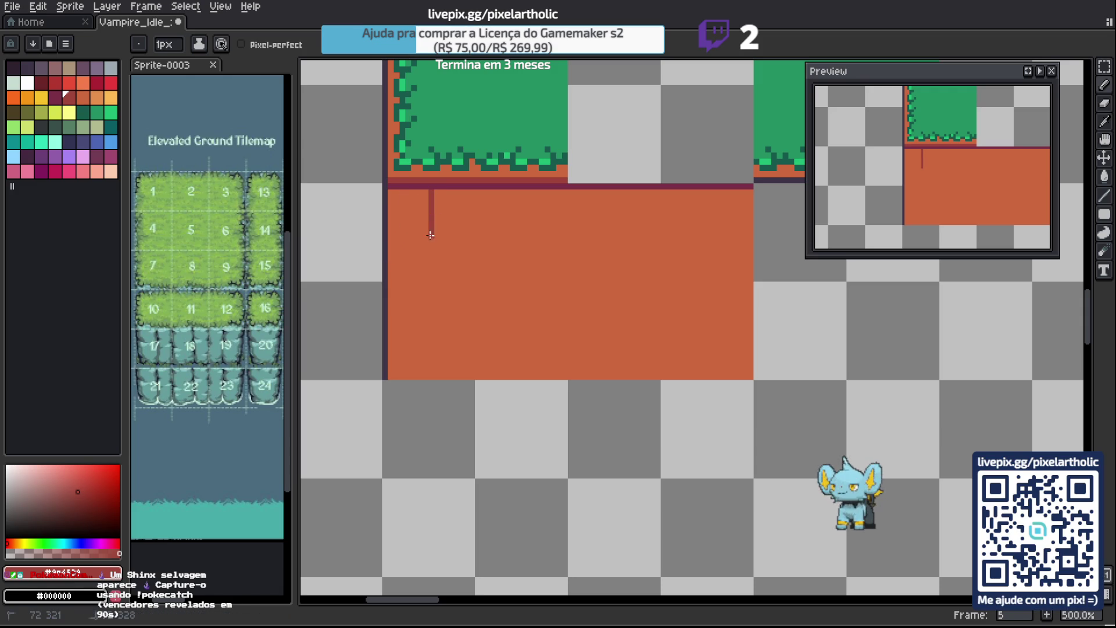
{"action": "mouse_move", "coordinate": [439, 190]}
{"action": "left_mouse_down"}
{"action": "mouse_move", "coordinate": [438, 219]}
{"action": "mouse_move", "coordinate": [429, 212]}
{"action": "left_mouse_up"}
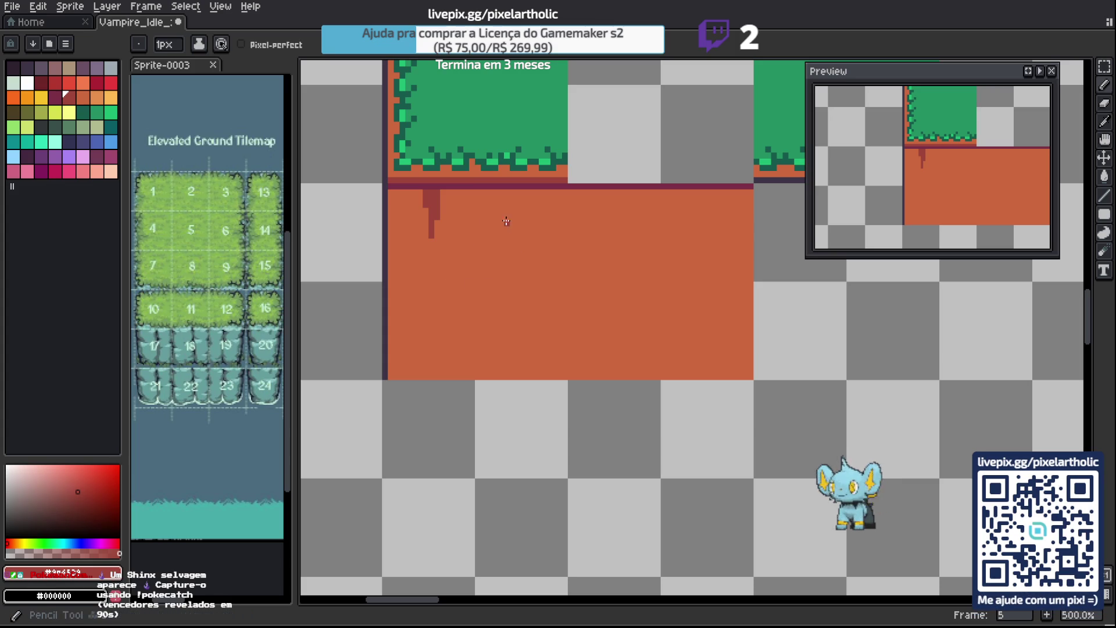
{"action": "left_click_drag", "start_coordinate": [489, 224], "coordinate": [487, 190]}
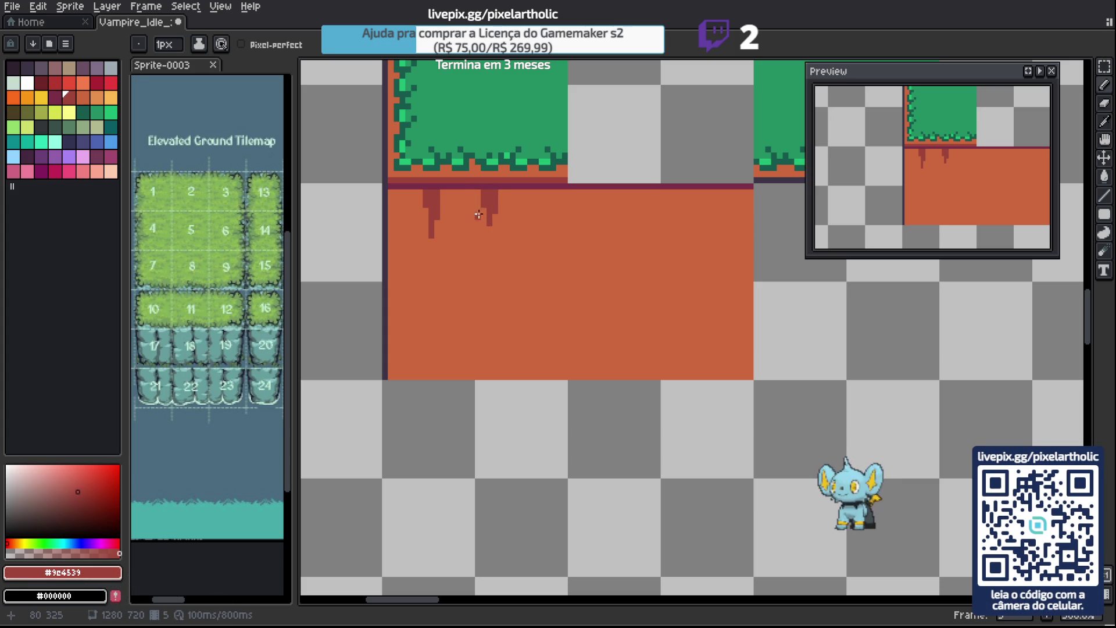
{"action": "left_click_drag", "start_coordinate": [474, 190], "coordinate": [472, 204]}
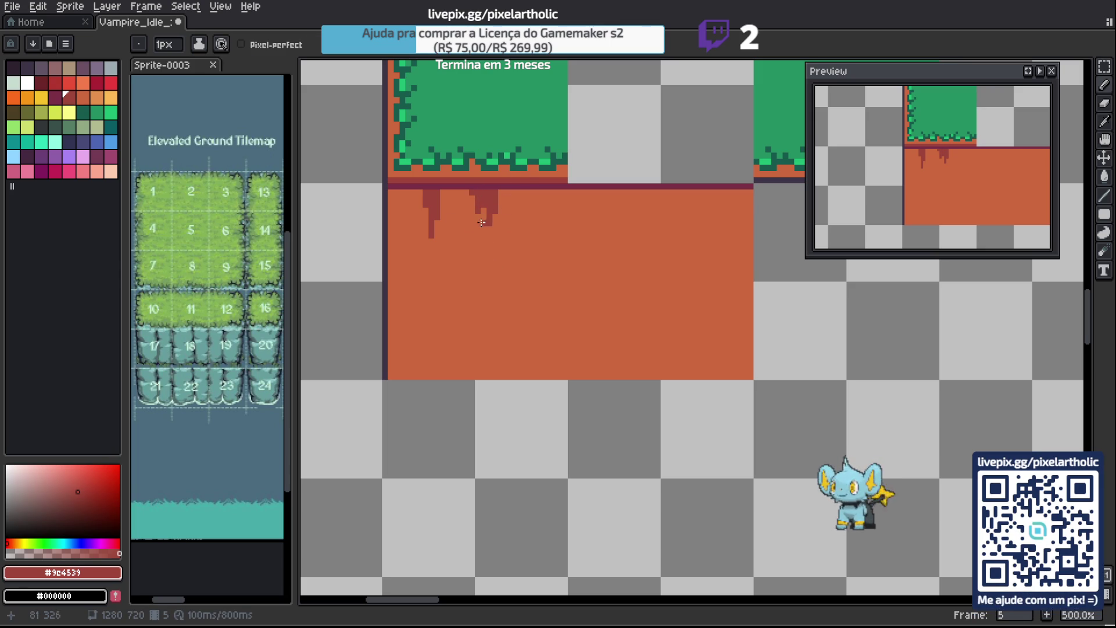
Trim the left drip in orange, widen the second drip's lower part, and save.
{"action": "left_click", "coordinate": [486, 218], "text": "alt"}
{"action": "left_click_drag", "start_coordinate": [473, 192], "coordinate": [476, 195]}
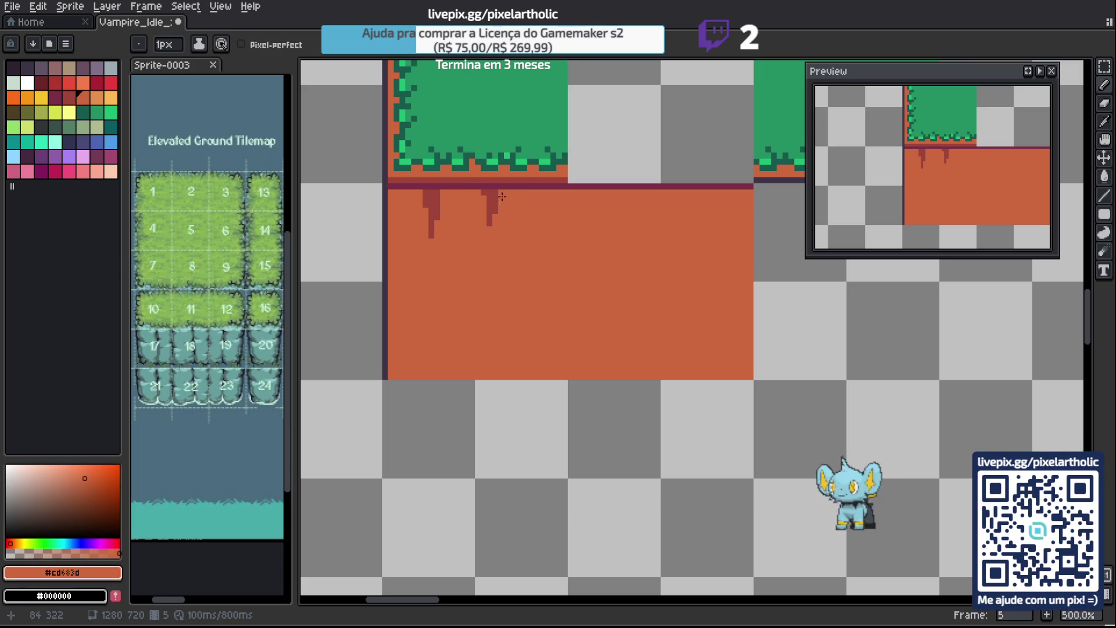
{"action": "left_click", "coordinate": [497, 195], "text": "alt"}
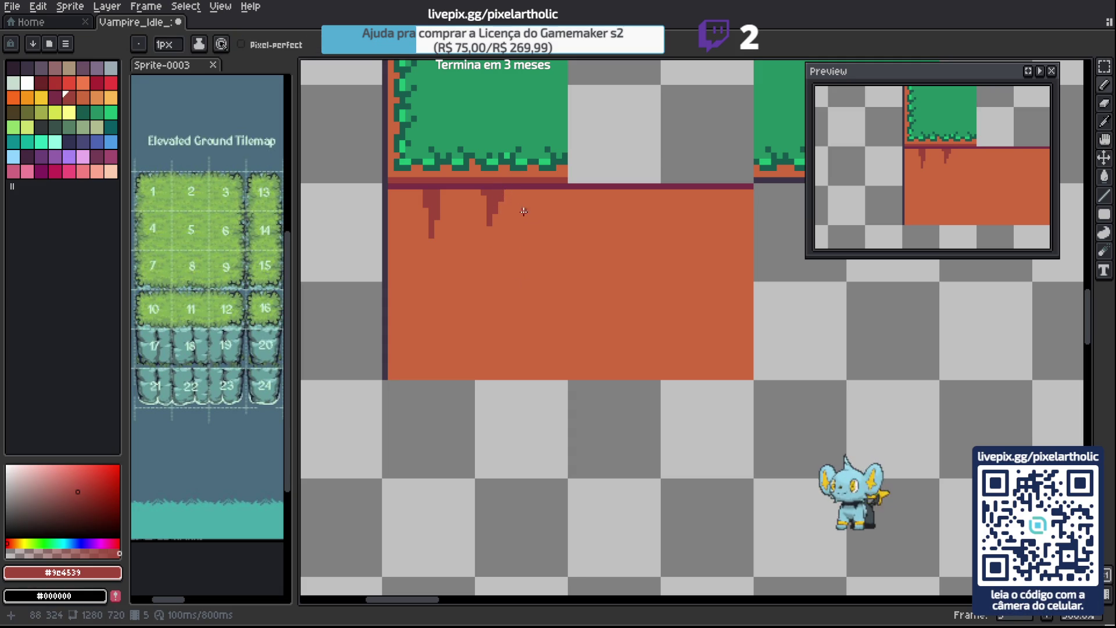
{"action": "left_click_drag", "start_coordinate": [496, 210], "coordinate": [495, 224]}
{"action": "left_click", "coordinate": [484, 216], "text": "alt"}
{"action": "left_click", "coordinate": [489, 223]}
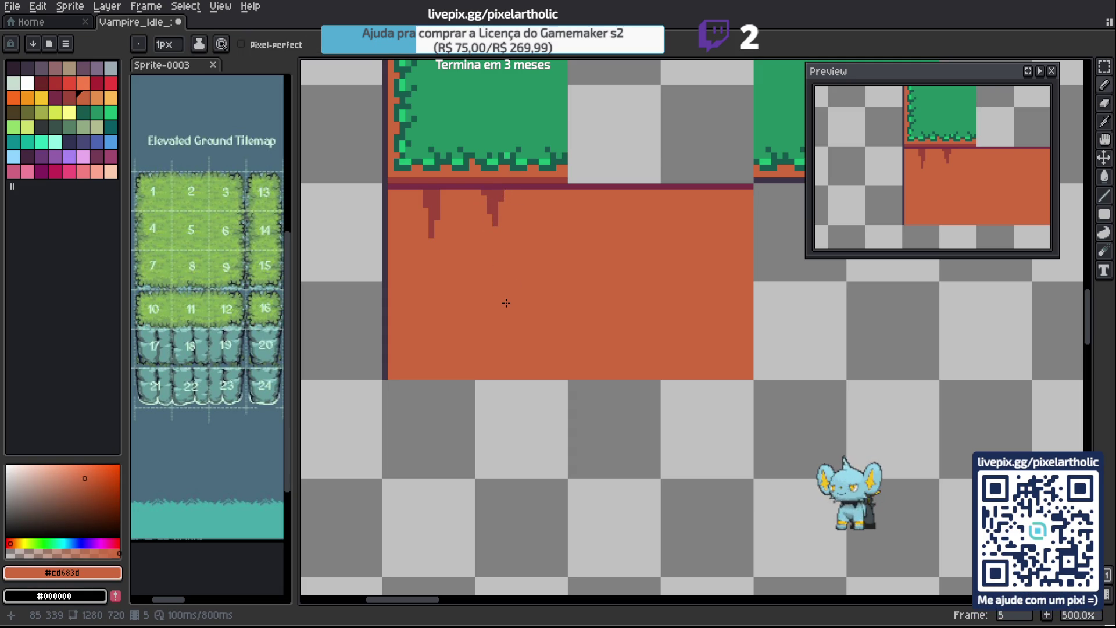
{"action": "key", "text": "ctrl+s"}
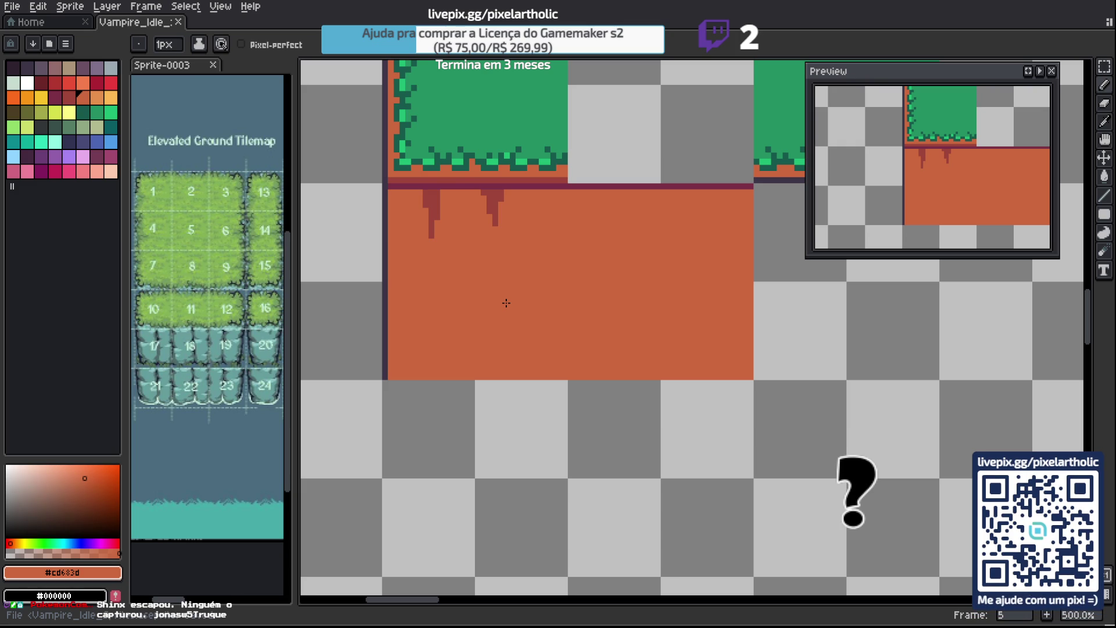
Finish saving the sprite as Vampire_Idle_Sprites.aseprite.
{"action": "left_click", "coordinate": [518, 444]}
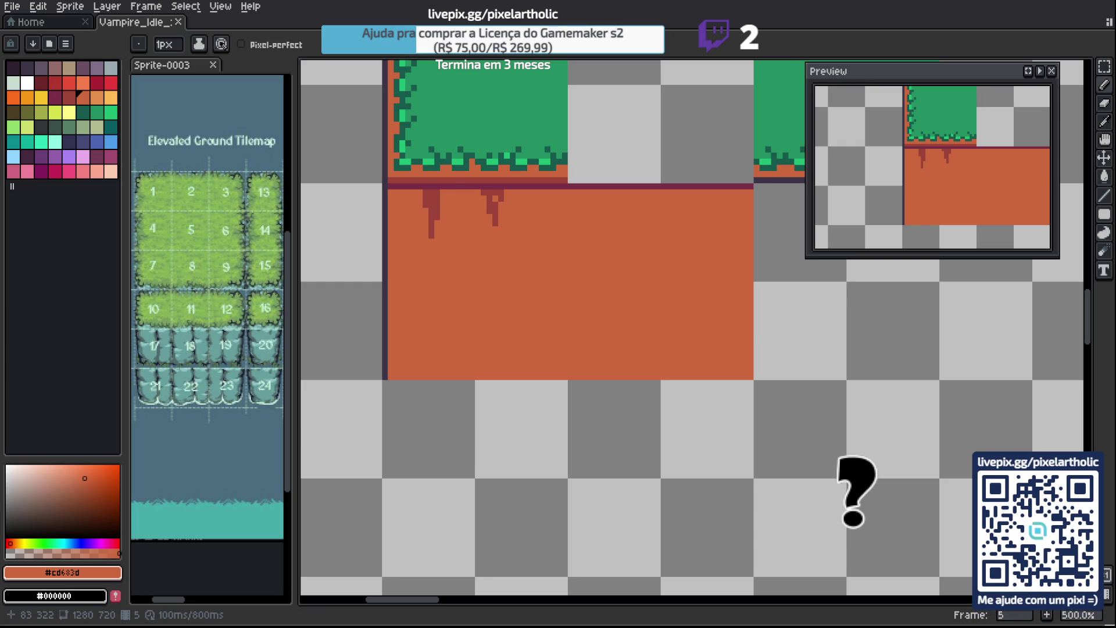
Draw dark red vertical crack streaks below the first two drips.
{"action": "key", "text": "h"}
{"action": "mouse_move", "coordinate": [558, 250]}
{"action": "left_mouse_down"}
{"action": "mouse_move", "coordinate": [564, 265]}
{"action": "mouse_move", "coordinate": [543, 250]}
{"action": "mouse_move", "coordinate": [553, 232]}
{"action": "left_mouse_up"}
{"action": "key", "text": "b"}
{"action": "left_click", "coordinate": [494, 185], "text": "alt"}
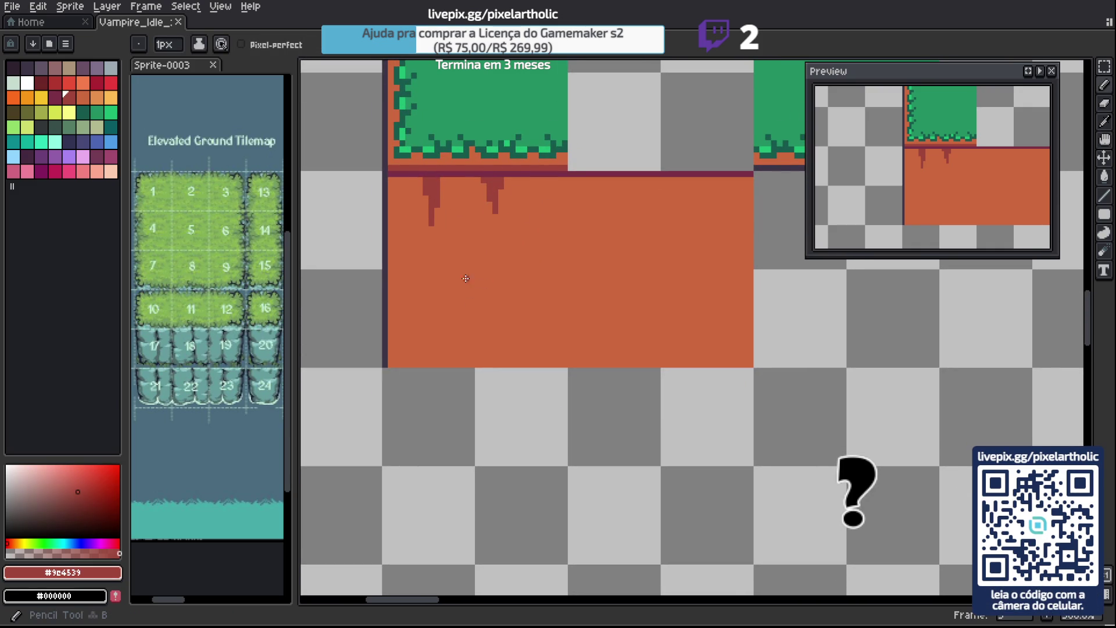
{"action": "left_click_drag", "start_coordinate": [431, 254], "coordinate": [432, 241]}
{"action": "left_click", "coordinate": [432, 279]}
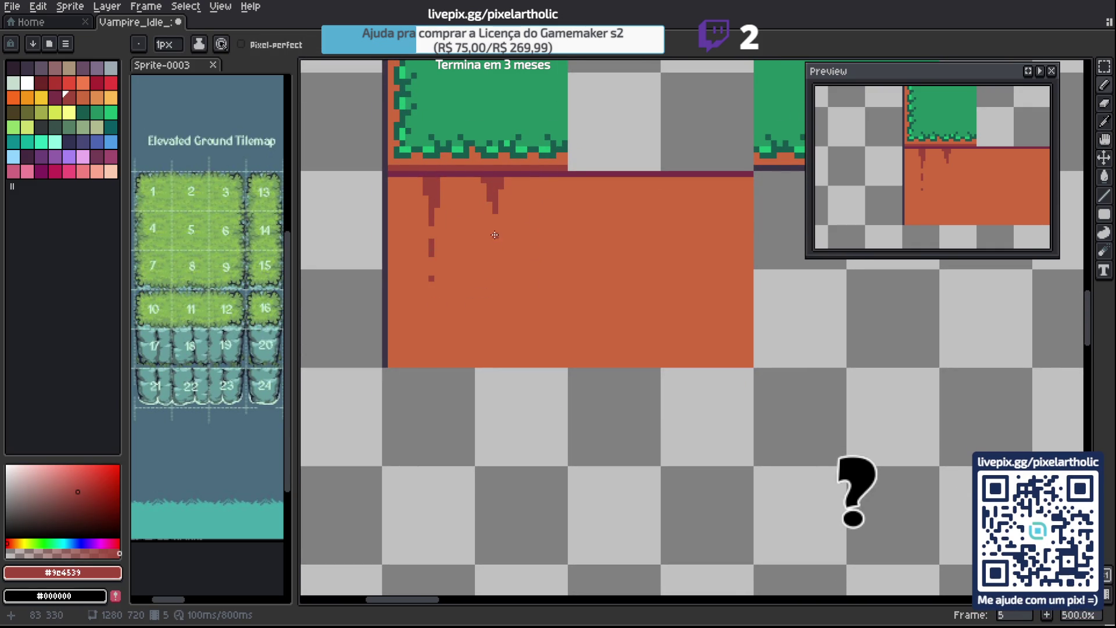
{"action": "left_click", "coordinate": [495, 229]}
{"action": "left_click_drag", "start_coordinate": [496, 247], "coordinate": [497, 289]}
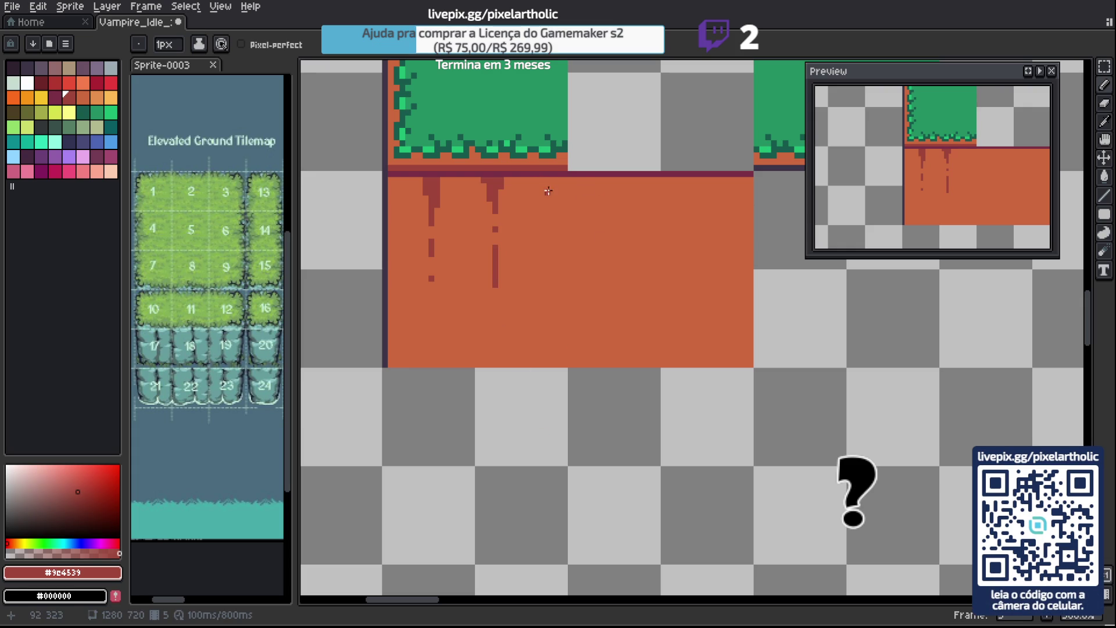
Add a third dark red drip extending into a long crack on the right.
{"action": "left_click_drag", "start_coordinate": [546, 179], "coordinate": [548, 193]}
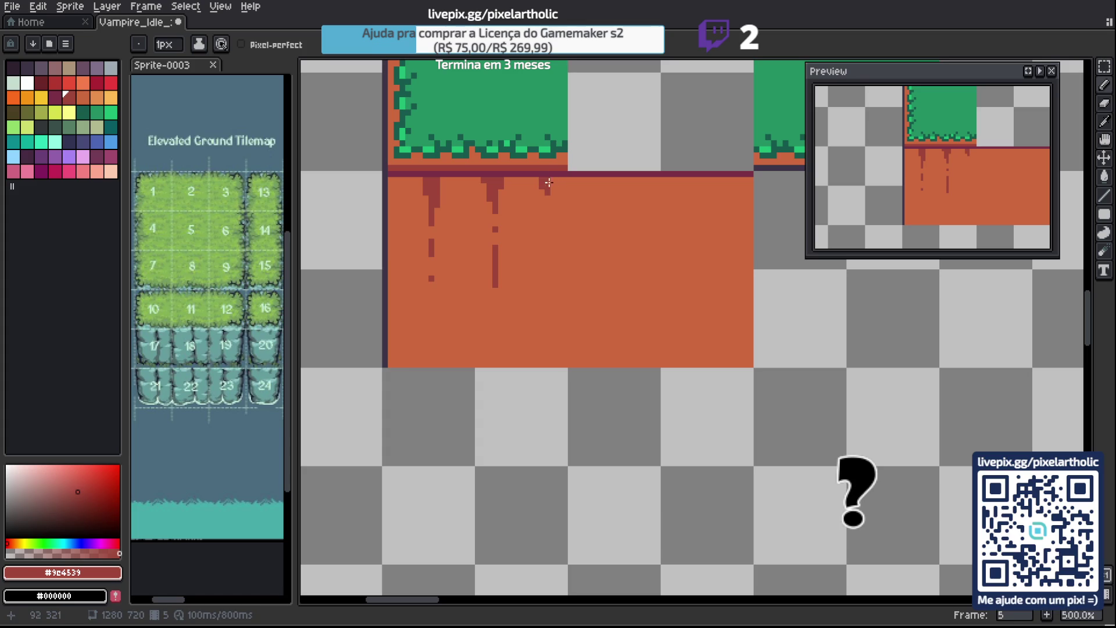
{"action": "left_click", "coordinate": [548, 210]}
{"action": "left_click_drag", "start_coordinate": [548, 217], "coordinate": [548, 263]}
{"action": "left_click", "coordinate": [411, 204], "text": "alt"}
With the grid shown, shift the drip artwork one pixel left and fill the gap orange.
{"action": "key", "text": "m"}
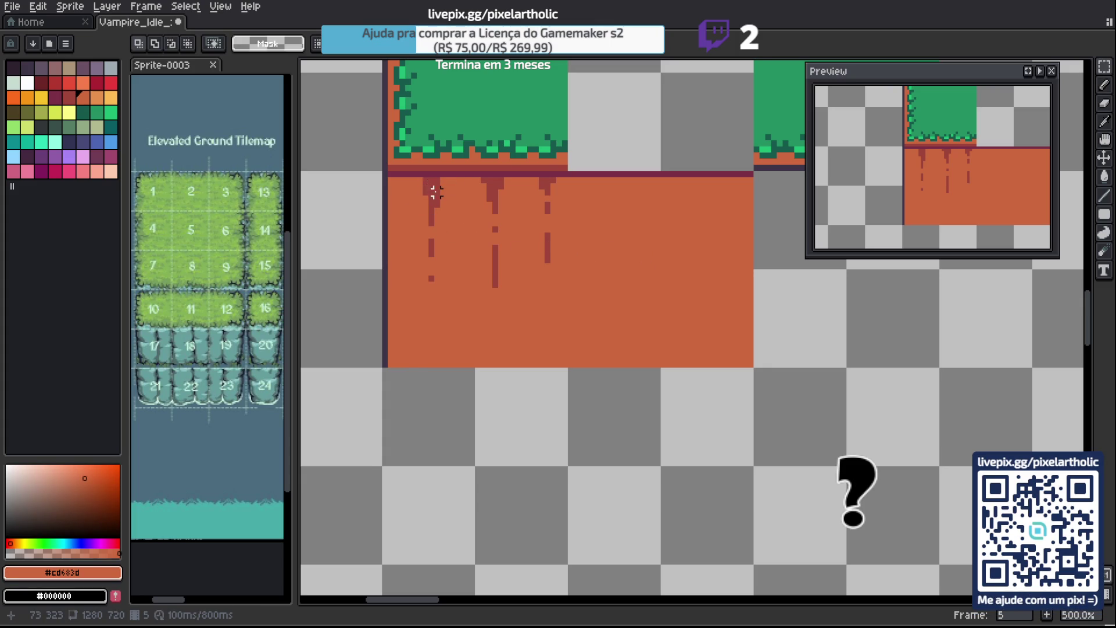
{"action": "key", "text": "ctrl+apostrophe"}
{"action": "left_click_drag", "start_coordinate": [409, 175], "coordinate": [564, 295]}
{"action": "key", "text": "Left"}
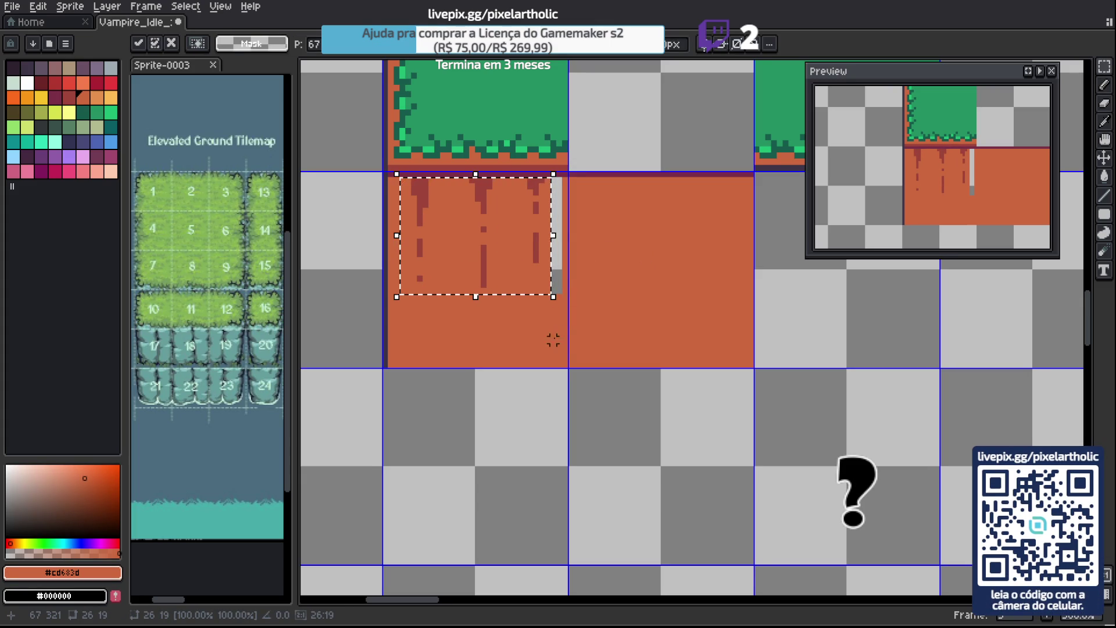
{"action": "key", "text": "i"}
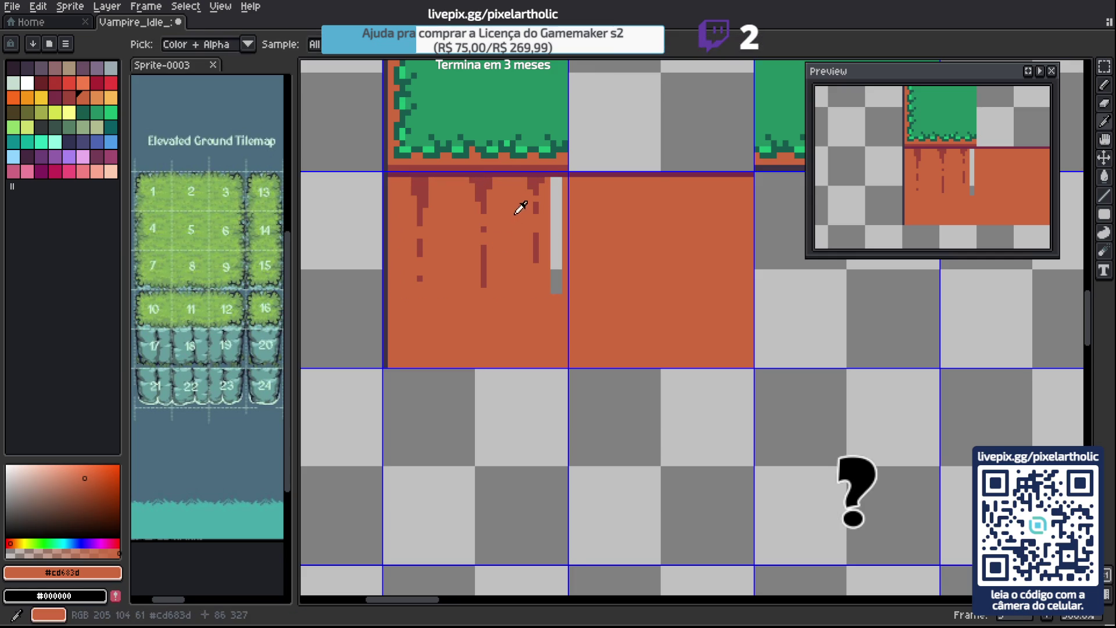
{"action": "key", "text": "g"}
{"action": "left_click", "coordinate": [553, 210]}
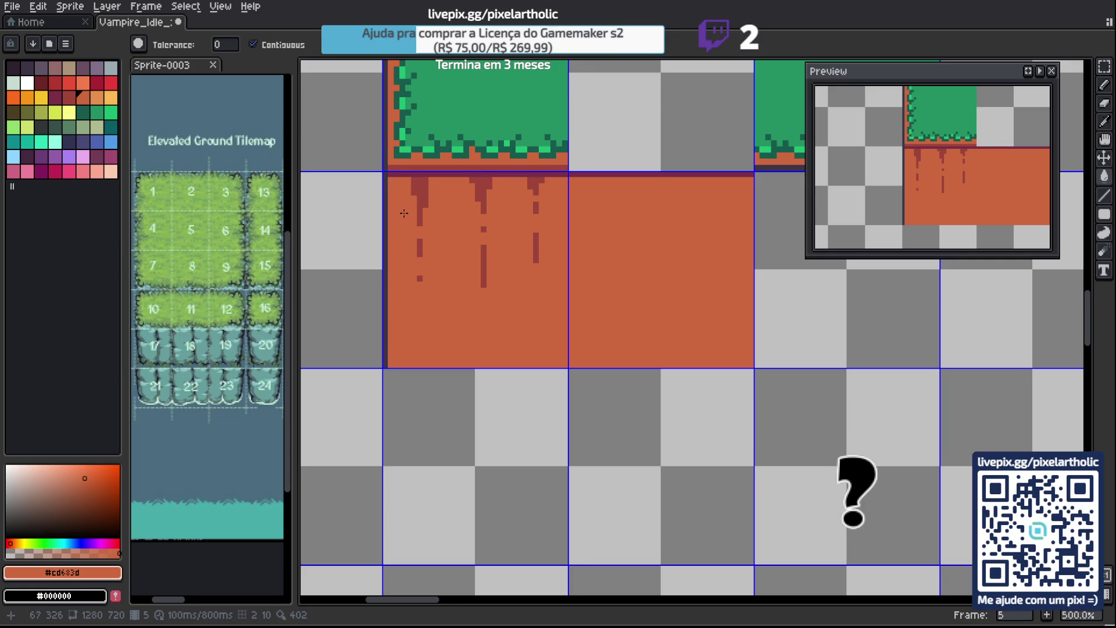
Copy the left dirt tile and place the copy on the tile to its right.
{"action": "key", "text": "m"}
{"action": "left_click_drag", "start_coordinate": [414, 180], "coordinate": [548, 291]}
{"action": "key", "text": "ctrl+c"}
{"action": "key", "text": "ctrl+v"}
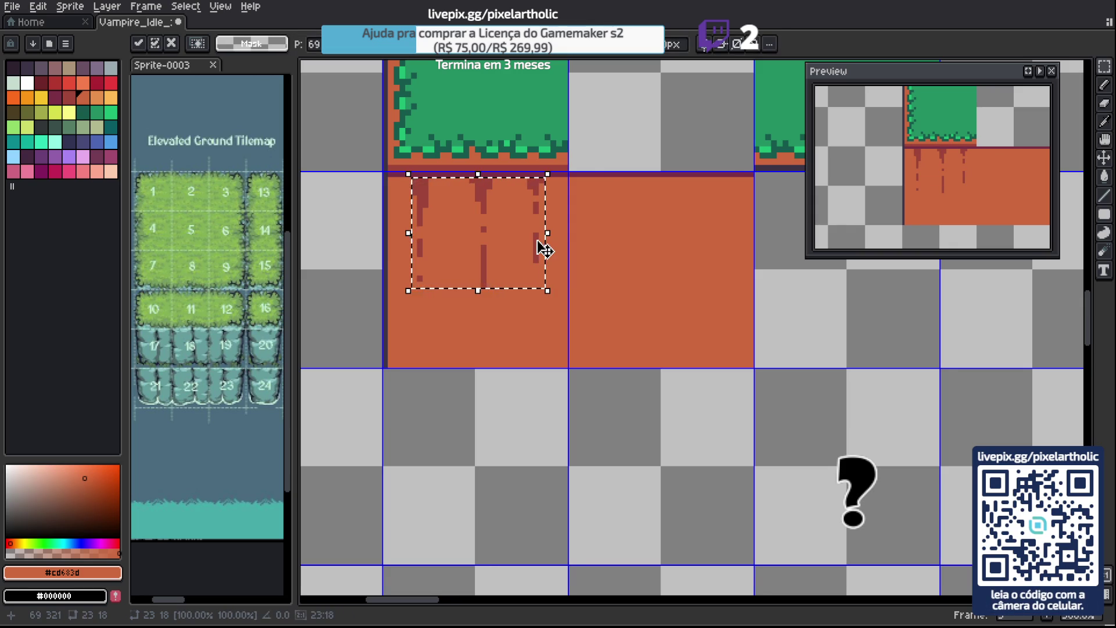
{"action": "key", "text": "shift+Right"}
{"action": "key", "text": "ctrl+d"}
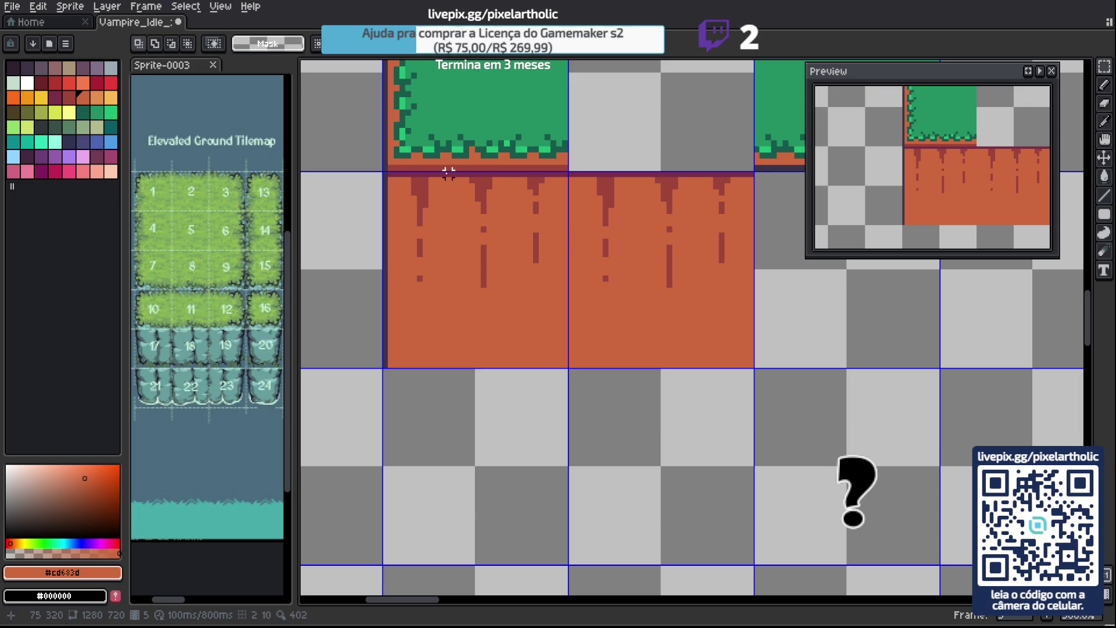
Paint deeper #7a3045 shading pixels onto the tops of the left tile's drips.
{"action": "key", "text": "b"}
{"action": "left_click", "coordinate": [419, 189], "text": "alt"}
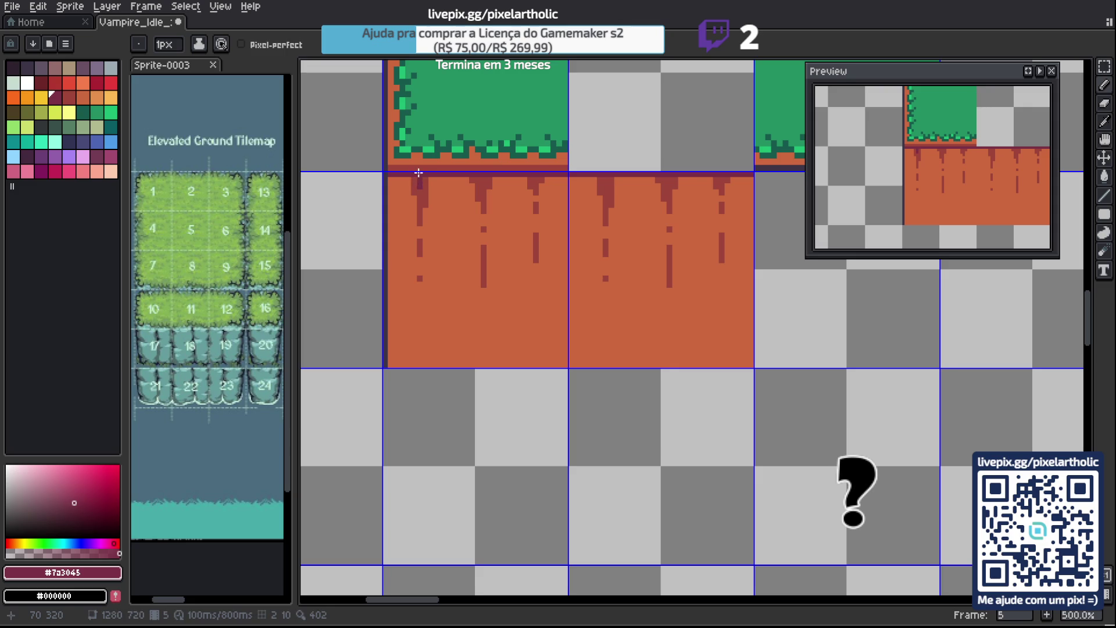
{"action": "left_click", "coordinate": [420, 196]}
{"action": "key", "text": "v"}
{"action": "key", "text": "b"}
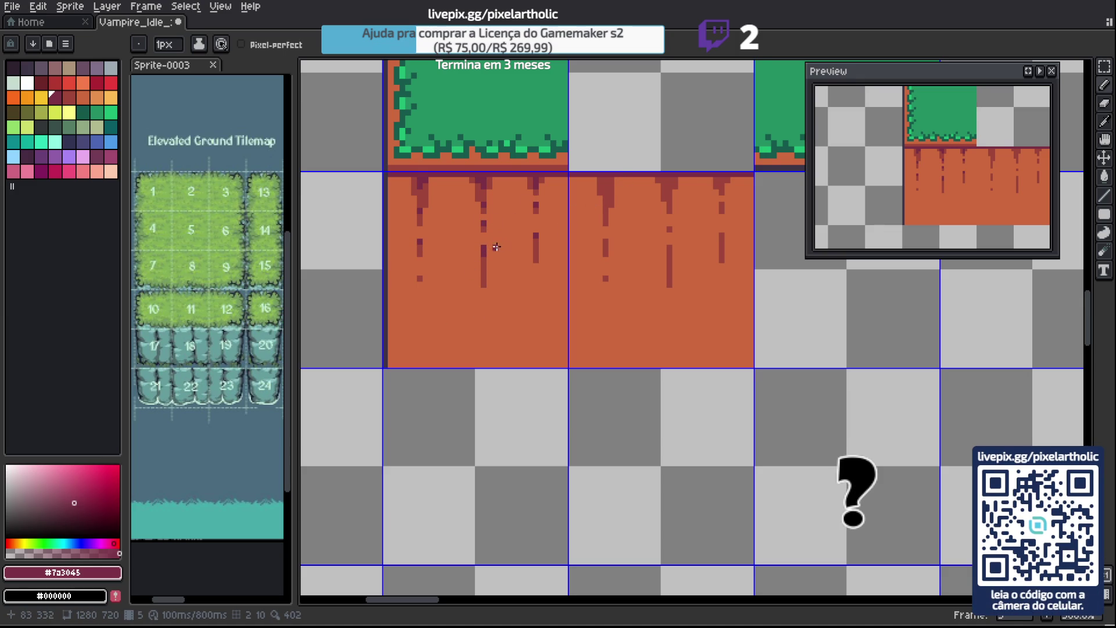
Copy the shaded left dirt tile over the right tile.
{"action": "key", "text": "m"}
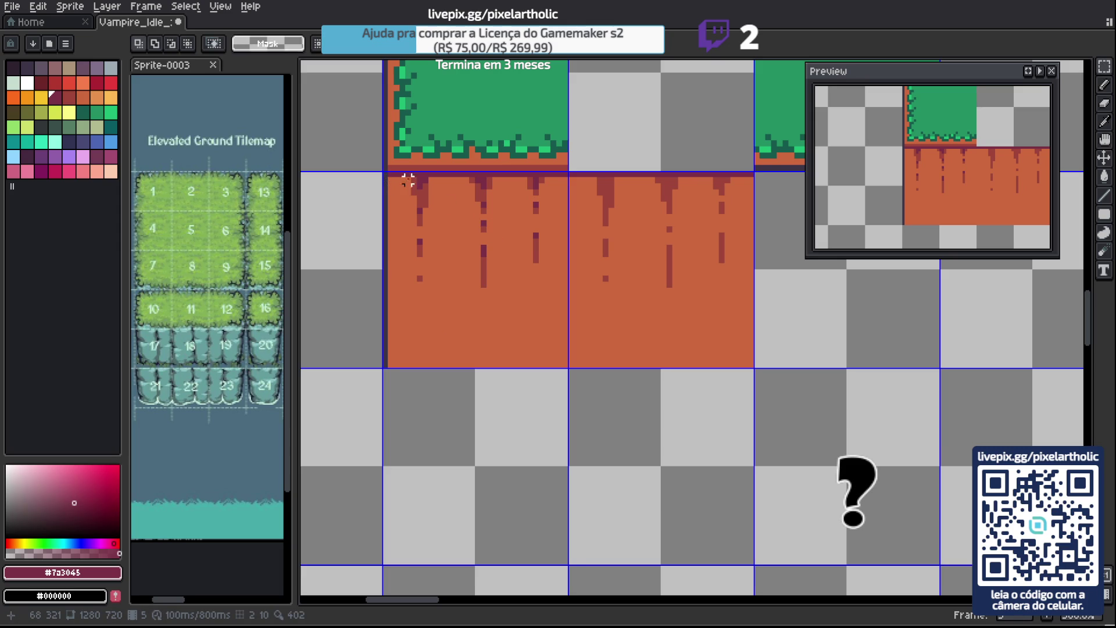
{"action": "mouse_move", "coordinate": [390, 180]}
{"action": "left_mouse_down"}
{"action": "mouse_move", "coordinate": [531, 304]}
{"action": "mouse_move", "coordinate": [571, 366]}
{"action": "mouse_move", "coordinate": [757, 365]}
{"action": "left_mouse_up"}
{"action": "key", "text": "ctrl+d"}
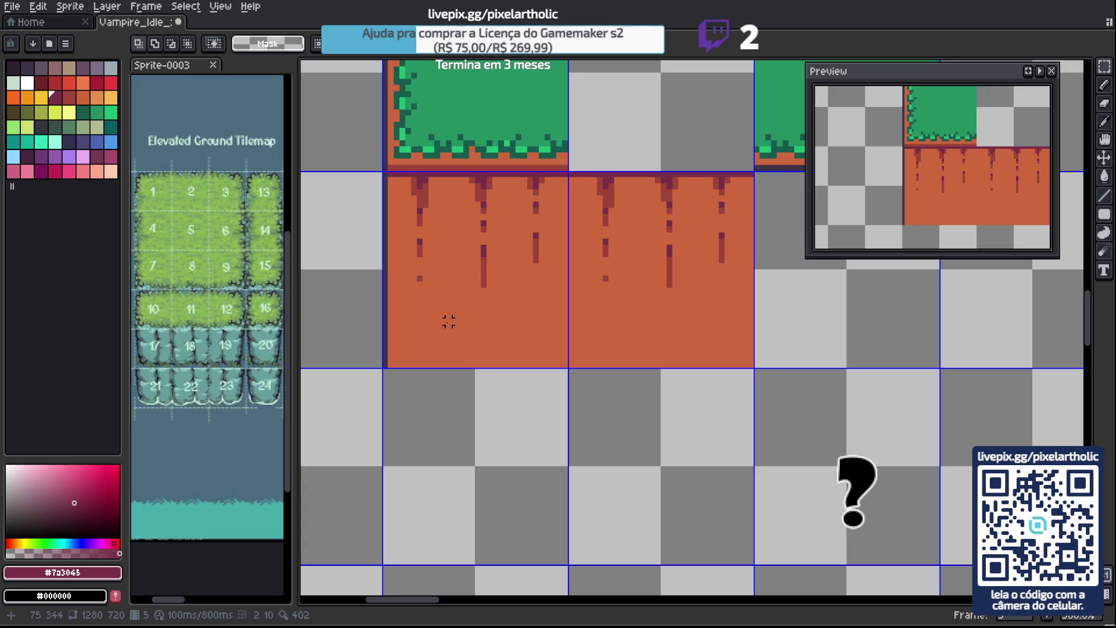
Draw a dark red line along the bottom edge of both dirt tiles.
{"action": "left_click", "coordinate": [487, 268], "text": "alt"}
{"action": "key", "text": "b"}
{"action": "left_click", "coordinate": [393, 364]}
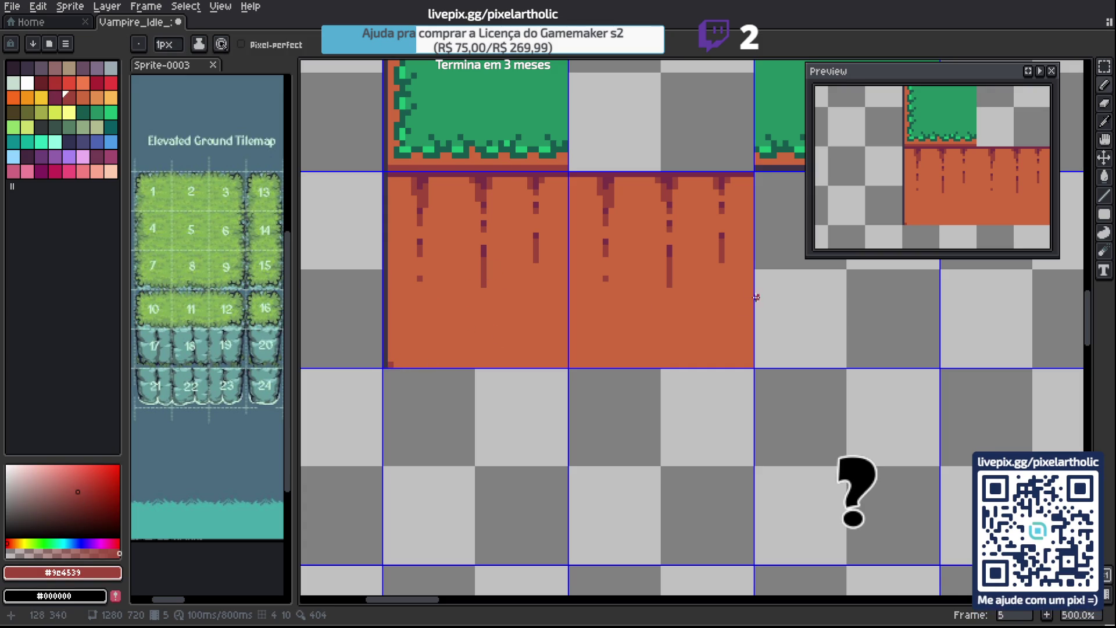
{"action": "left_click", "coordinate": [752, 364], "text": "shift"}
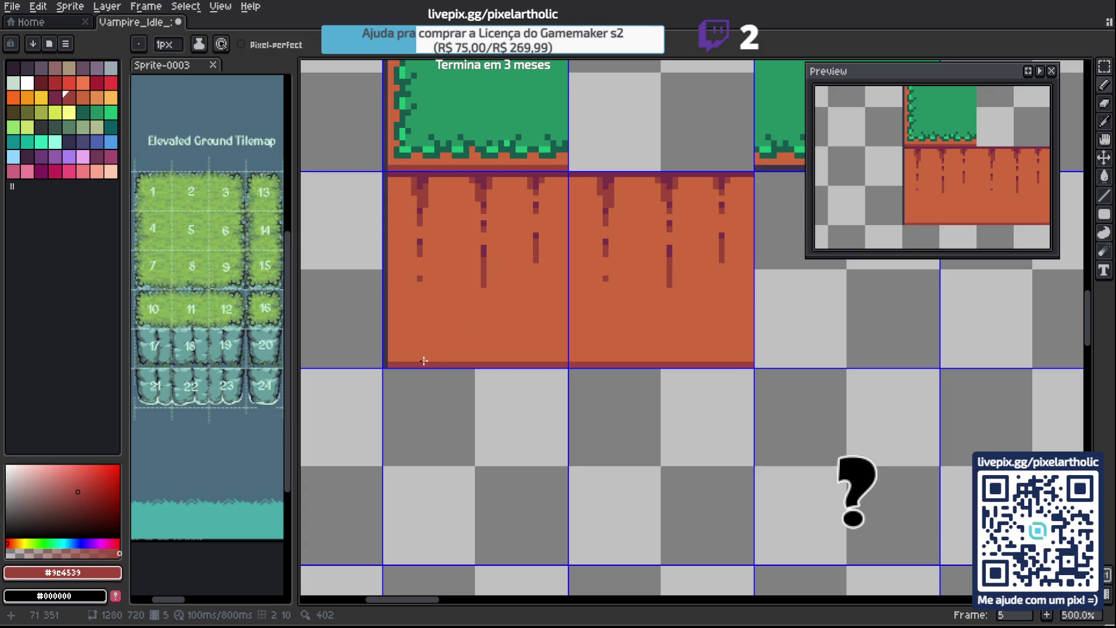
{"action": "key", "text": "b"}
Pencil a dark bump and two short streaks rising from the left tile's bottom edge.
{"action": "left_click_drag", "start_coordinate": [407, 360], "coordinate": [434, 361]}
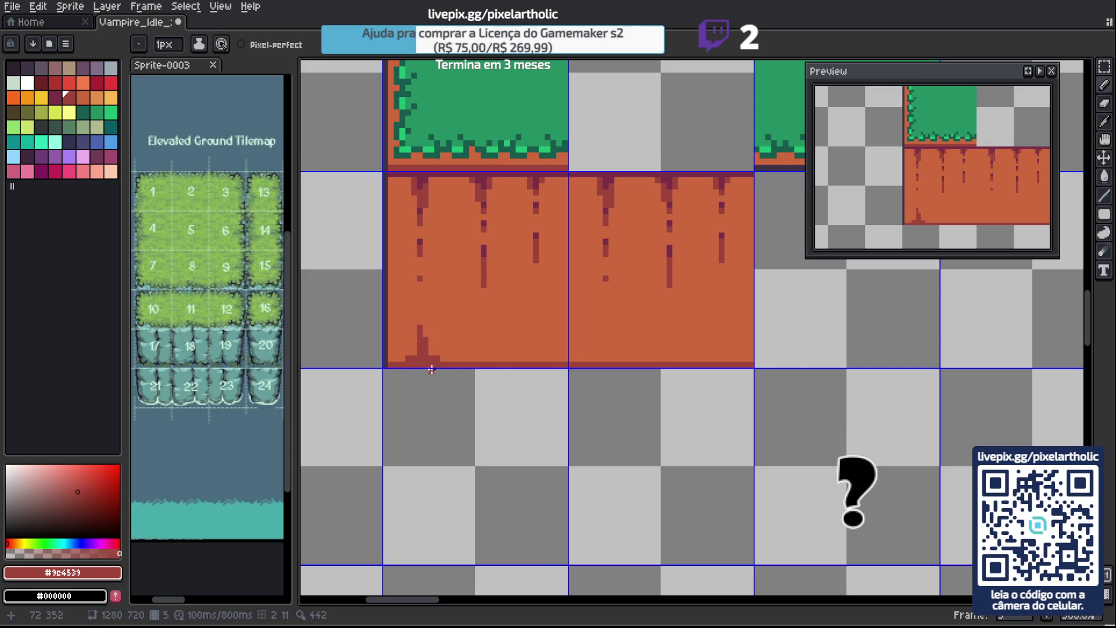
{"action": "left_click_drag", "start_coordinate": [483, 339], "coordinate": [483, 362]}
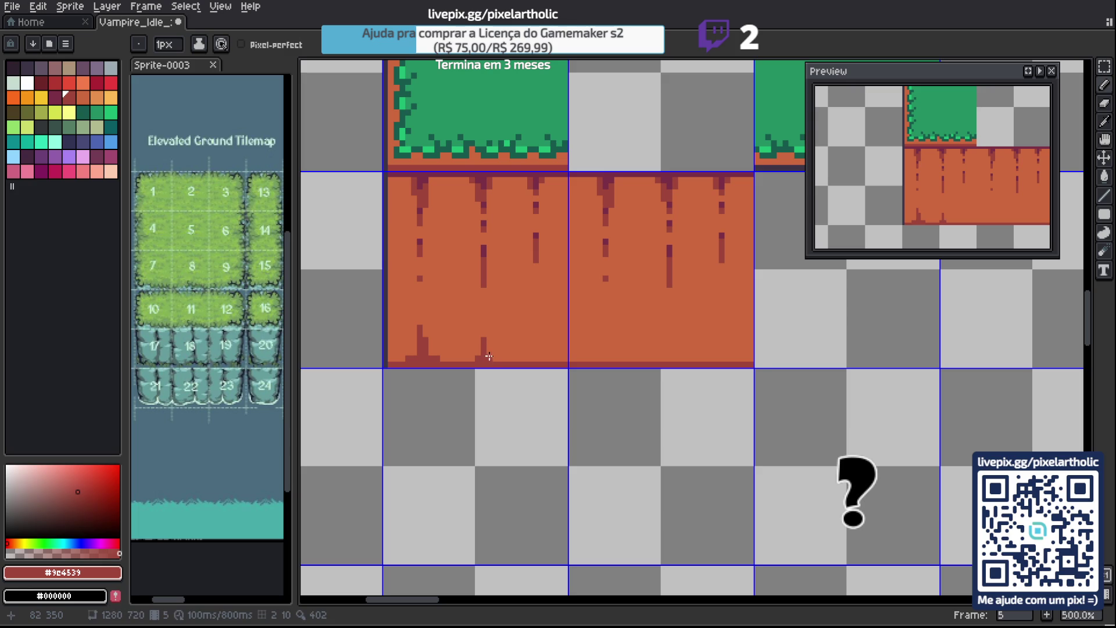
{"action": "left_click_drag", "start_coordinate": [535, 357], "coordinate": [535, 321]}
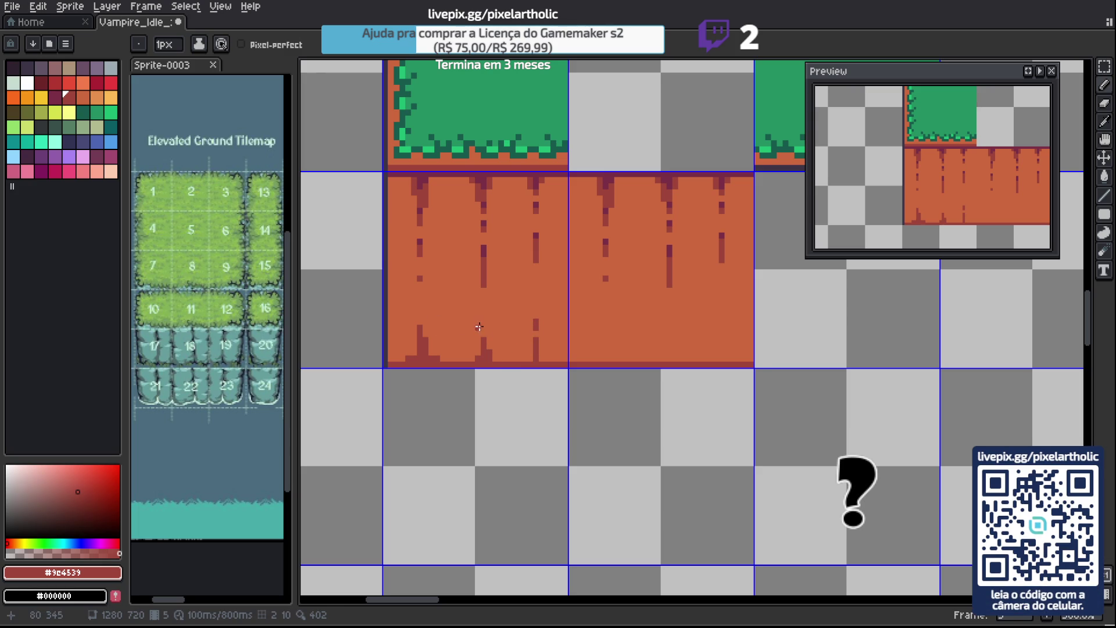
{"action": "left_click", "coordinate": [482, 283], "text": "alt"}
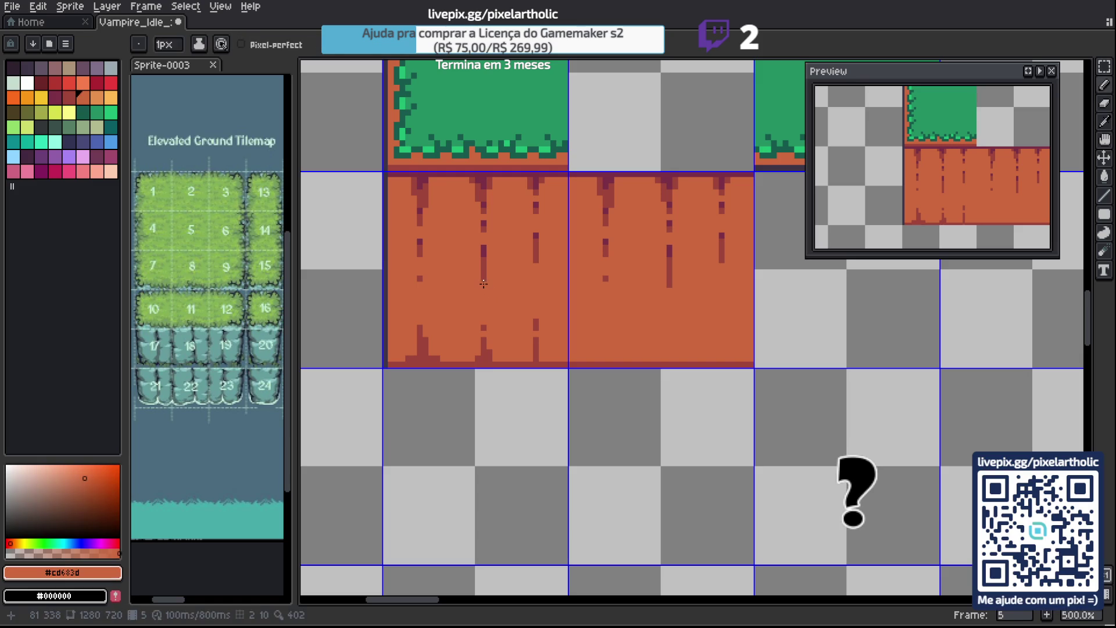
{"action": "left_click", "coordinate": [424, 348], "text": "alt"}
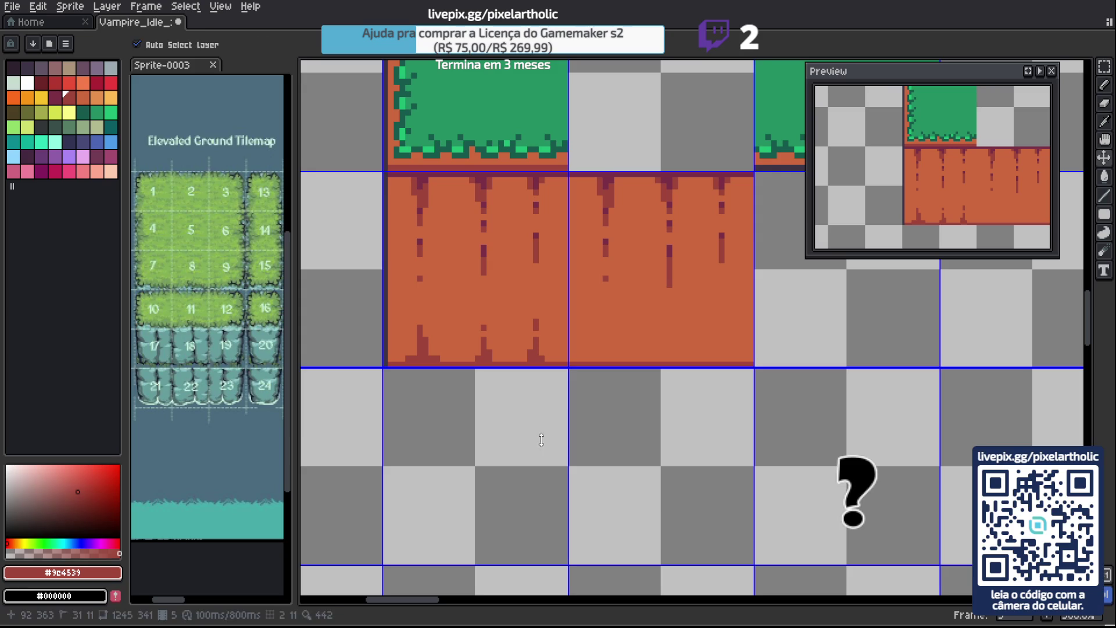
{"action": "key", "text": "alt"}
Sample the deepest red #7a3045 and dark red from the tile to shade the streak bases.
{"action": "left_click", "coordinate": [424, 189], "text": "alt"}
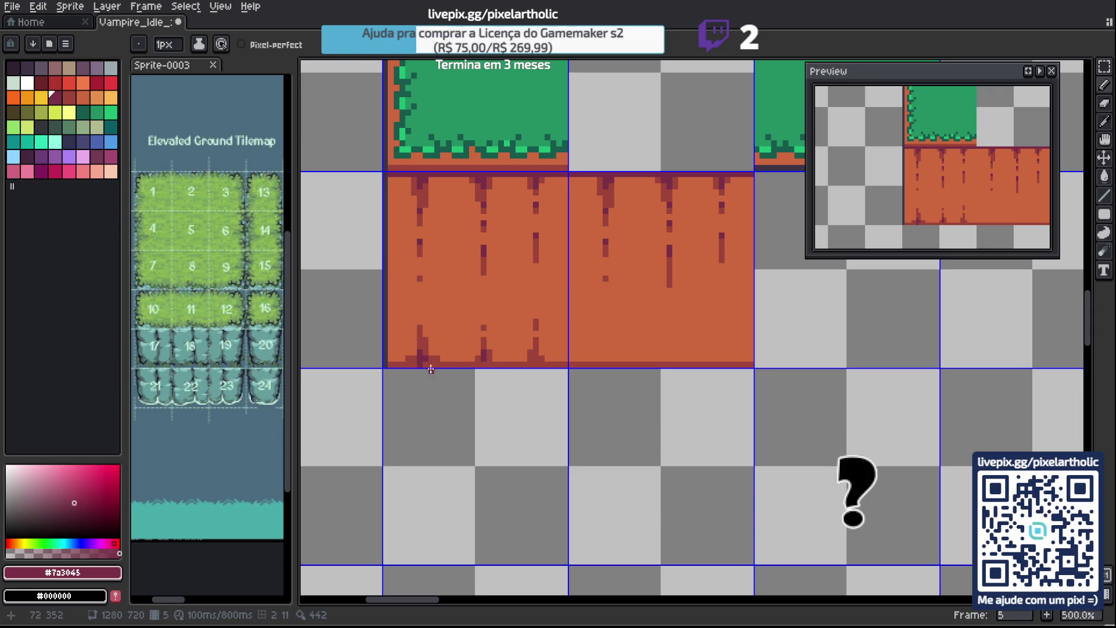
{"action": "left_click", "coordinate": [424, 335], "text": "alt"}
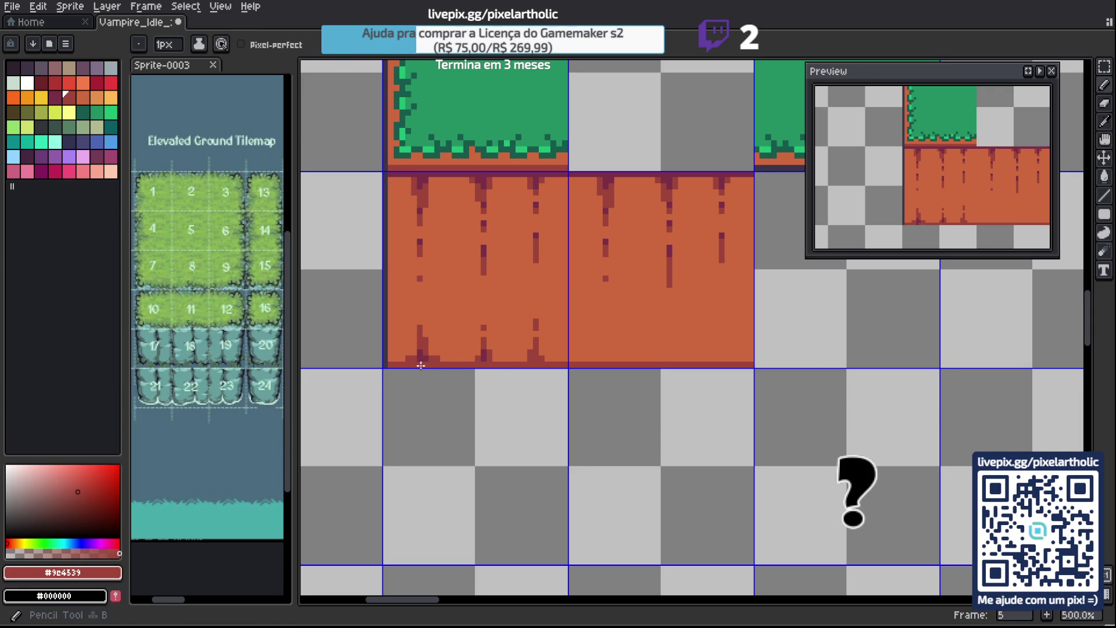
{"action": "left_click", "coordinate": [489, 352], "text": "alt"}
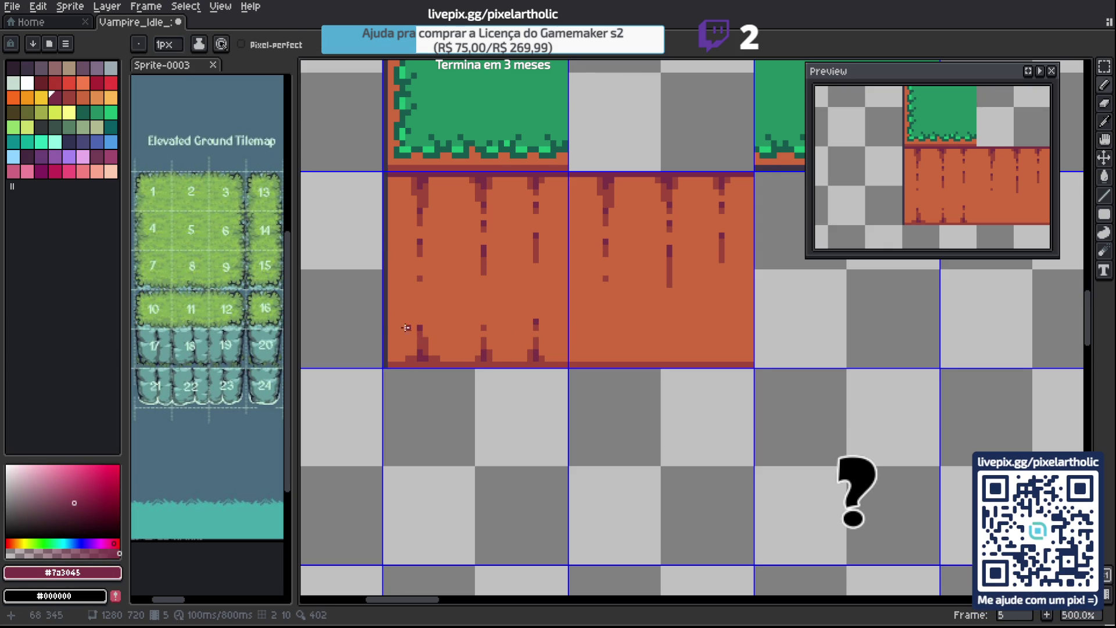
Select the bottom strip of the left dirt tile and drop the moved strip into place.
{"action": "key", "text": "m"}
{"action": "mouse_move", "coordinate": [389, 309]}
{"action": "left_mouse_down"}
{"action": "mouse_move", "coordinate": [515, 366]}
{"action": "mouse_move", "coordinate": [664, 361]}
{"action": "left_mouse_up"}
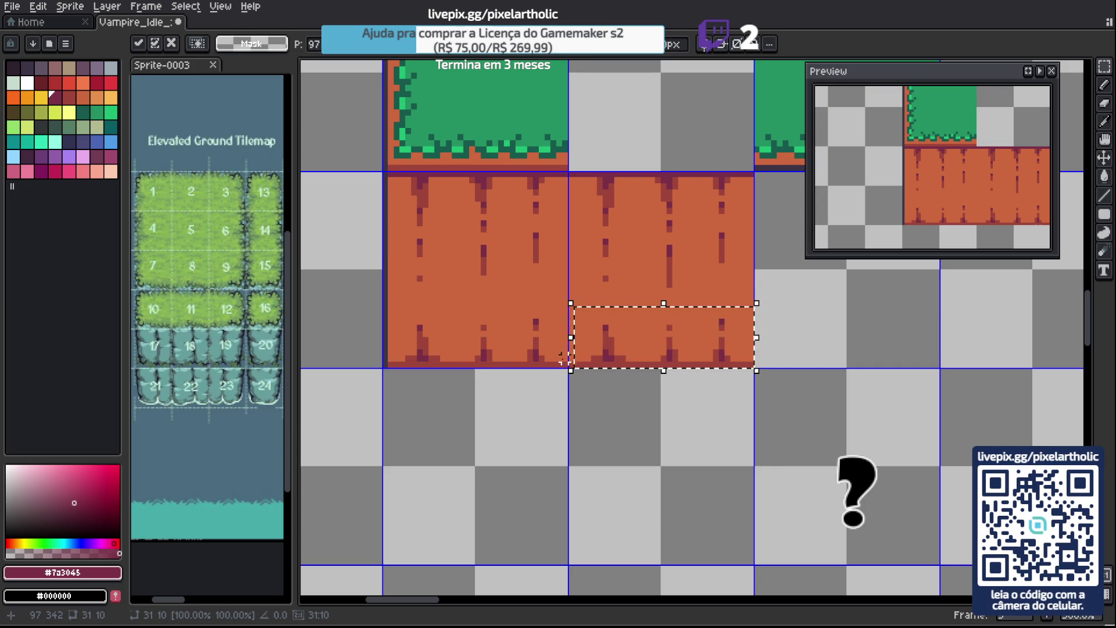
{"action": "left_click", "coordinate": [563, 359]}
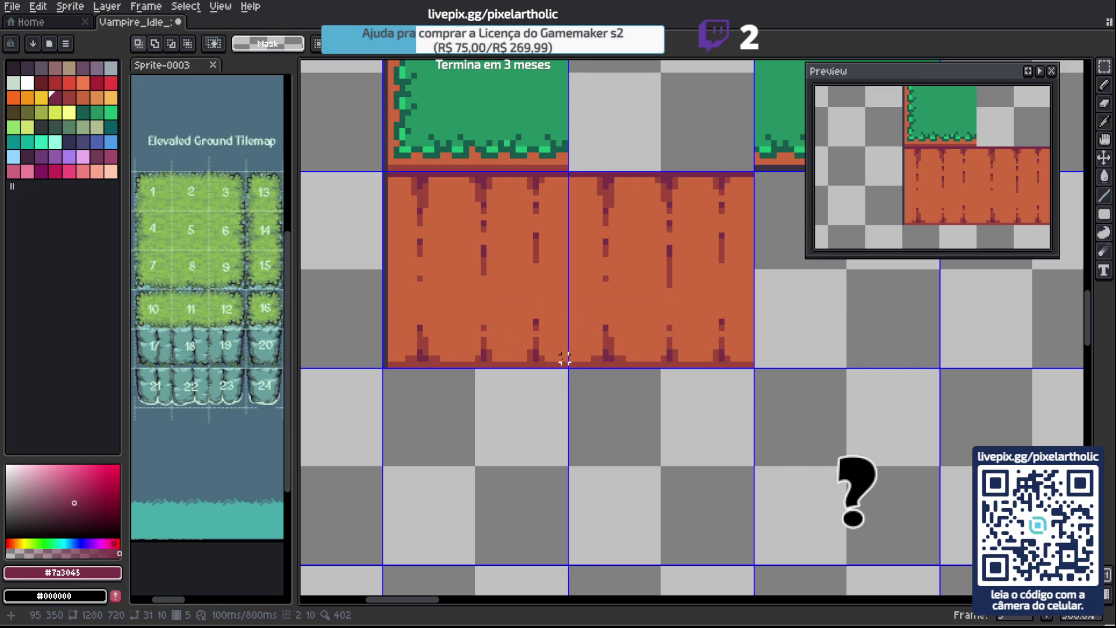
{"action": "scroll", "coordinate": [502, 261], "scroll_direction": "down", "scroll_amount": 3}
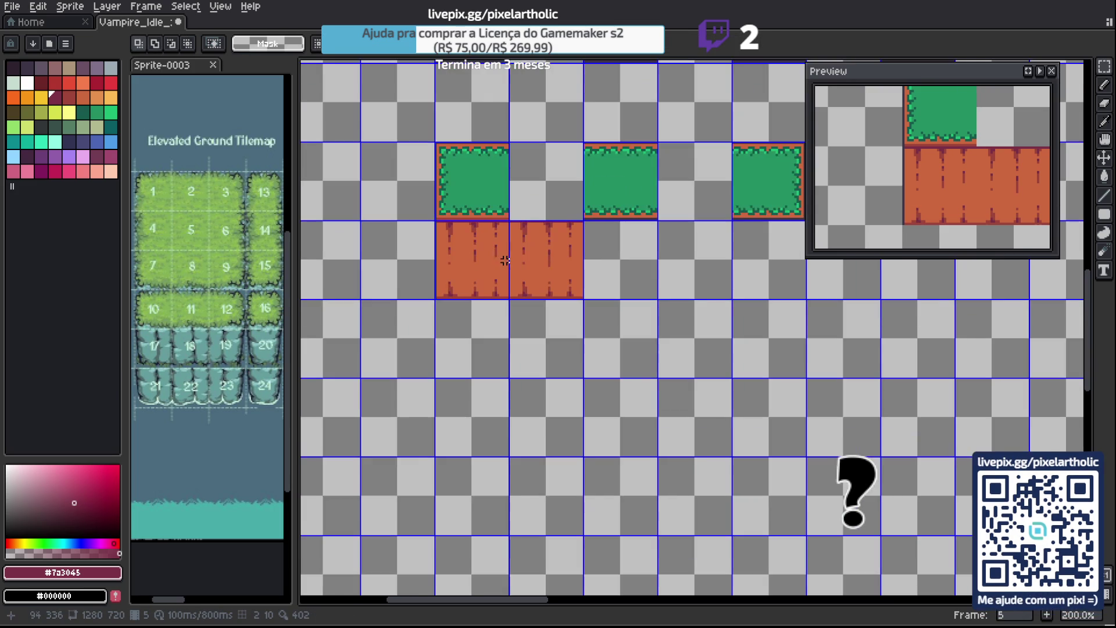
{"action": "scroll", "coordinate": [514, 265], "scroll_direction": "up", "scroll_amount": 3}
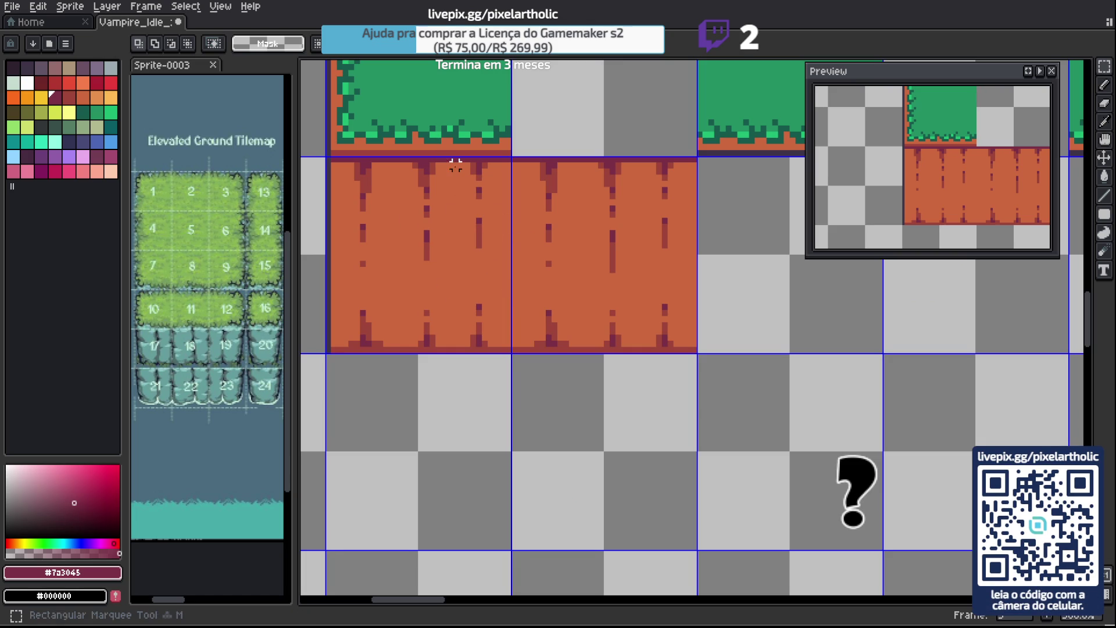
Fill the cleared transparent column in the left dirt tile with base dirt orange.
{"action": "left_click_drag", "start_coordinate": [448, 165], "coordinate": [508, 299]}
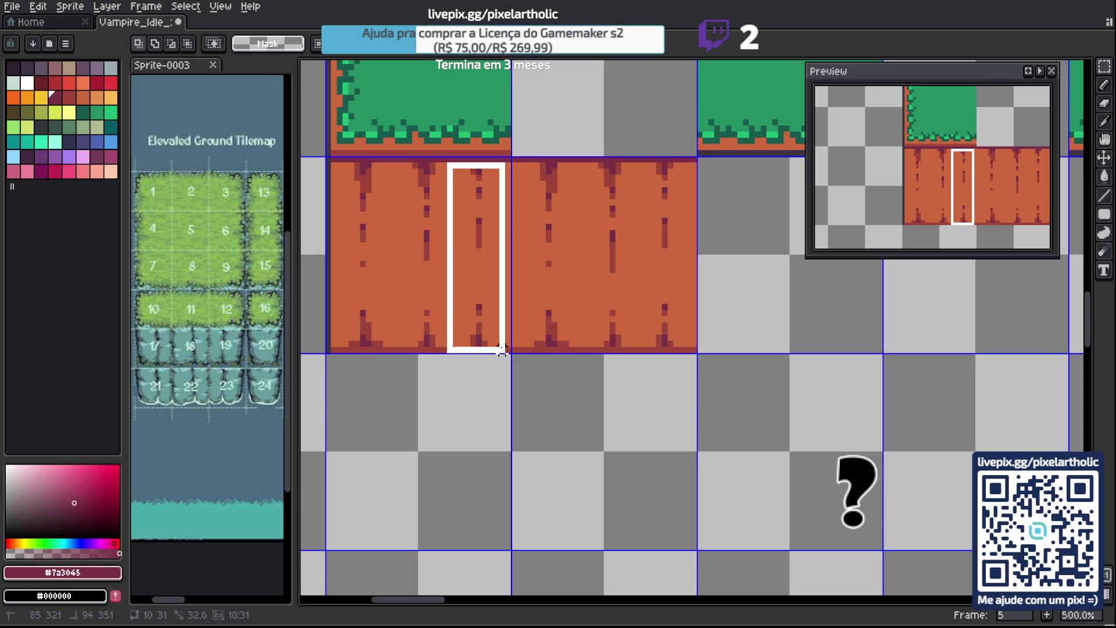
{"action": "key", "text": "ctrl+z"}
{"action": "key", "text": "ctrl+z"}
{"action": "key", "text": "ctrl+z"}
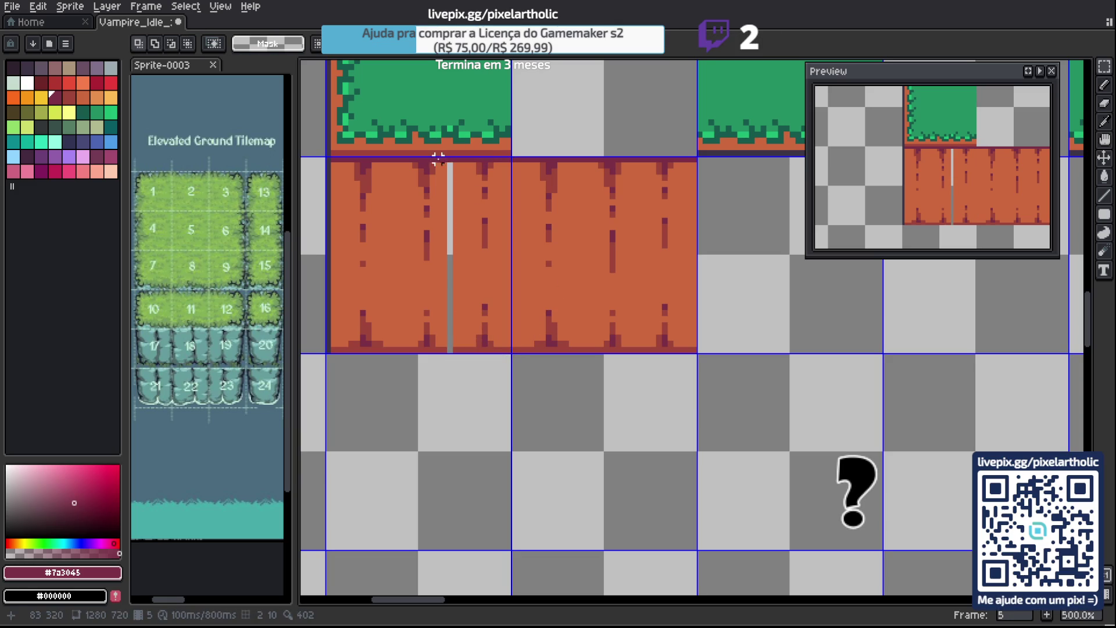
{"action": "key", "text": "b"}
{"action": "left_click", "coordinate": [446, 169], "text": "alt"}
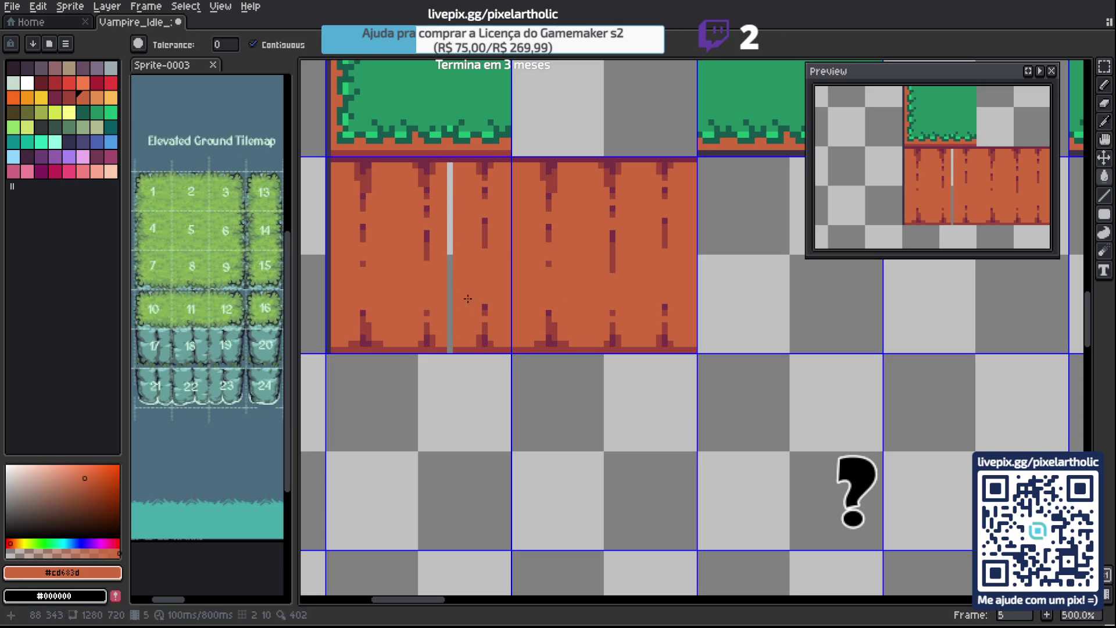
{"action": "key", "text": "g"}
{"action": "left_click", "coordinate": [450, 323]}
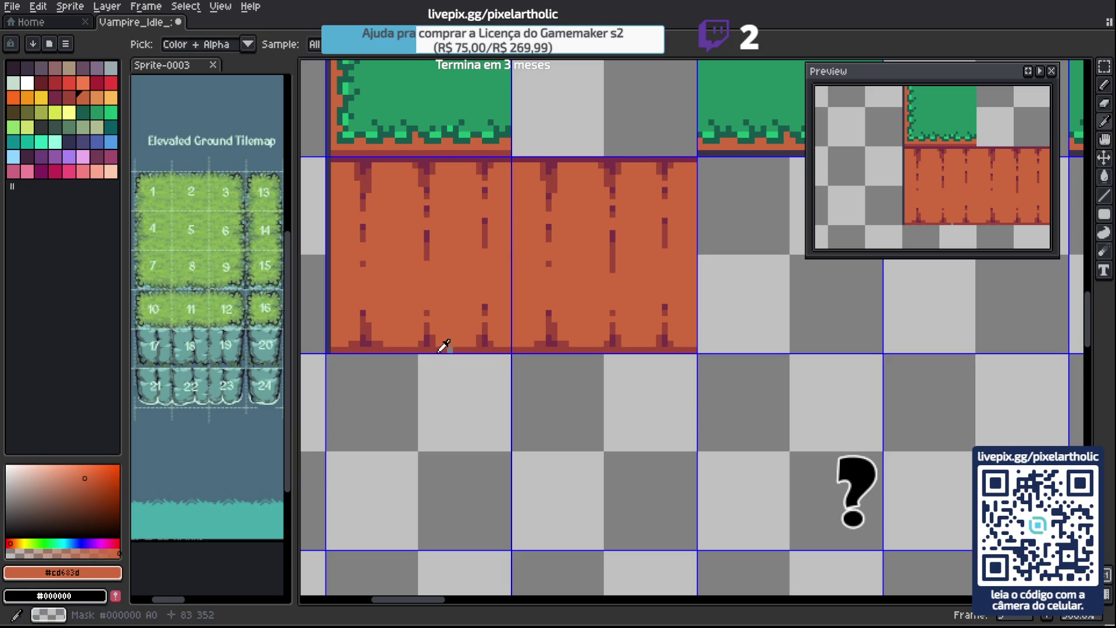
{"action": "left_click", "coordinate": [449, 350], "text": "alt"}
{"action": "key", "text": "b"}
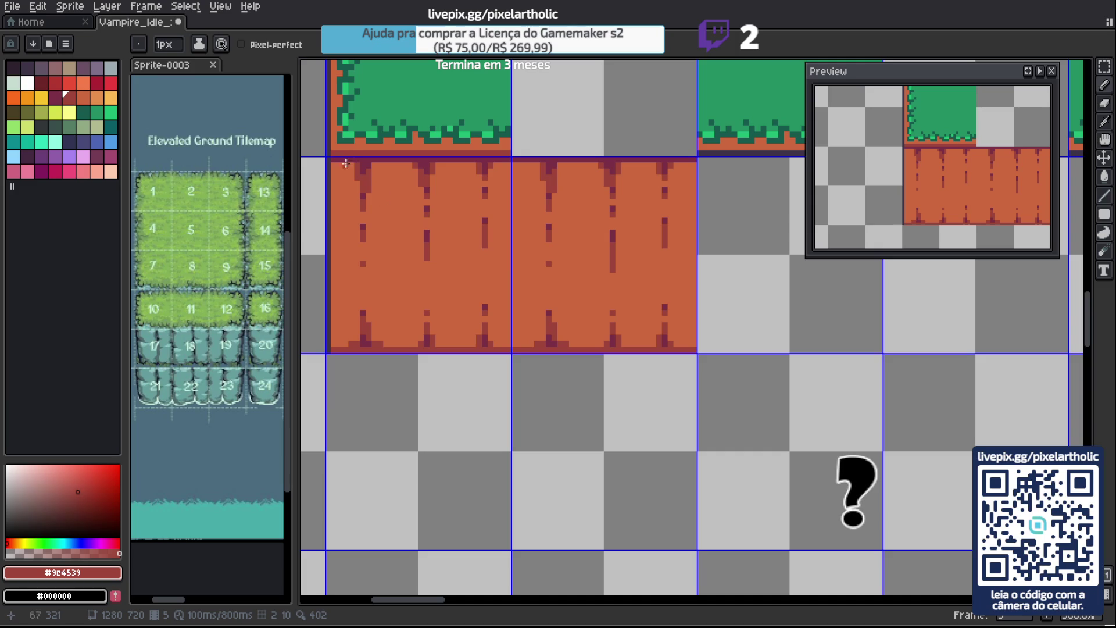
Copy the whole left dirt tile and paste it over the right tile.
{"action": "key", "text": "m"}
{"action": "mouse_move", "coordinate": [332, 163]}
{"action": "left_mouse_down"}
{"action": "mouse_move", "coordinate": [390, 256]}
{"action": "mouse_move", "coordinate": [511, 354]}
{"action": "left_mouse_up"}
{"action": "key", "text": "ctrl+c"}
{"action": "key", "text": "ctrl+v"}
{"action": "key", "text": "shift+Right"}
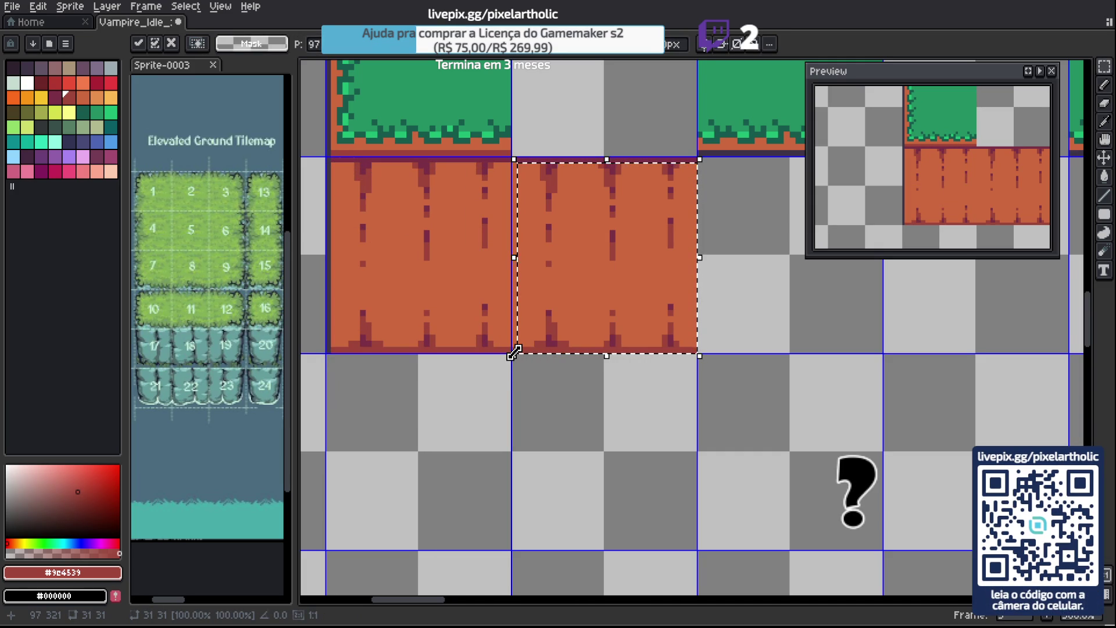
{"action": "left_click", "coordinate": [514, 355]}
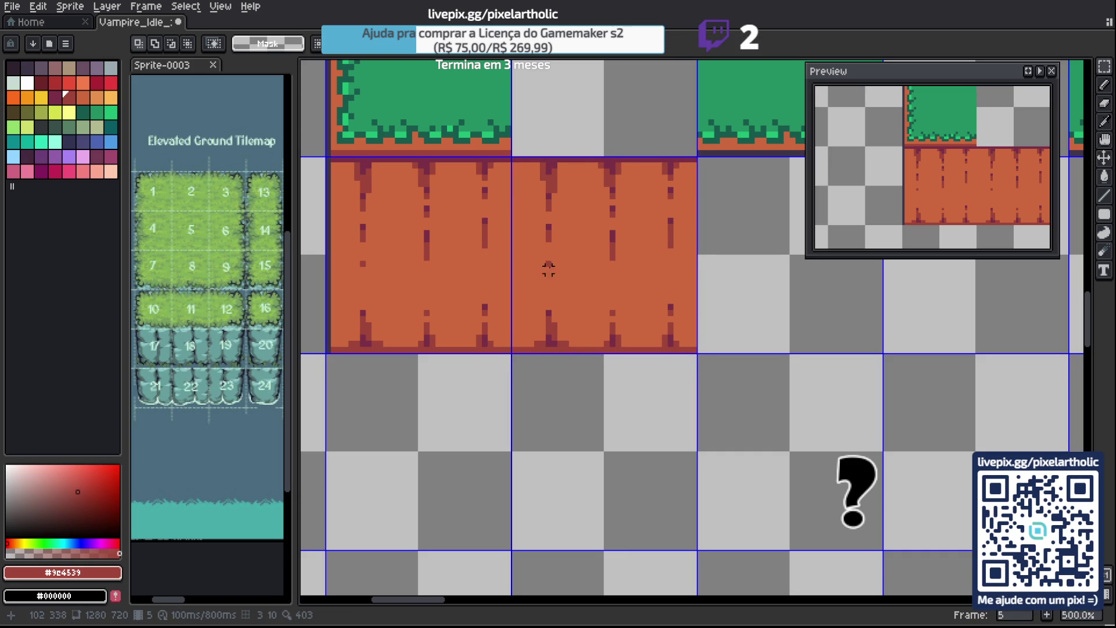
{"action": "left_click", "coordinate": [402, 214], "text": "alt"}
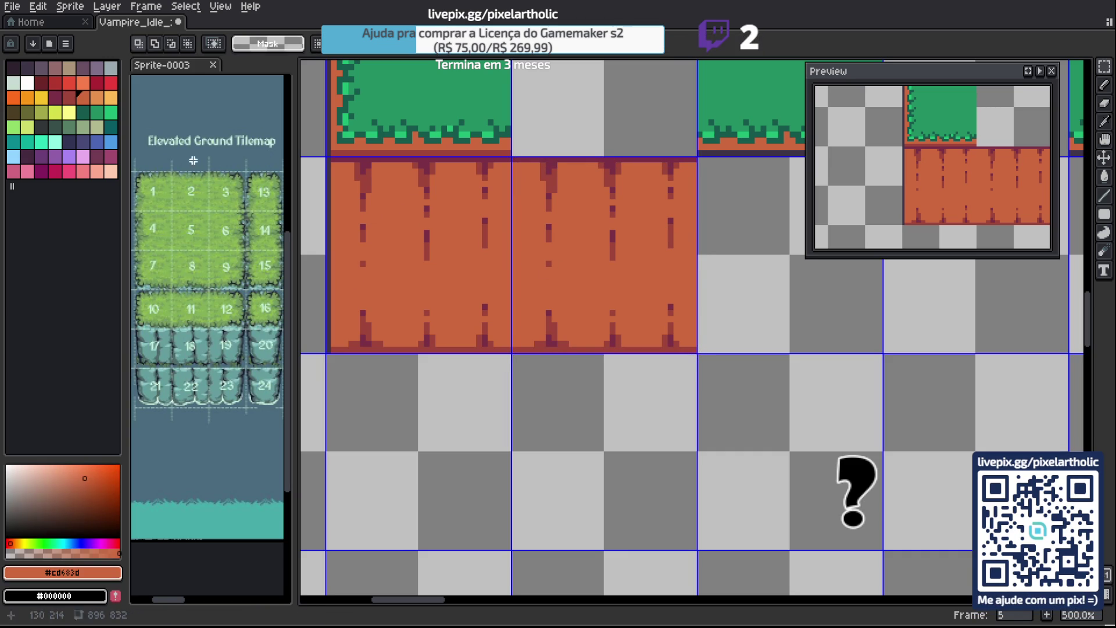
{"action": "left_click", "coordinate": [96, 99]}
{"action": "key", "text": "b"}
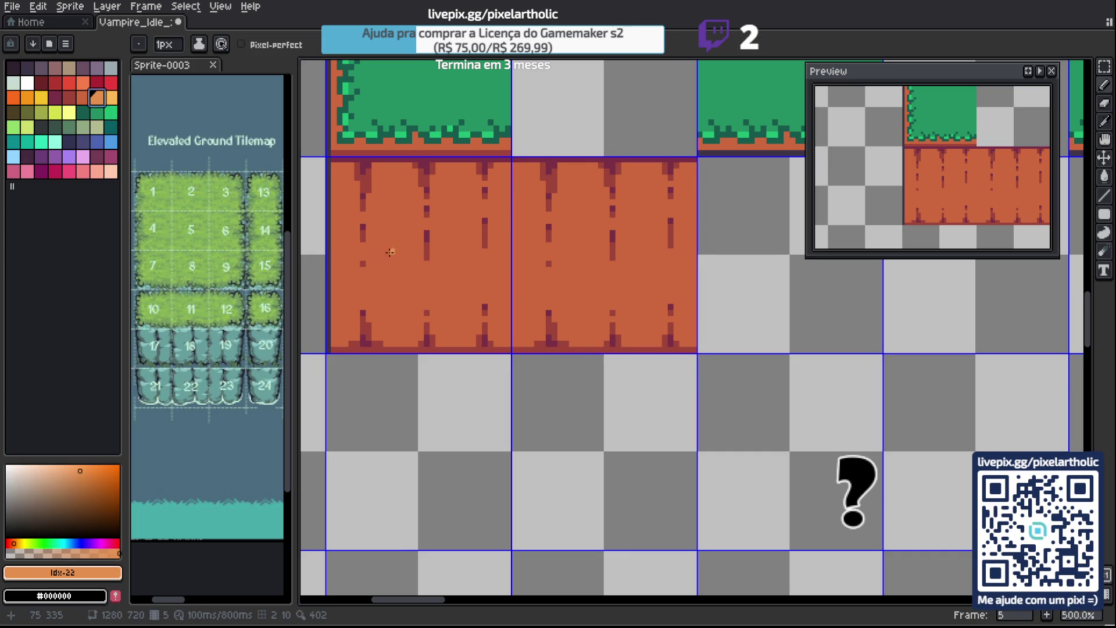
{"action": "mouse_move", "coordinate": [380, 233]}
{"action": "left_mouse_down"}
{"action": "mouse_move", "coordinate": [387, 261]}
{"action": "mouse_move", "coordinate": [385, 226]}
{"action": "left_mouse_up"}
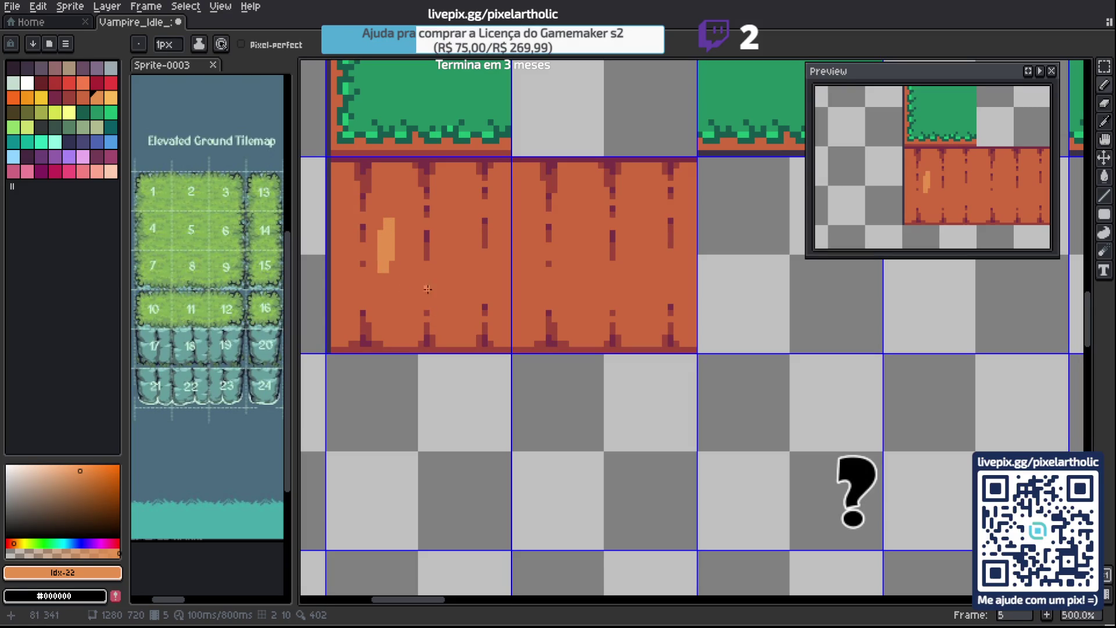
{"action": "left_click_drag", "start_coordinate": [381, 288], "coordinate": [394, 288]}
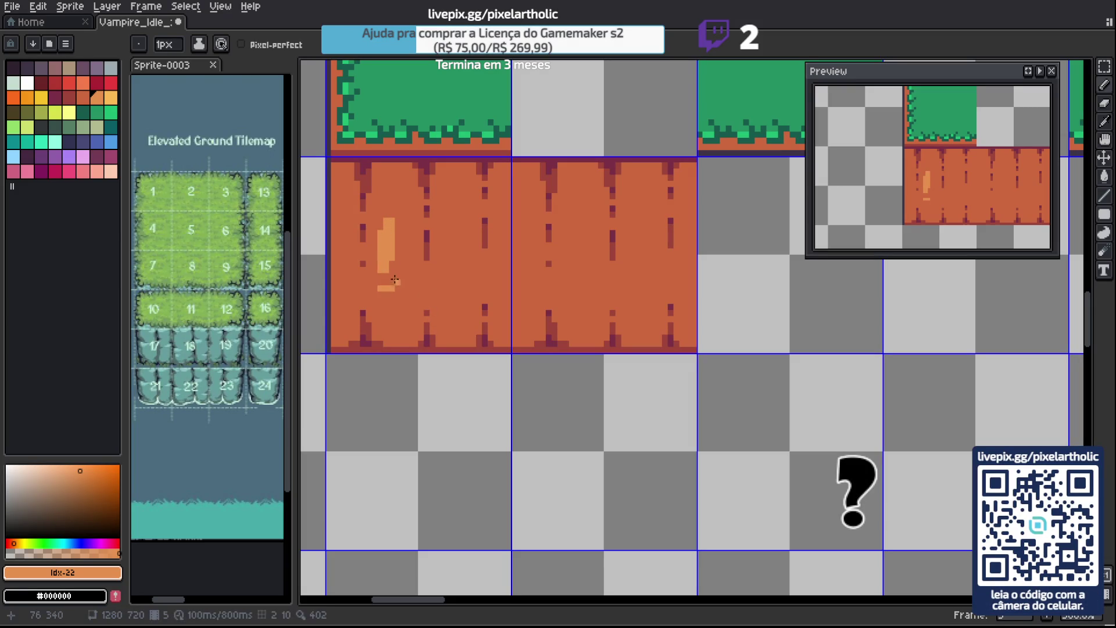
{"action": "left_click", "coordinate": [380, 294]}
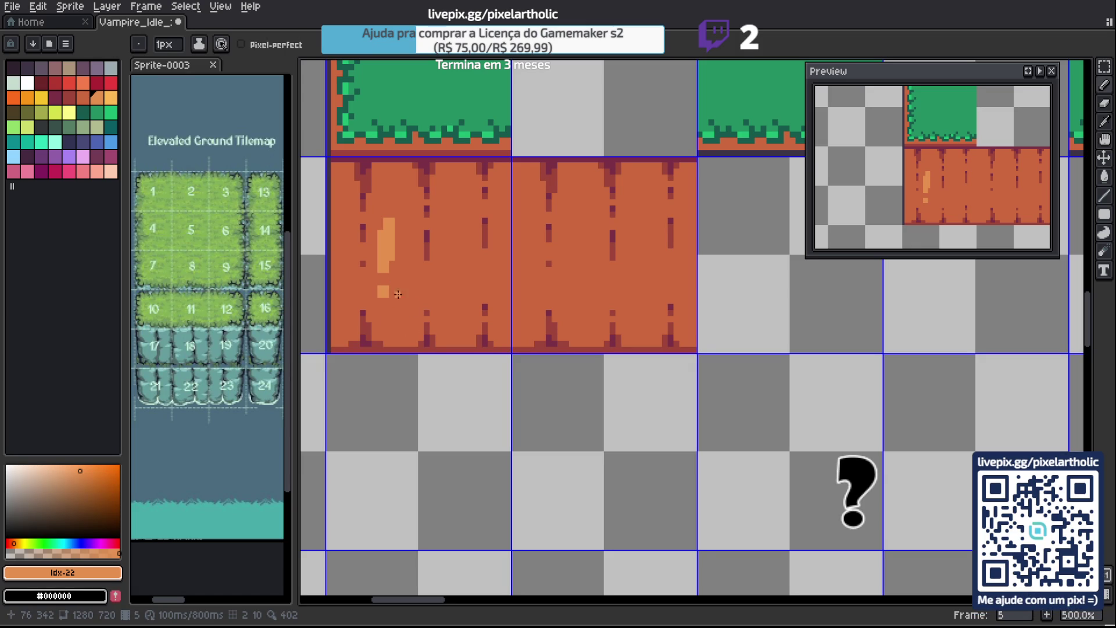
{"action": "left_click", "coordinate": [390, 291]}
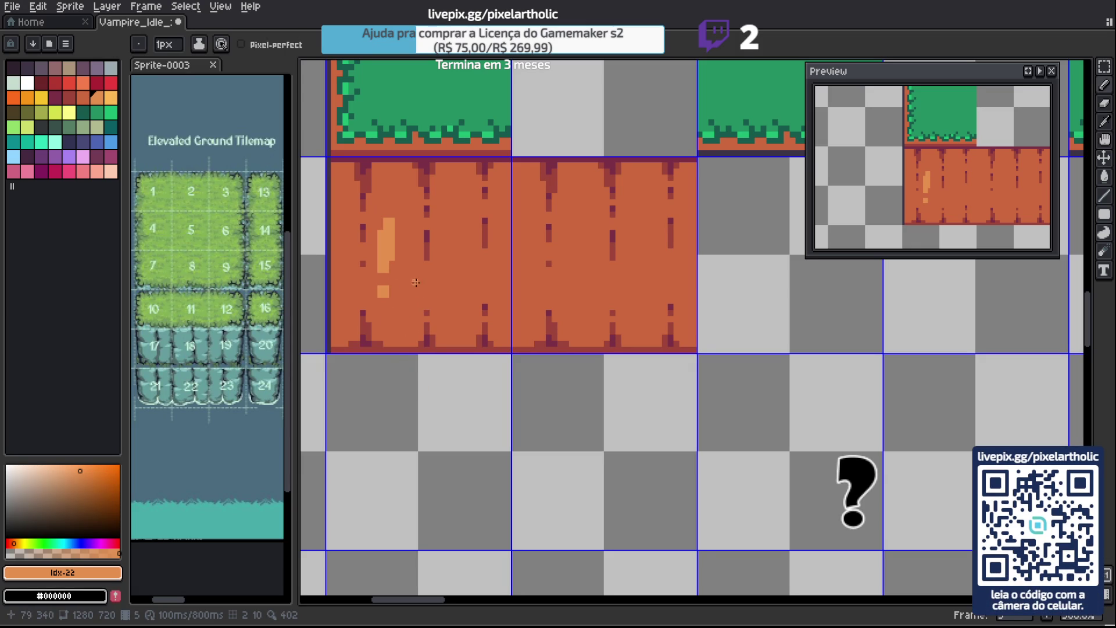
{"action": "key", "text": "ctrl+z"}
{"action": "key", "text": "ctrl+z"}
{"action": "key", "text": "ctrl+z"}
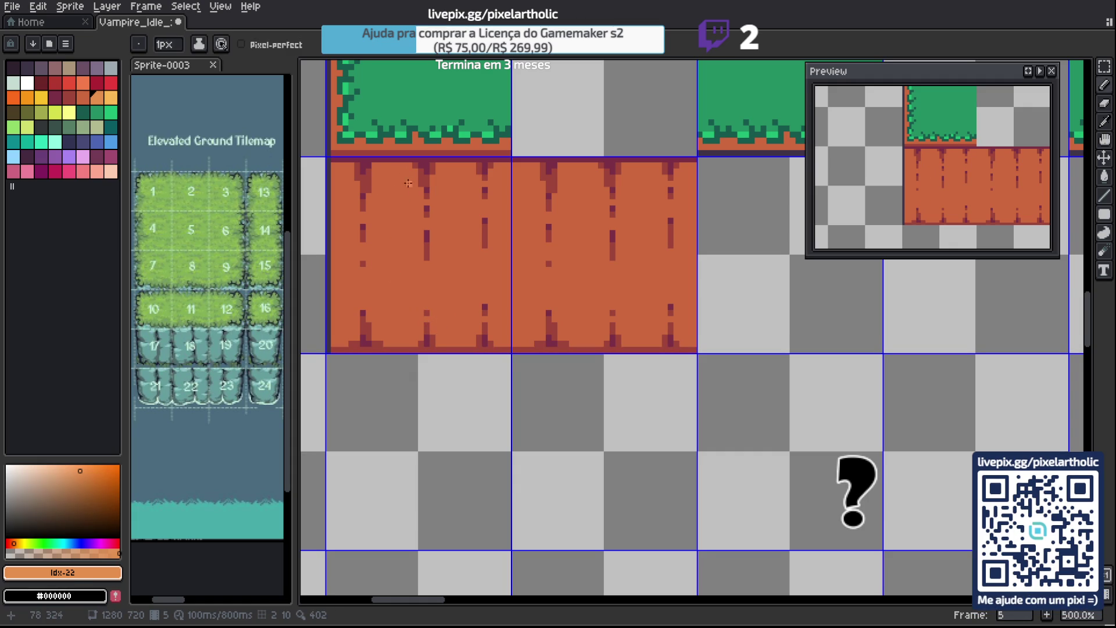
{"action": "left_click", "coordinate": [380, 182]}
Draw a light-orange bump near the left tile's top, trimming a pixel with base orange.
{"action": "left_click_drag", "start_coordinate": [390, 182], "coordinate": [402, 174]}
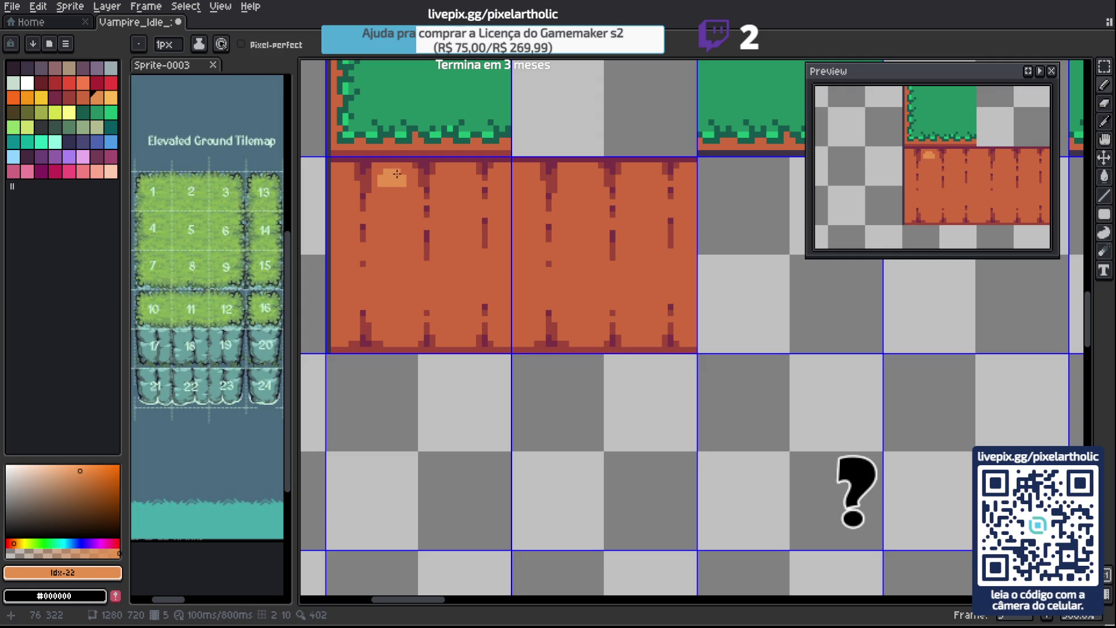
{"action": "left_click", "coordinate": [391, 192], "text": "alt"}
{"action": "left_click", "coordinate": [388, 183]}
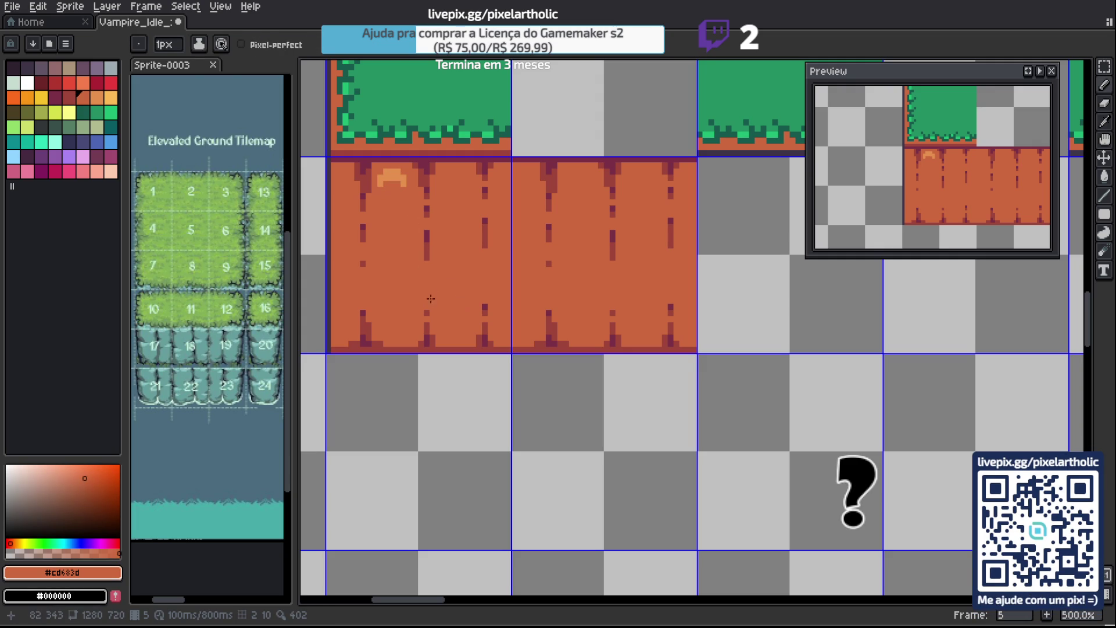
{"action": "left_click", "coordinate": [398, 170], "text": "alt"}
{"action": "left_click_drag", "start_coordinate": [385, 180], "coordinate": [403, 172]}
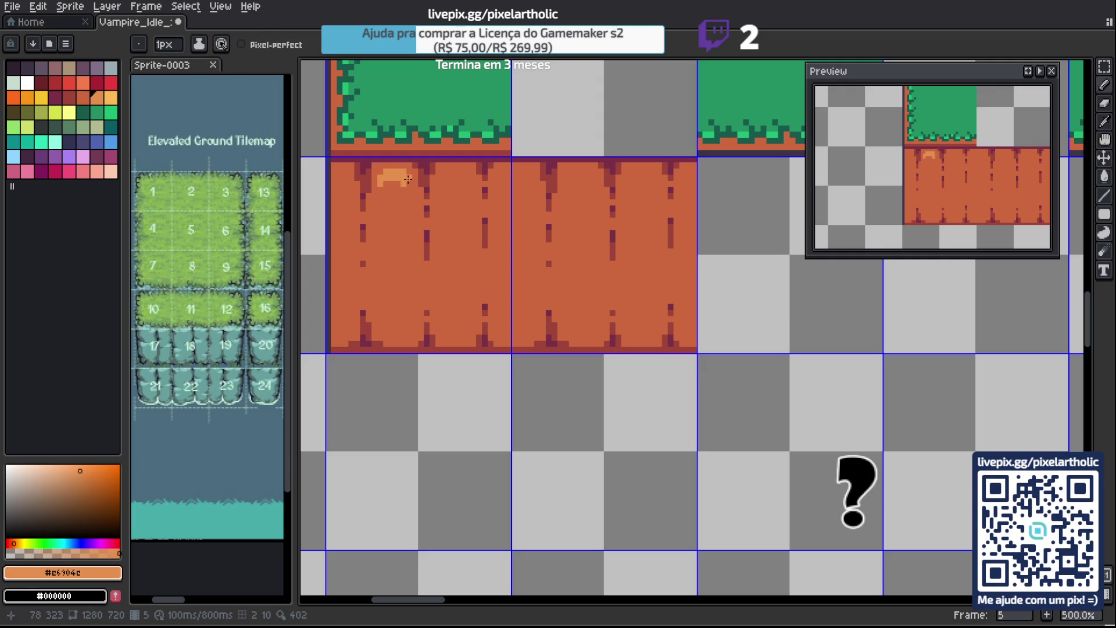
{"action": "left_click", "coordinate": [404, 189], "text": "alt"}
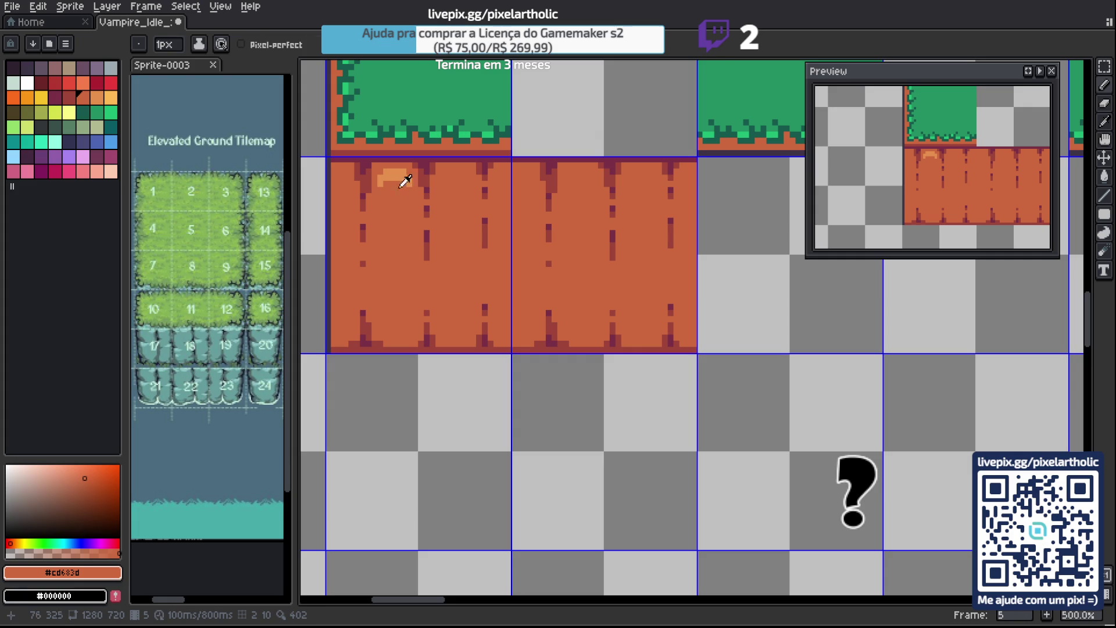
{"action": "left_click", "coordinate": [405, 176], "text": "alt"}
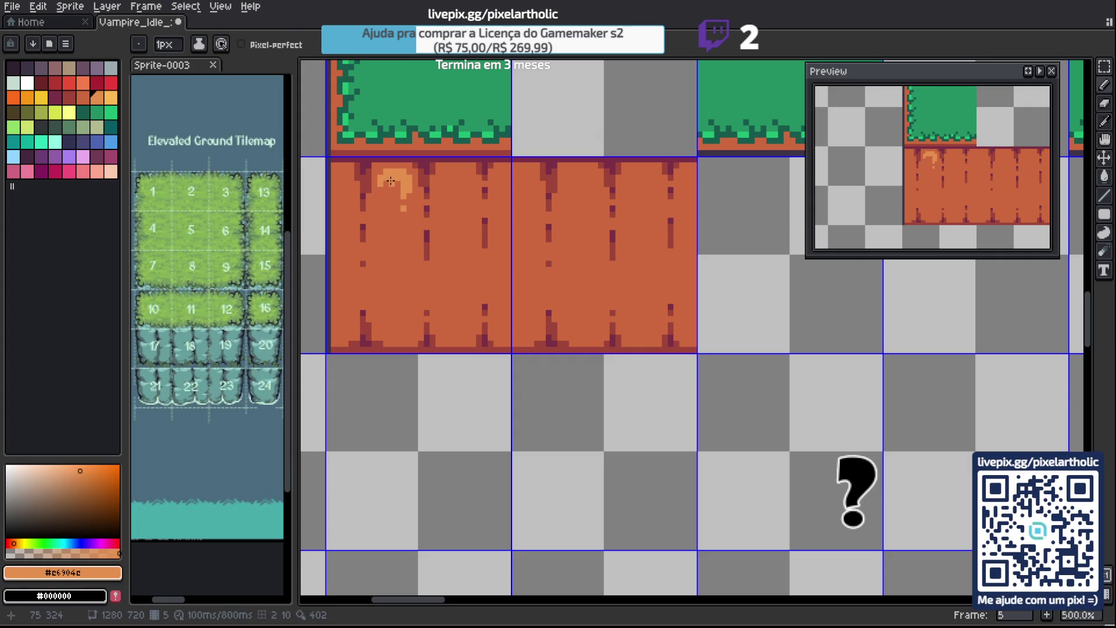
Carve the bump into a small arch, tidy its edge pixels, and Magic Wand-select it.
{"action": "left_click", "coordinate": [406, 242], "text": "alt"}
{"action": "left_click_drag", "start_coordinate": [403, 207], "coordinate": [402, 196]}
{"action": "left_click", "coordinate": [398, 185]}
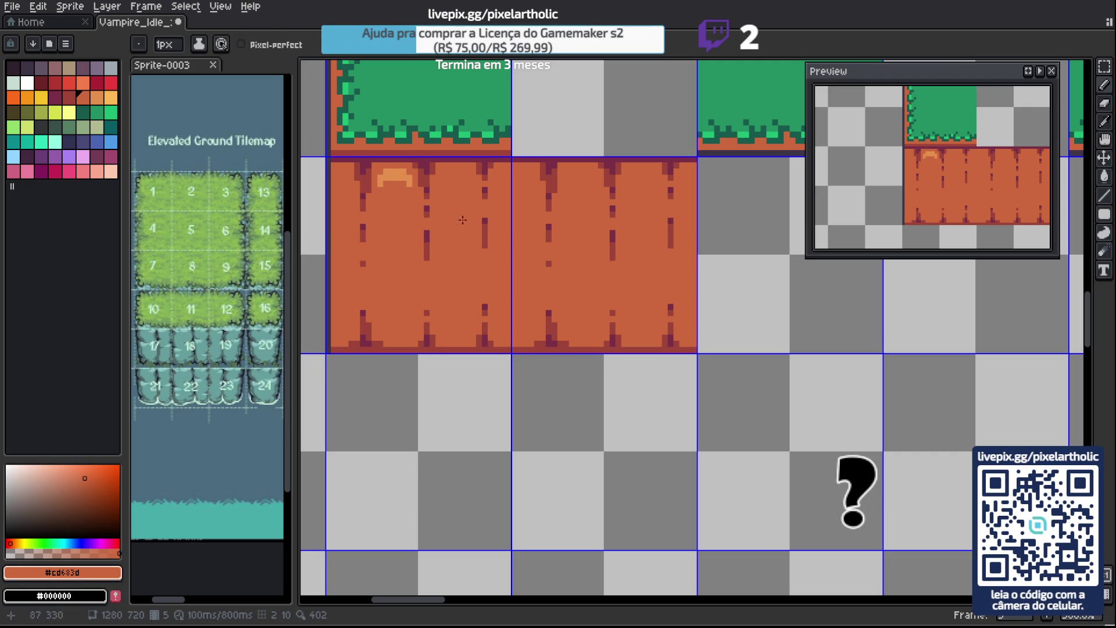
{"action": "left_click", "coordinate": [391, 176], "text": "alt"}
{"action": "left_click", "coordinate": [375, 175]}
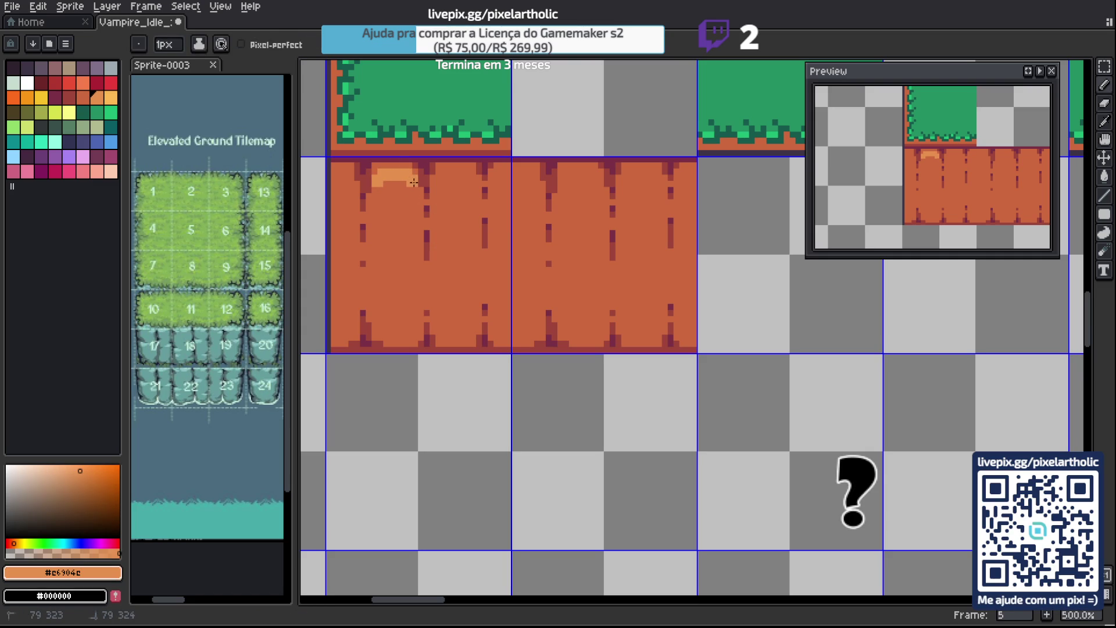
{"action": "left_click", "coordinate": [383, 197], "text": "alt"}
{"action": "left_click", "coordinate": [381, 183]}
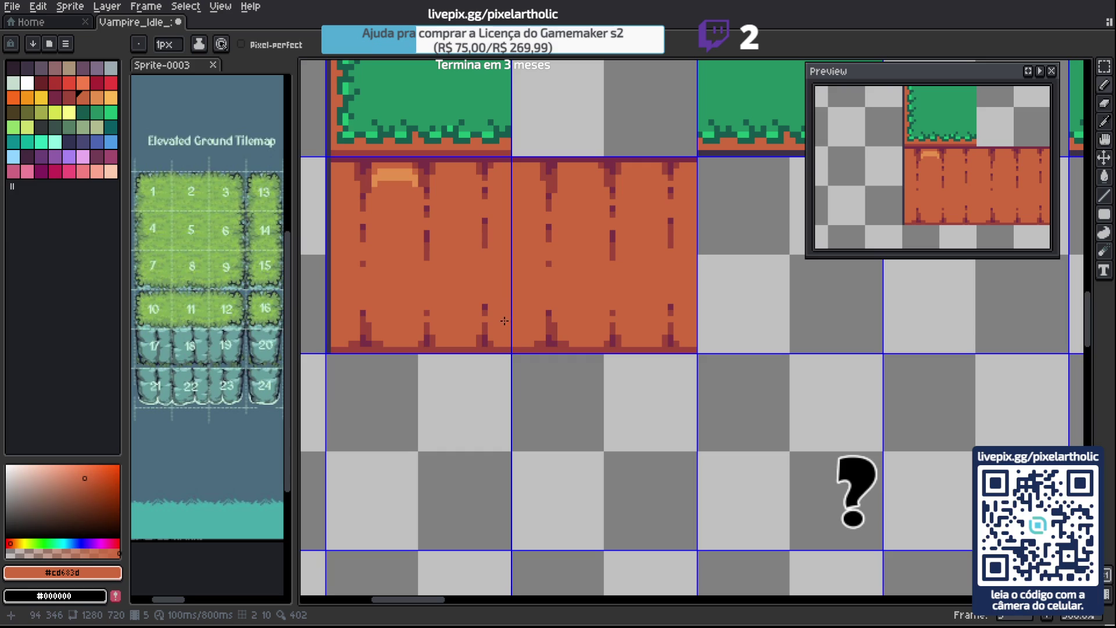
{"action": "key", "text": "w"}
{"action": "left_click", "coordinate": [389, 178]}
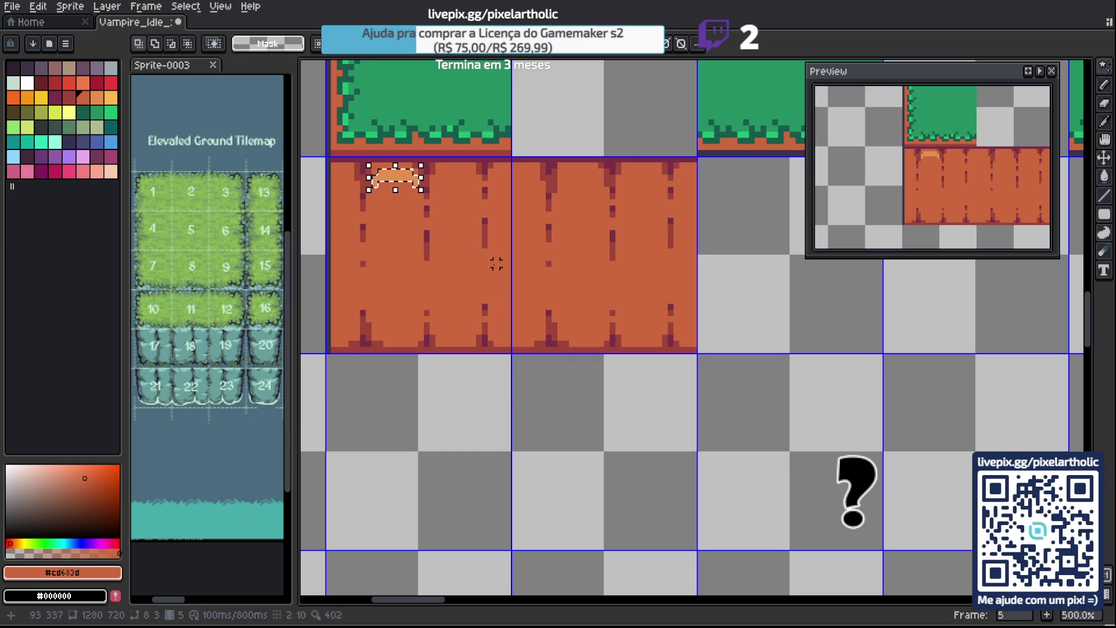
Recentre the dirt tiles and make a trial light-orange stroke and selection near the arch.
{"action": "mouse_move", "coordinate": [424, 232]}
{"action": "left_mouse_down"}
{"action": "mouse_move", "coordinate": [549, 281]}
{"action": "mouse_move", "coordinate": [546, 386]}
{"action": "mouse_move", "coordinate": [473, 257]}
{"action": "left_mouse_up"}
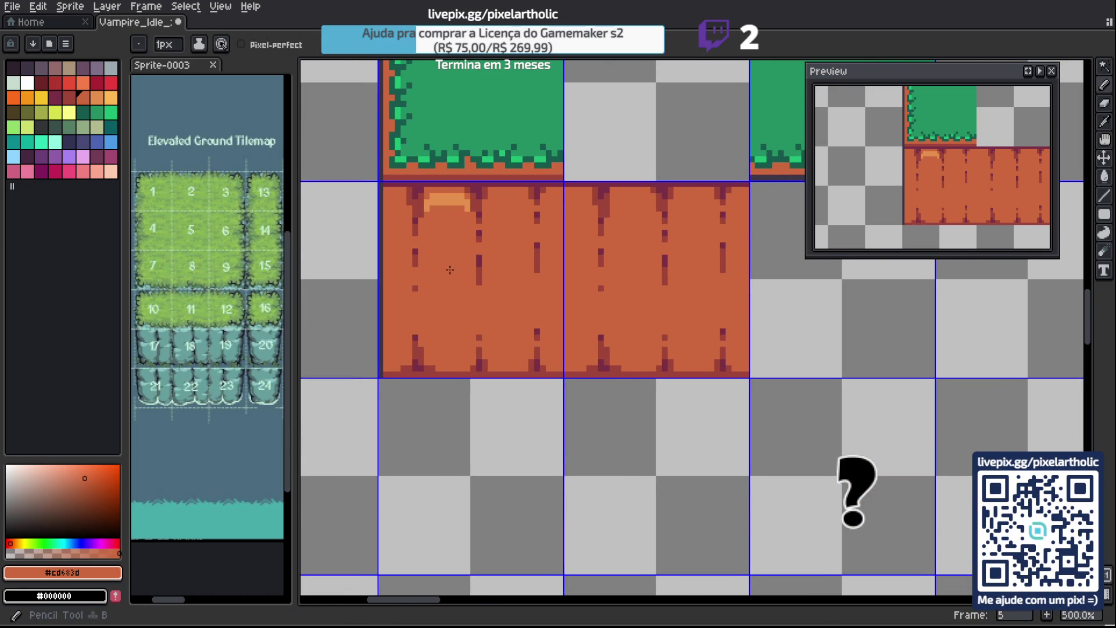
{"action": "left_click", "coordinate": [448, 199], "text": "alt"}
{"action": "left_click_drag", "start_coordinate": [496, 237], "coordinate": [510, 253]}
{"action": "key", "text": "m"}
{"action": "mouse_move", "coordinate": [421, 190]}
{"action": "left_mouse_down"}
{"action": "mouse_move", "coordinate": [474, 214]}
{"action": "mouse_move", "coordinate": [510, 253]}
{"action": "left_mouse_up"}
{"action": "key", "text": "ctrl+d"}
{"action": "key", "text": "b"}
{"action": "left_click", "coordinate": [525, 257], "text": "alt"}
{"action": "left_click", "coordinate": [454, 200], "text": "alt"}
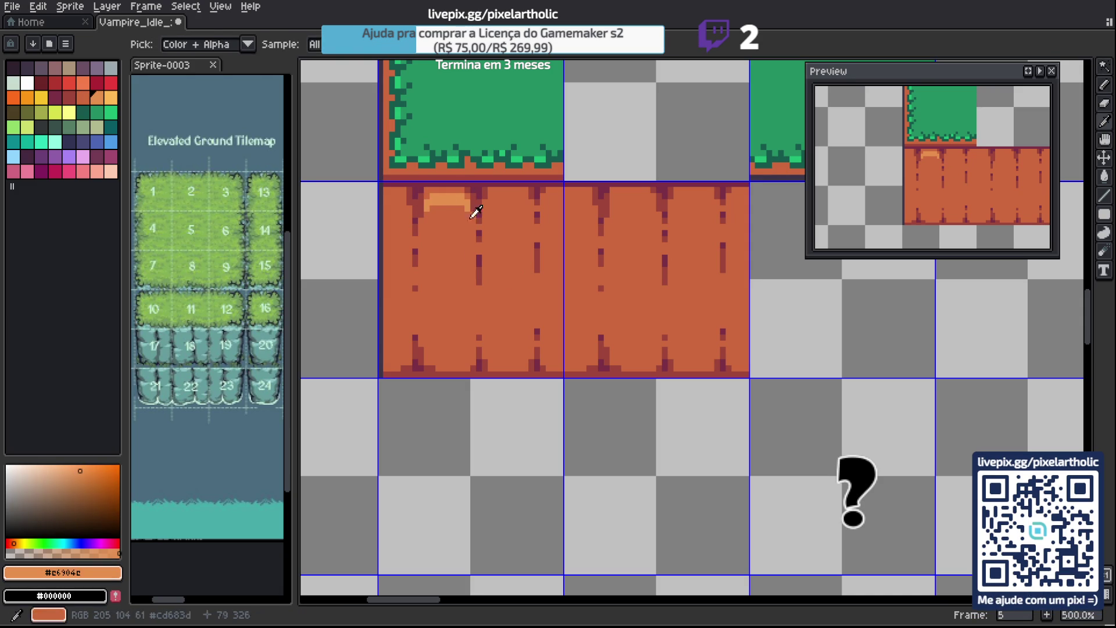
Raise the arch highlight by two pixels and fill the gap beneath it with base orange.
{"action": "key", "text": "m"}
{"action": "key", "text": "ctrl+shift+d"}
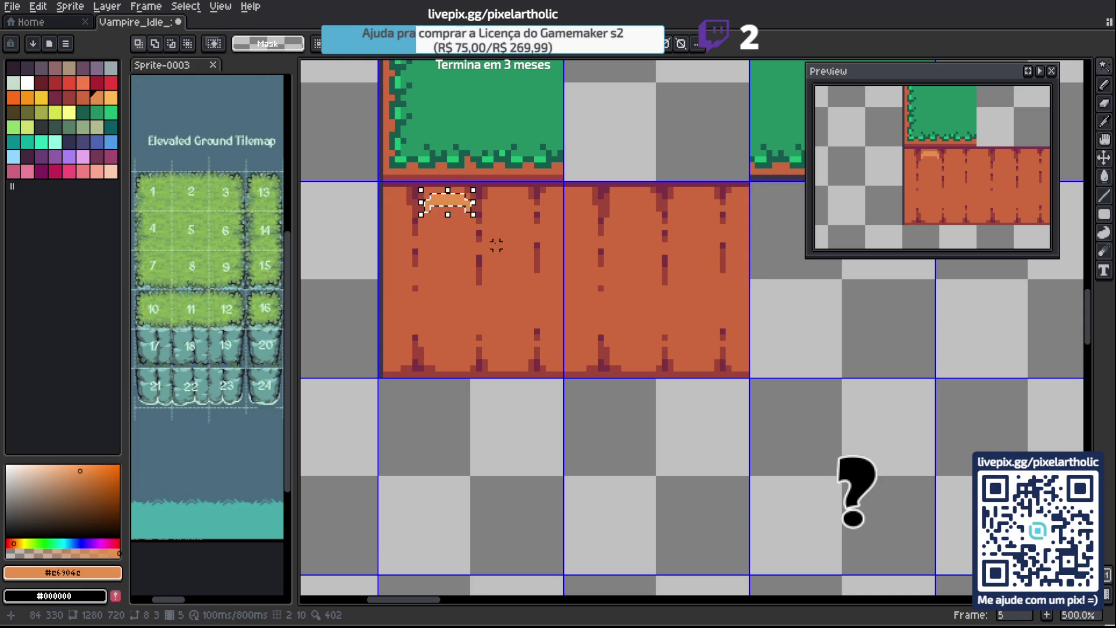
{"action": "key", "text": "Up"}
{"action": "key", "text": "Up"}
{"action": "key", "text": "ctrl+d"}
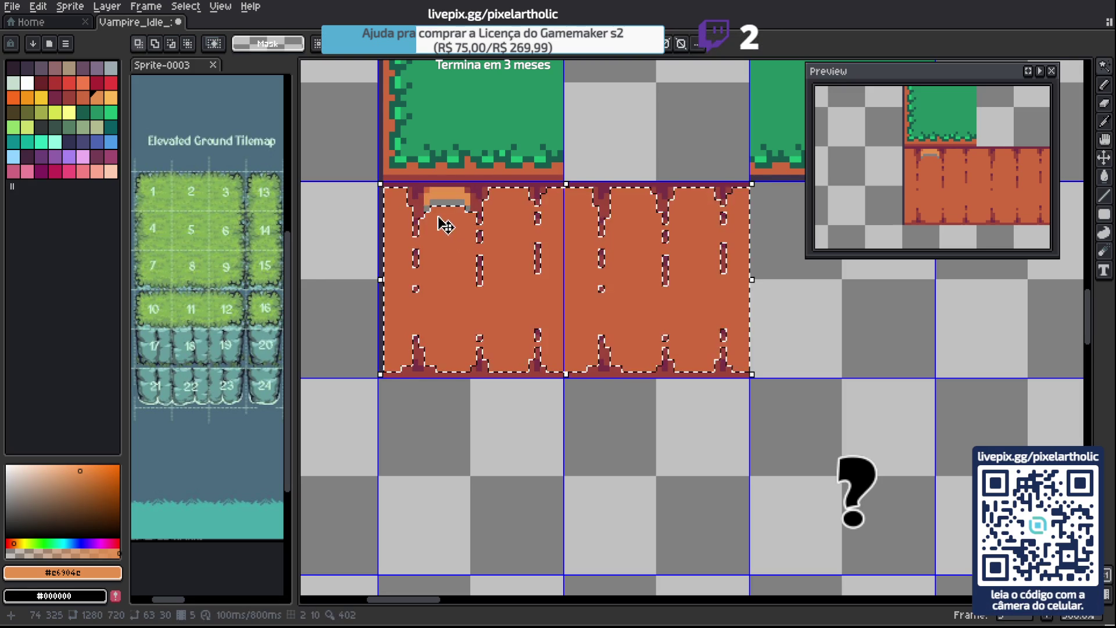
{"action": "left_click", "coordinate": [427, 208], "text": "alt"}
{"action": "key", "text": "g"}
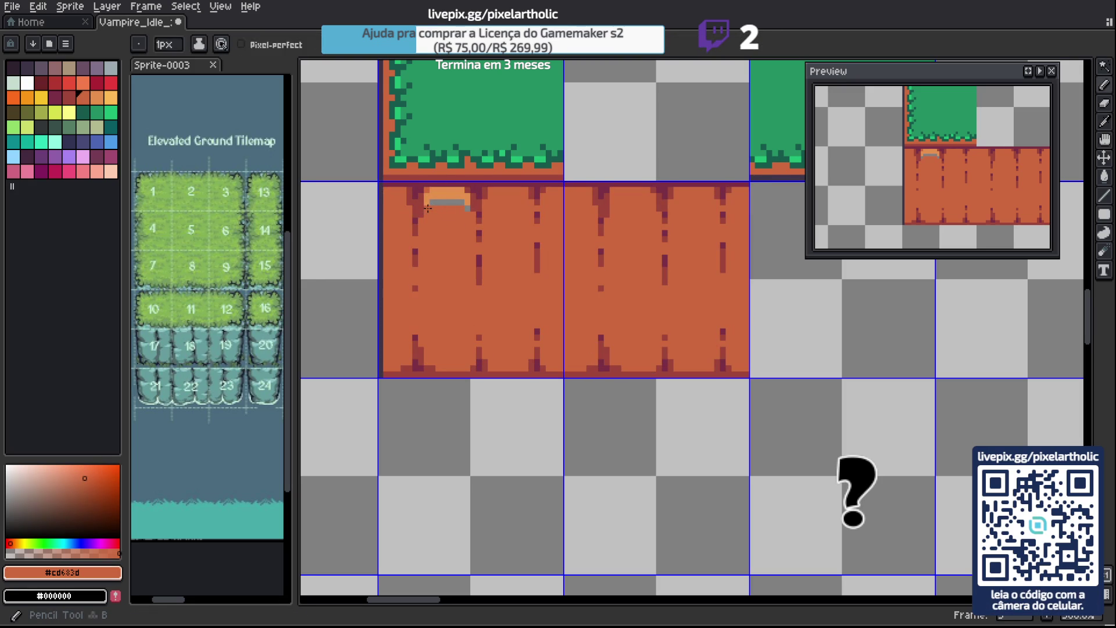
{"action": "left_click", "coordinate": [466, 204]}
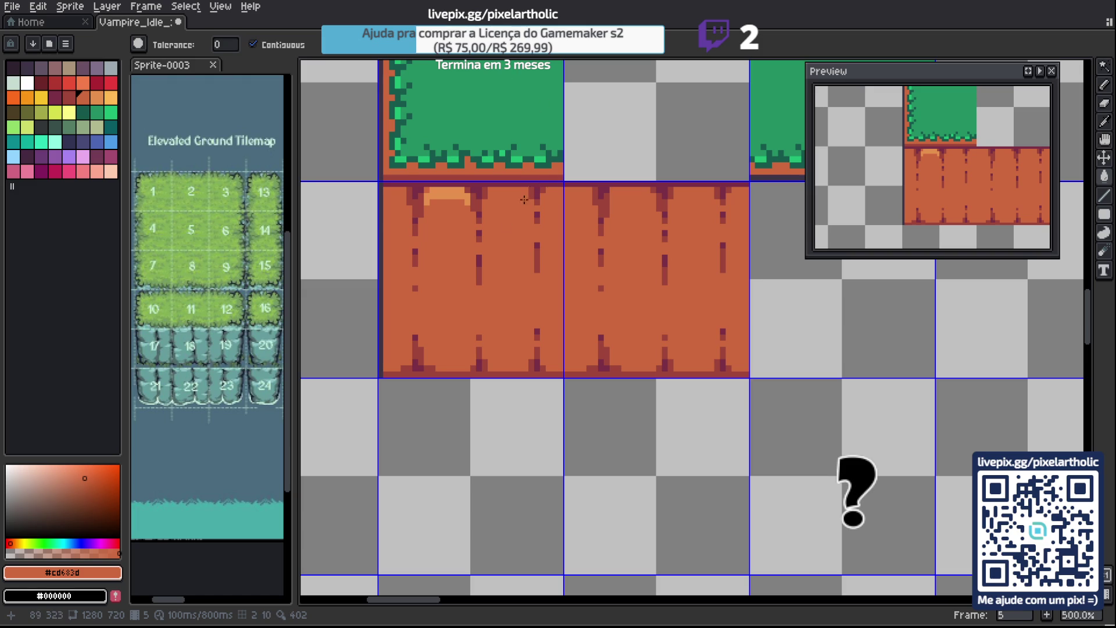
Duplicate the arch highlight to its right and commit the copy.
{"action": "key", "text": "w"}
{"action": "left_click", "coordinate": [447, 196]}
{"action": "left_click_drag", "start_coordinate": [447, 198], "coordinate": [520, 197]}
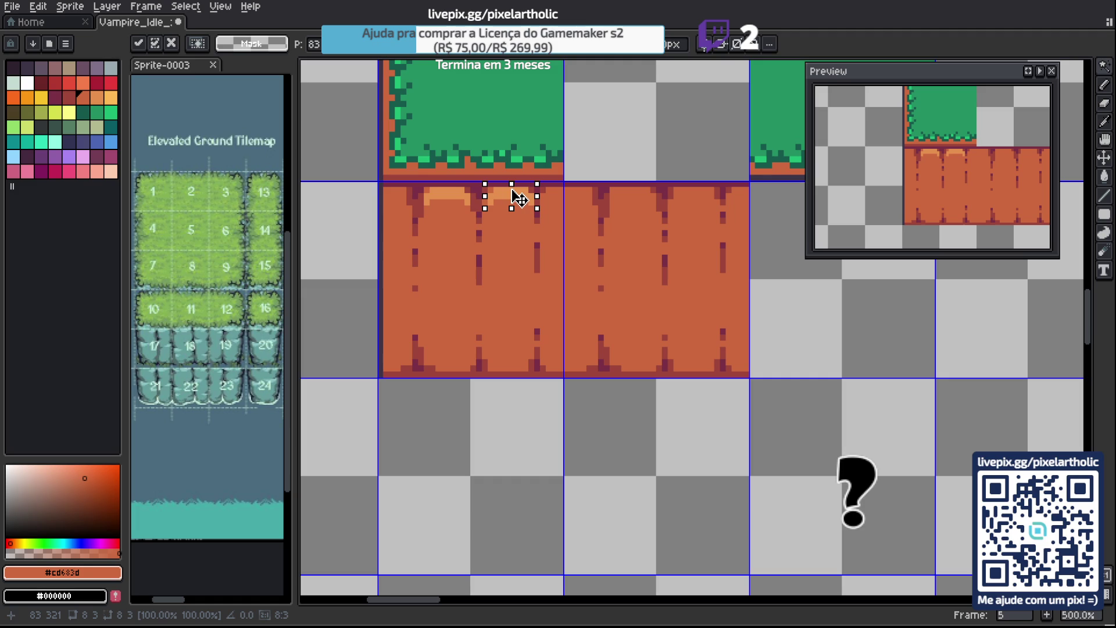
{"action": "left_click", "coordinate": [520, 245]}
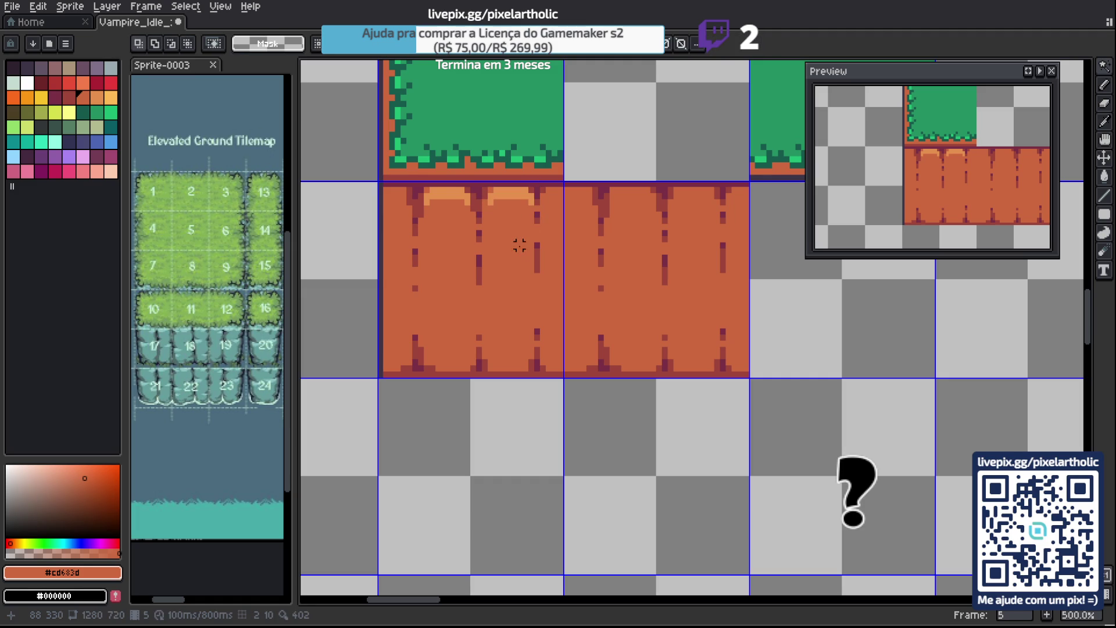
{"action": "key", "text": "b"}
{"action": "left_click", "coordinate": [424, 192], "text": "alt"}
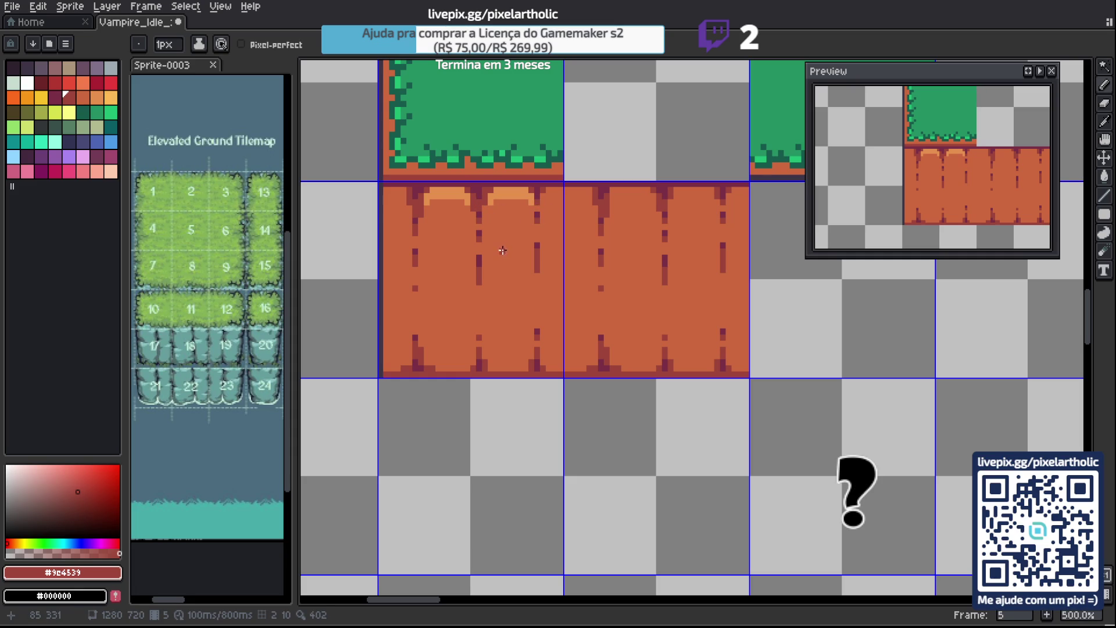
Draw a short tan highlight along the left tile's top-left edge and select the top highlight strip.
{"action": "left_click", "coordinate": [446, 195], "text": "alt"}
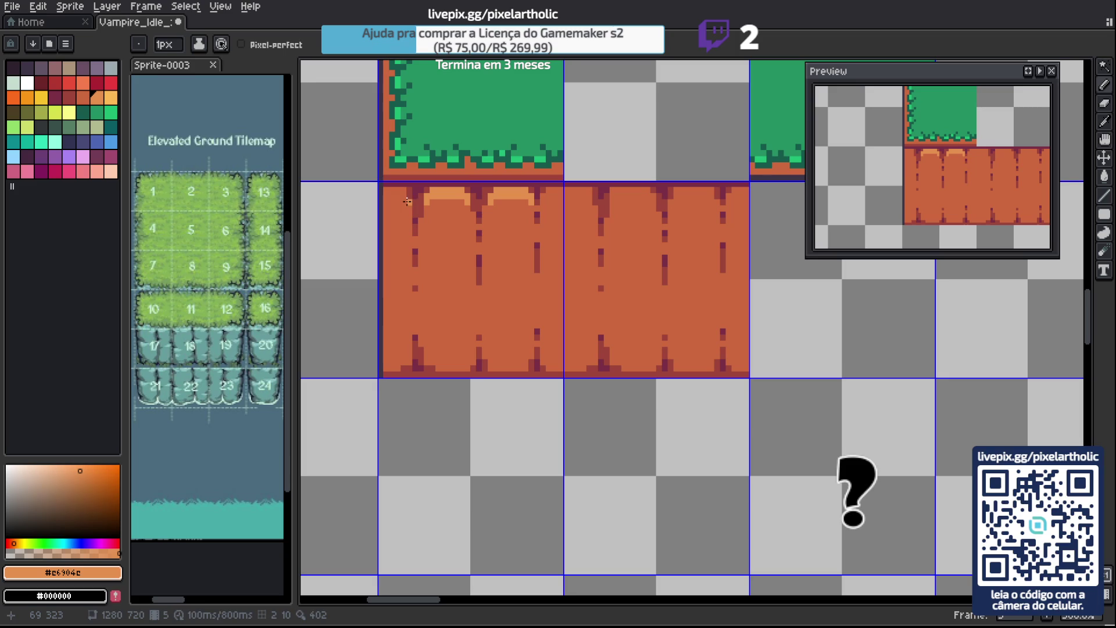
{"action": "left_click_drag", "start_coordinate": [393, 195], "coordinate": [406, 194]}
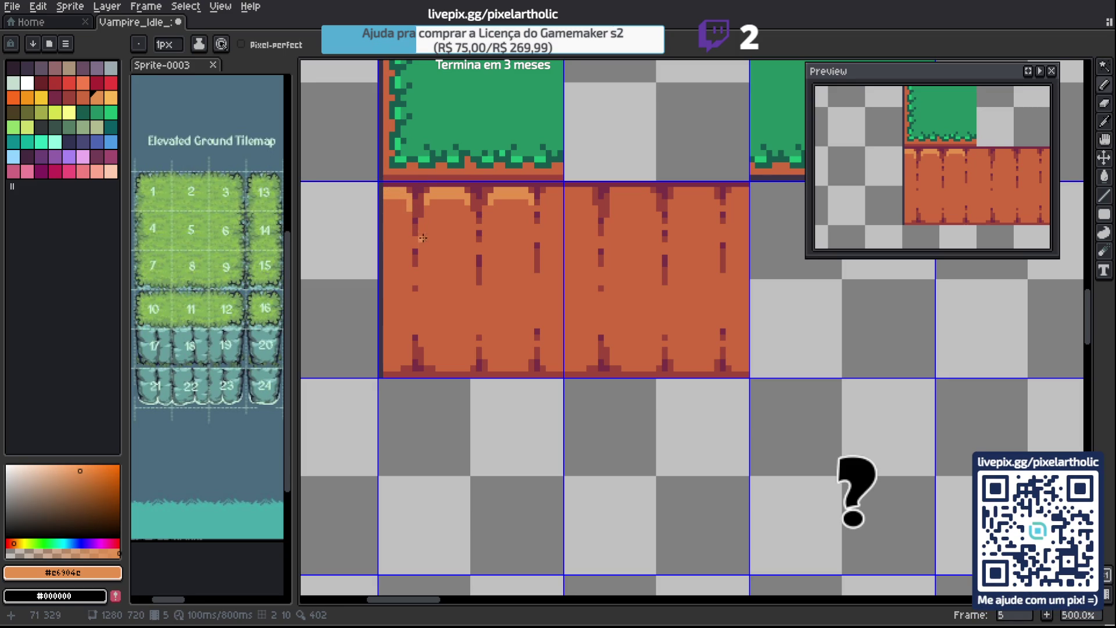
{"action": "left_click", "coordinate": [413, 209], "text": "alt"}
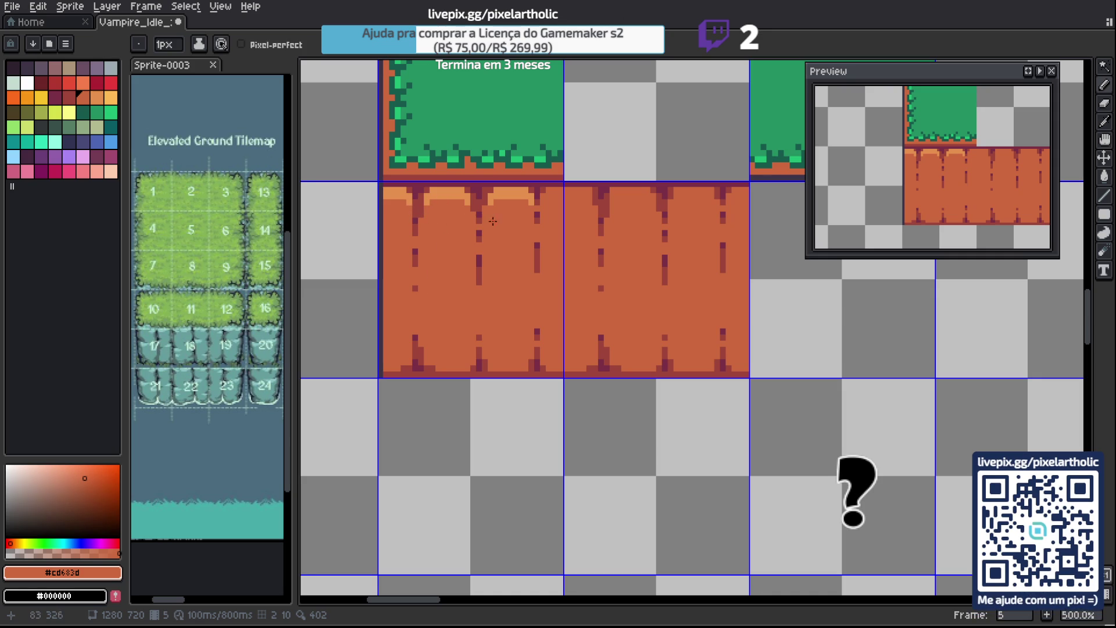
{"action": "left_click", "coordinate": [399, 196], "text": "alt"}
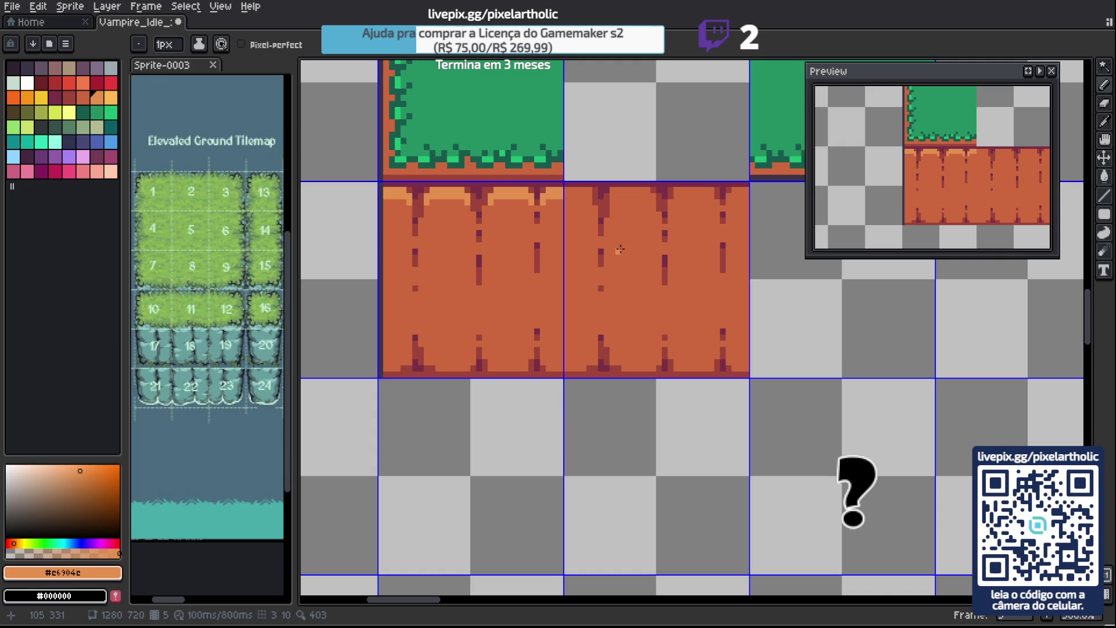
{"action": "left_click", "coordinate": [505, 212], "text": "alt"}
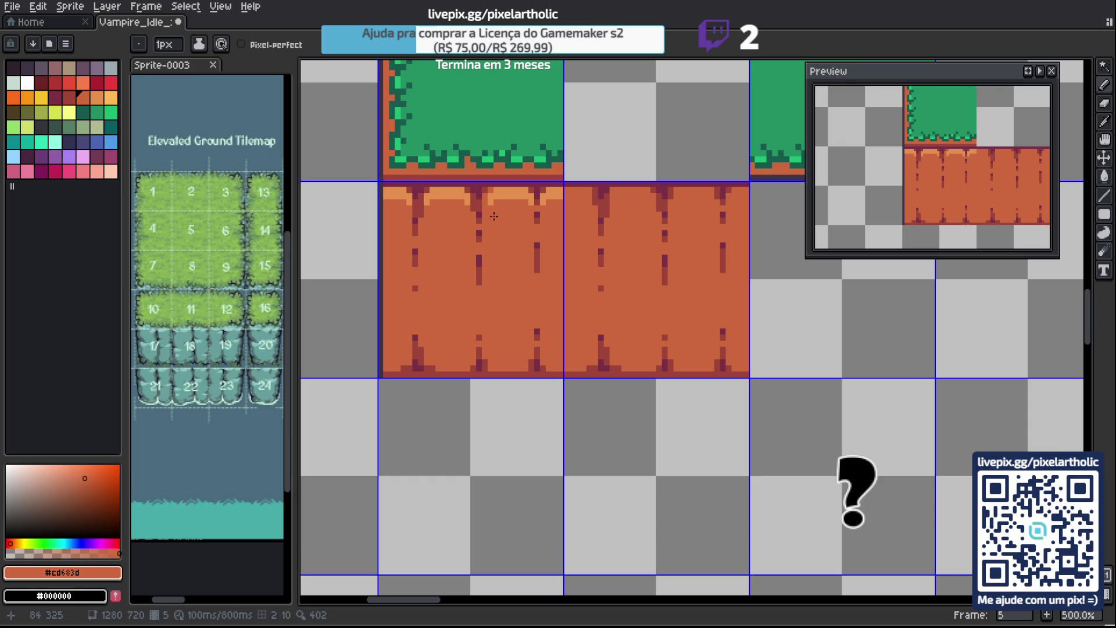
{"action": "left_click", "coordinate": [482, 212], "text": "alt"}
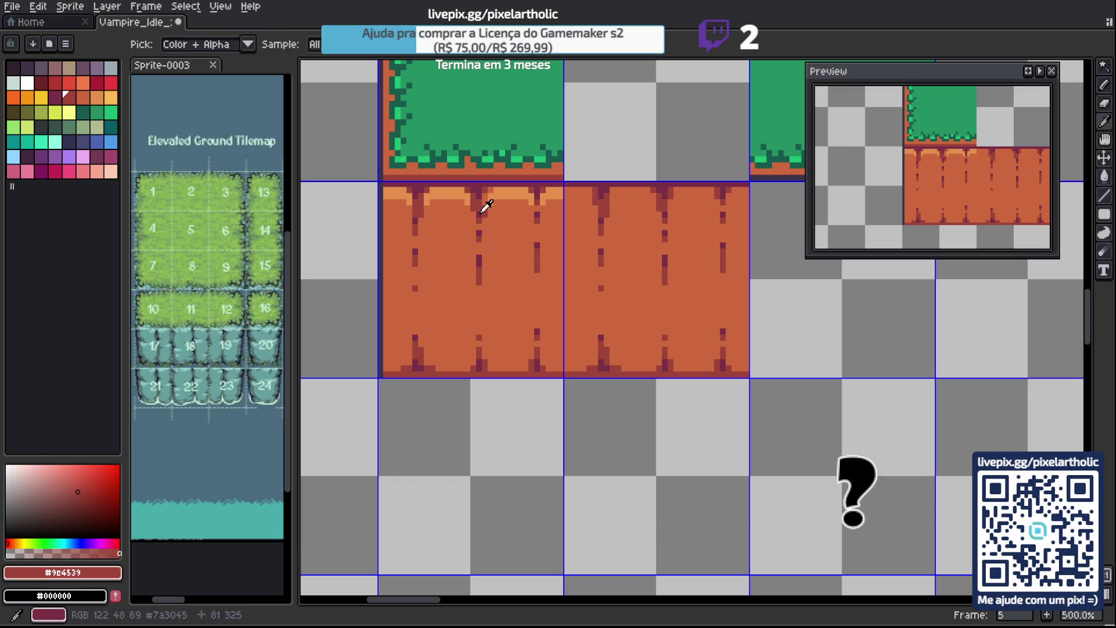
{"action": "left_click", "coordinate": [482, 211], "text": "alt"}
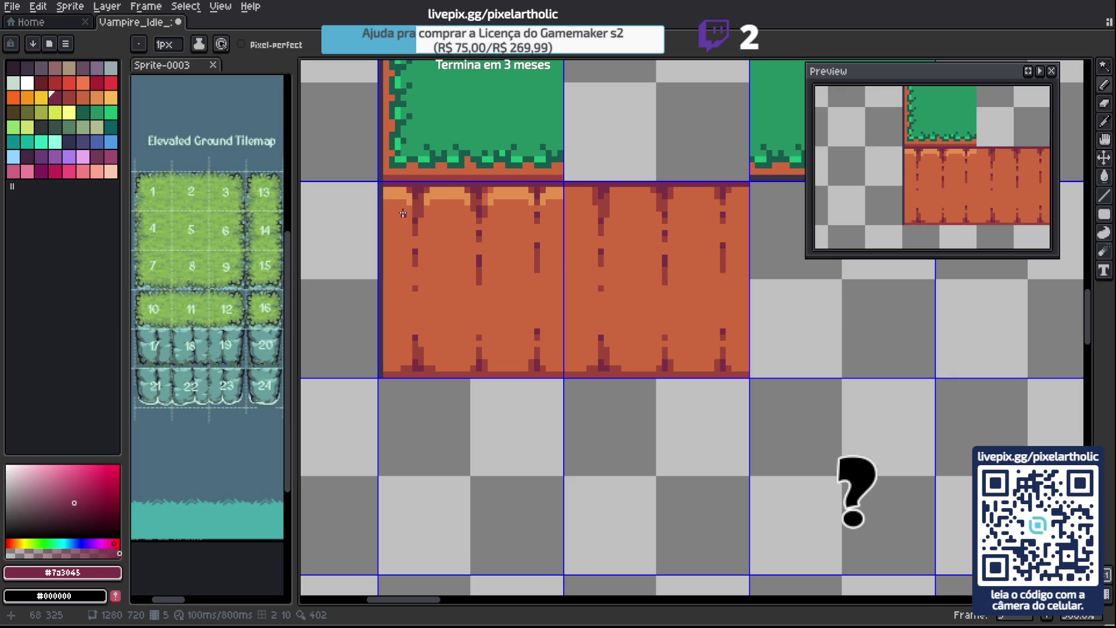
{"action": "key", "text": "m"}
{"action": "mouse_move", "coordinate": [381, 184]}
{"action": "left_mouse_down"}
{"action": "mouse_move", "coordinate": [415, 209]}
{"action": "mouse_move", "coordinate": [448, 195]}
{"action": "mouse_move", "coordinate": [568, 207]}
{"action": "mouse_move", "coordinate": [536, 233]}
{"action": "left_mouse_up"}
Paste a copy of the highlight strip and fill the leftover grey gaps with orange.
{"action": "key", "text": "ctrl+v"}
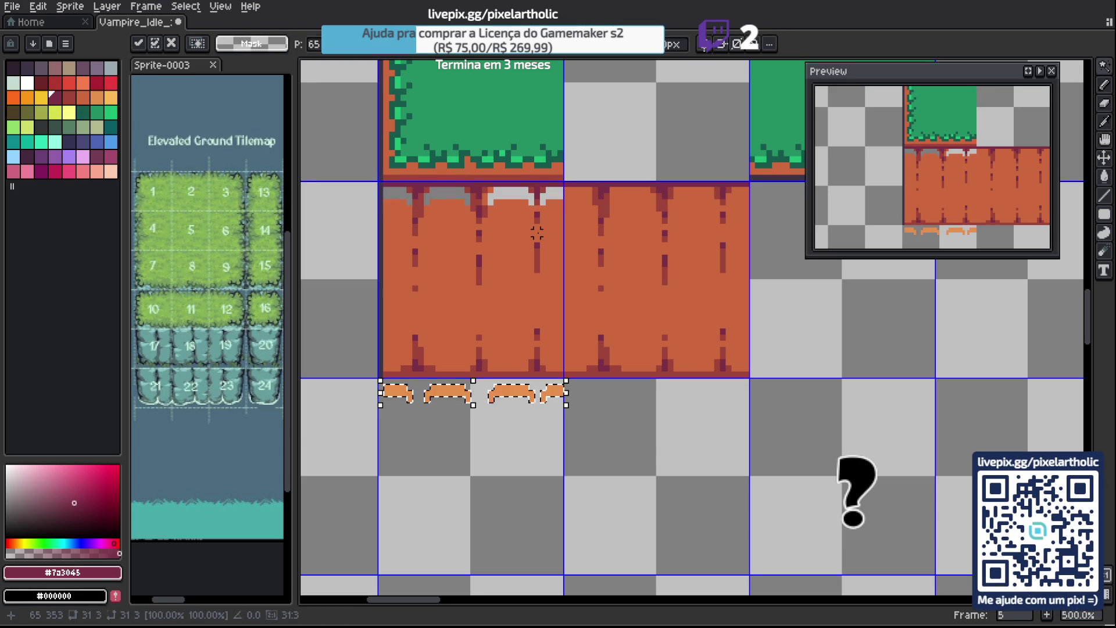
{"action": "key", "text": "Down"}
{"action": "key", "text": "Down"}
{"action": "key", "text": "Down"}
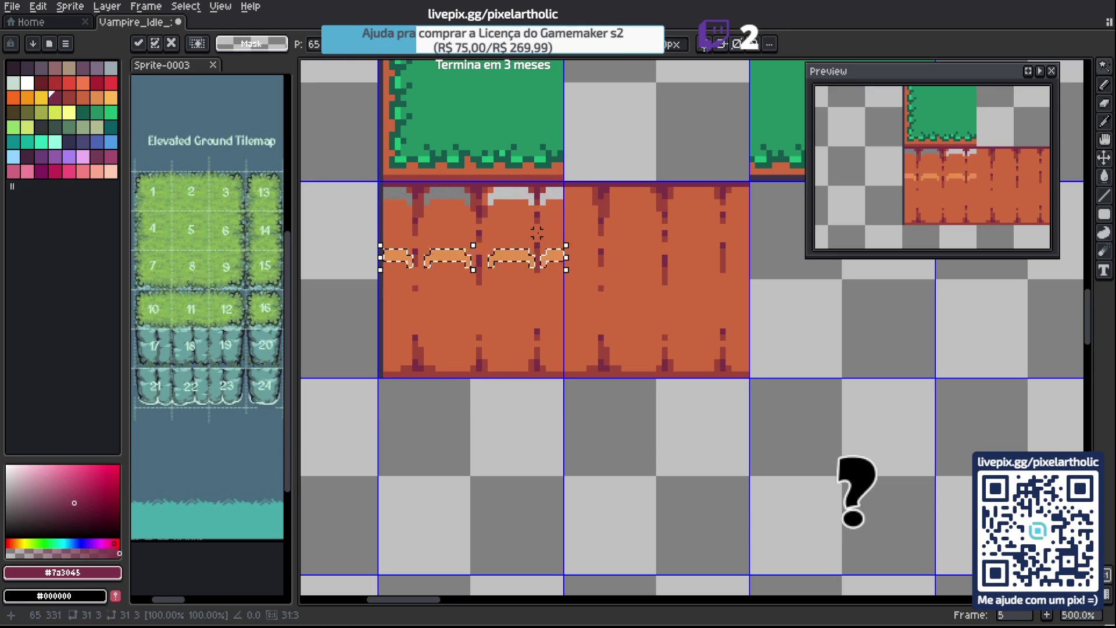
{"action": "key", "text": "Up"}
{"action": "key", "text": "Up"}
{"action": "key", "text": "Return"}
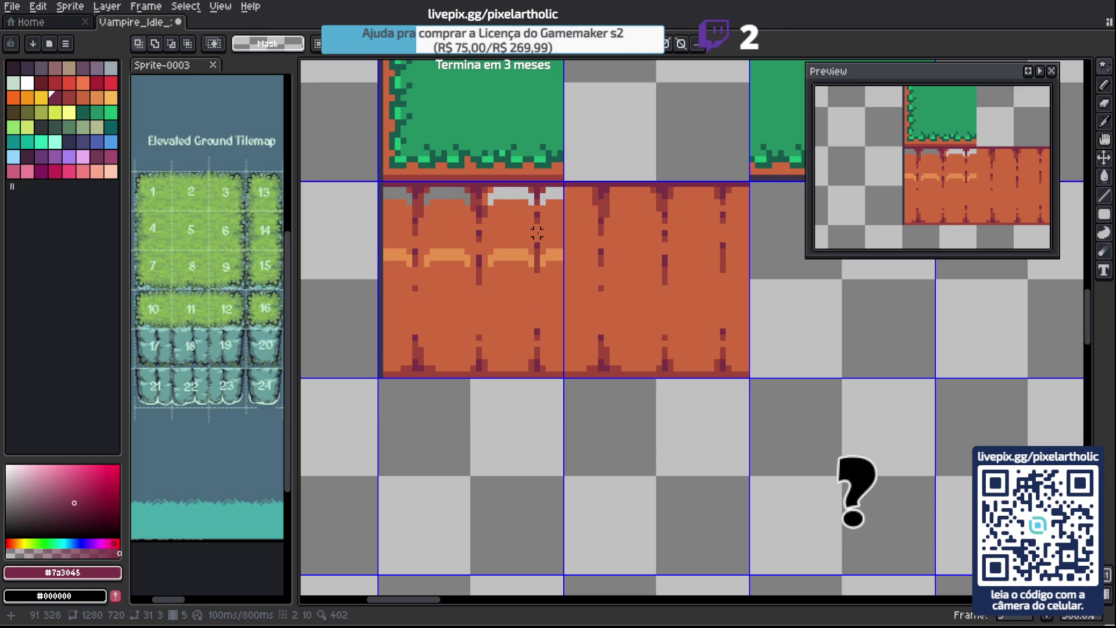
{"action": "key", "text": "i"}
{"action": "left_click", "coordinate": [461, 219]}
{"action": "key", "text": "g"}
{"action": "left_click", "coordinate": [398, 195]}
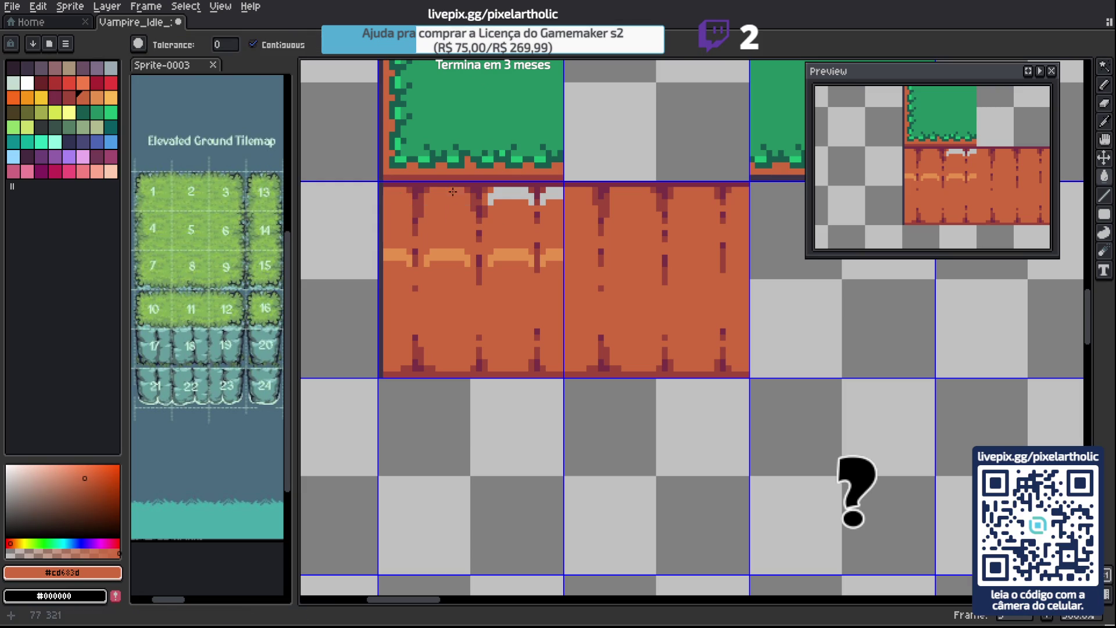
{"action": "left_click", "coordinate": [512, 194]}
{"action": "left_click", "coordinate": [550, 193]}
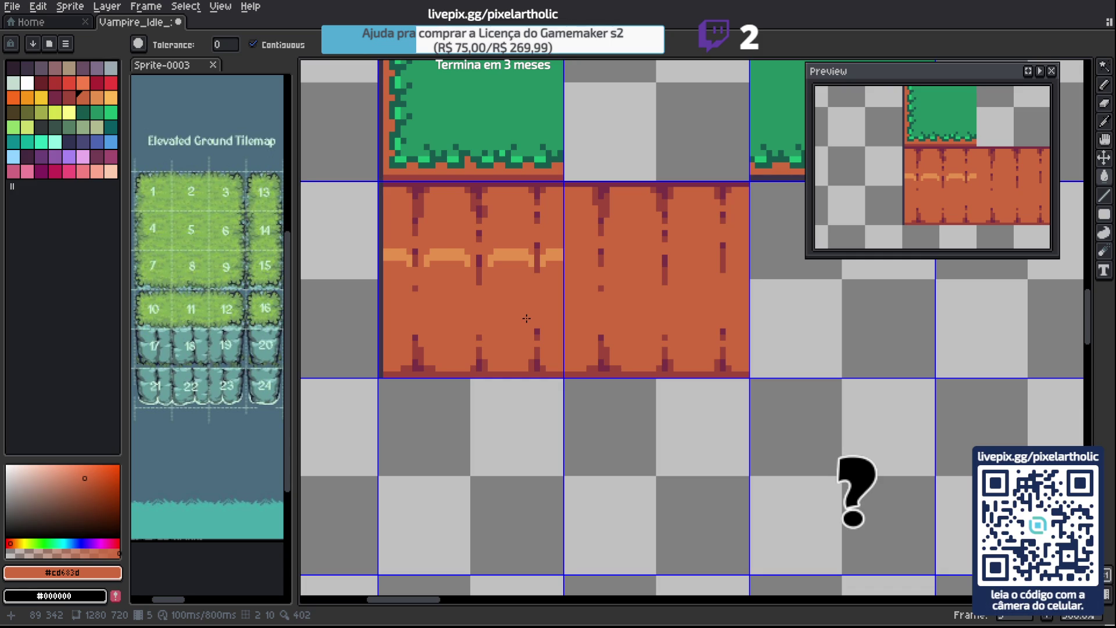
Move the light stripe back up to the tile's top edge.
{"action": "left_click", "coordinate": [492, 266]}
{"action": "left_click_drag", "start_coordinate": [543, 279], "coordinate": [526, 220]}
{"action": "key", "text": "ctrl+d"}
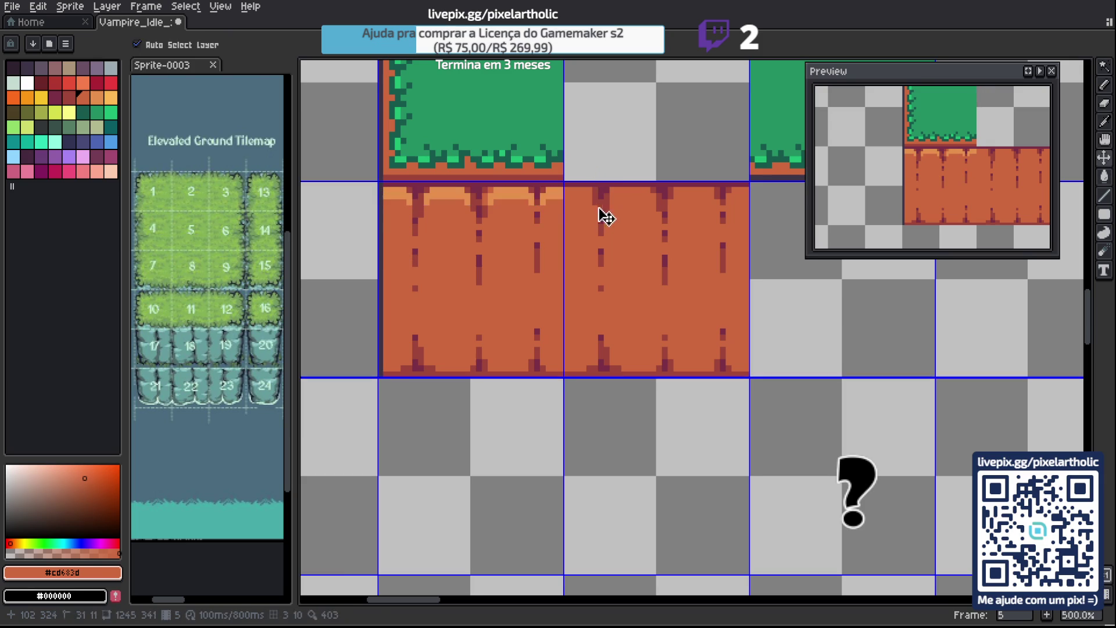
{"action": "key", "text": "w"}
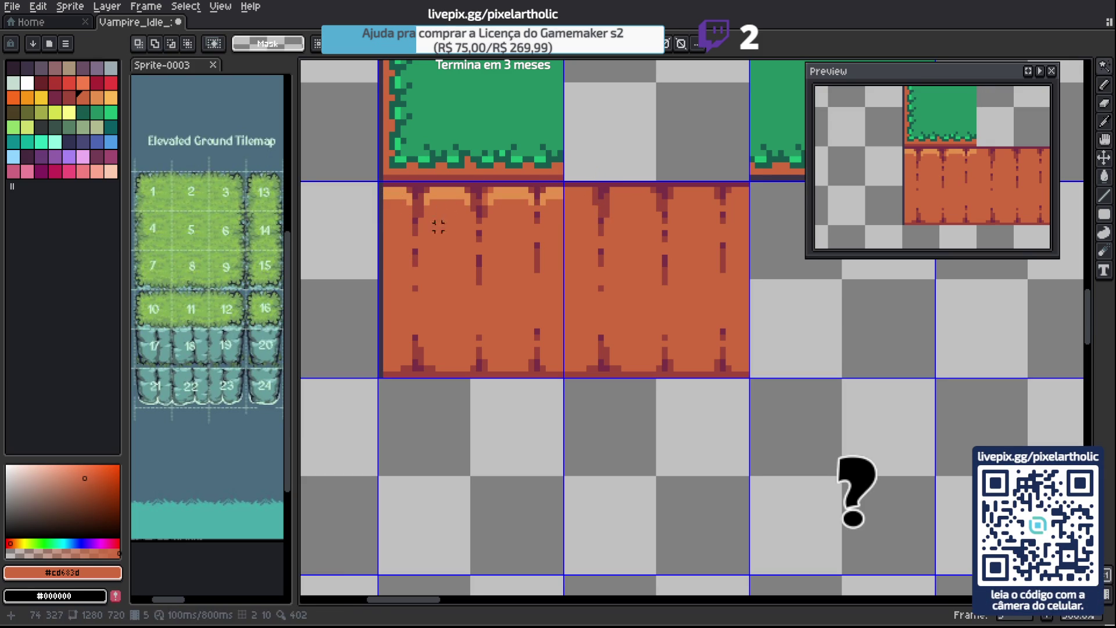
{"action": "key", "text": "b"}
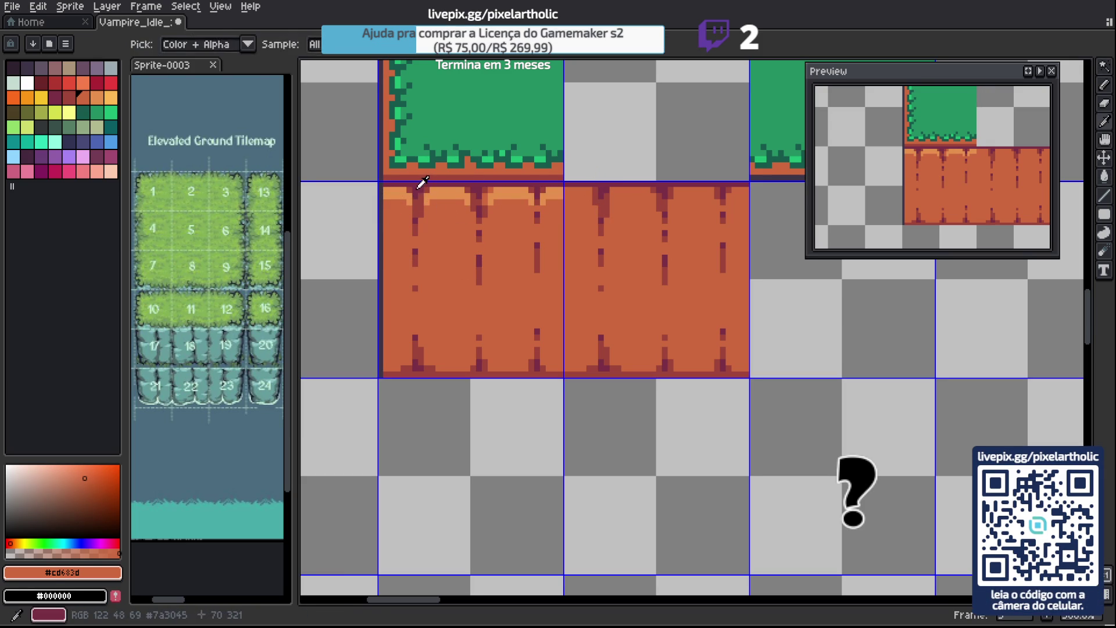
{"action": "left_click", "coordinate": [429, 200], "text": "alt"}
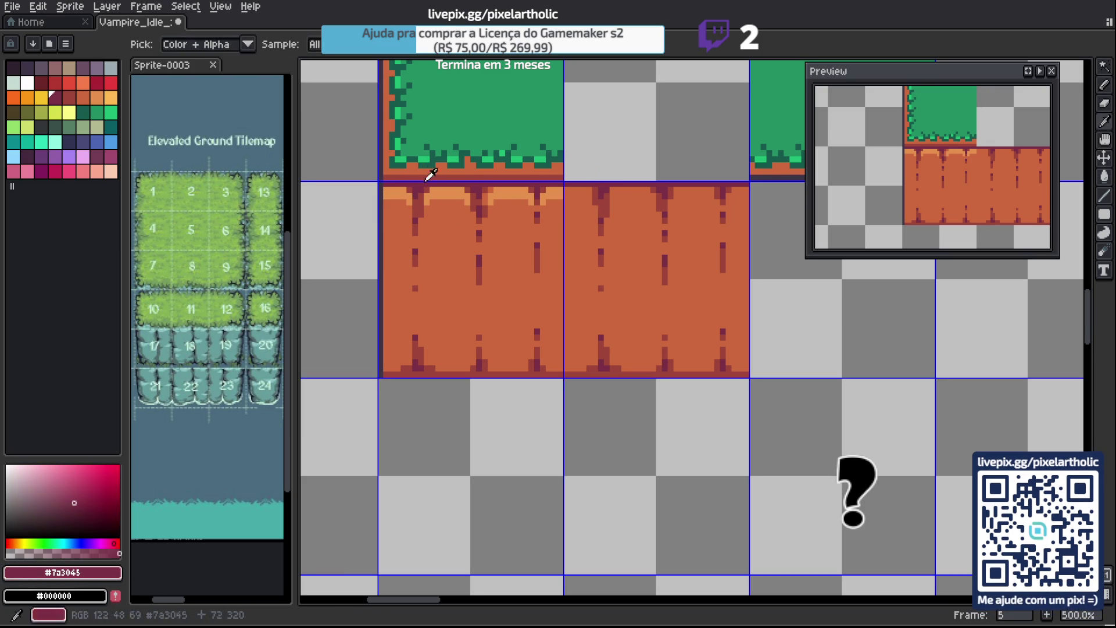
{"action": "key", "text": "alt"}
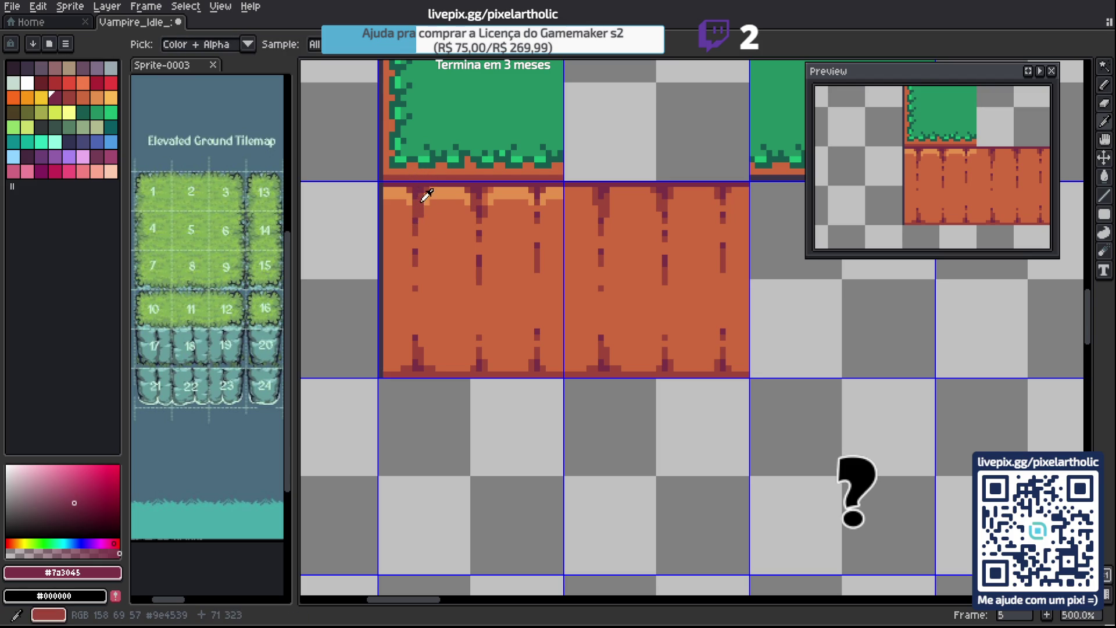
{"action": "key", "text": "w"}
Select the four light bumps and place a copy across the tile's middle.
{"action": "left_click", "coordinate": [432, 198]}
{"action": "left_click", "coordinate": [433, 197], "text": "shift"}
{"action": "left_click", "coordinate": [508, 197], "text": "shift"}
{"action": "left_click", "coordinate": [553, 198], "text": "shift"}
{"action": "key", "text": "Down"}
{"action": "key", "text": "Down"}
{"action": "key", "text": "Down"}
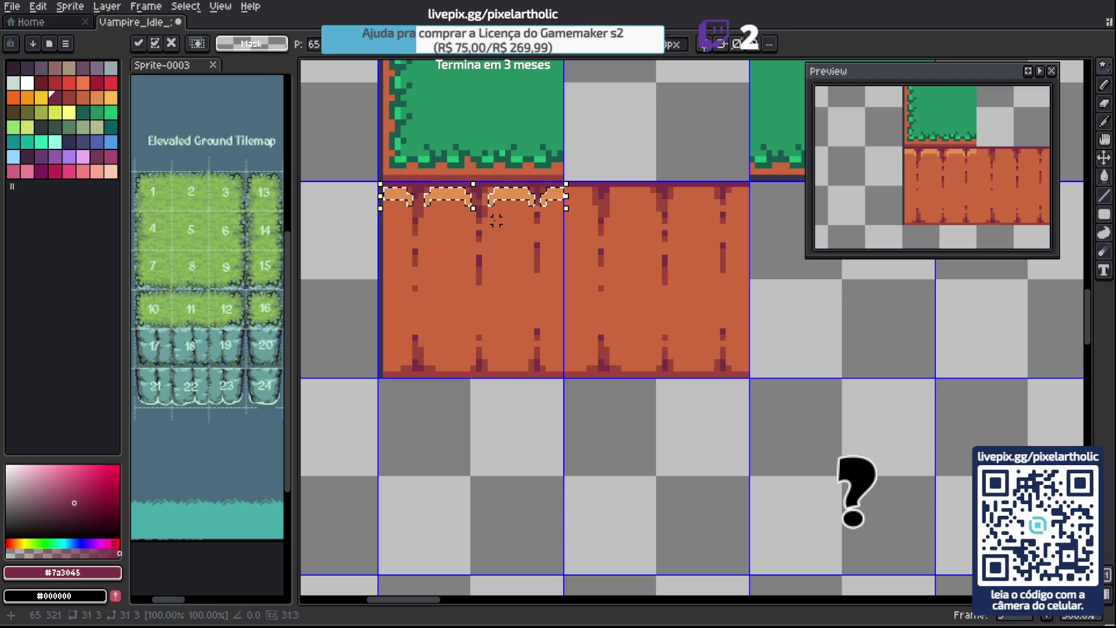
{"action": "key", "text": "Down"}
{"action": "key", "text": "Down"}
{"action": "key", "text": "Down"}
{"action": "key", "text": "Up"}
{"action": "key", "text": "Up"}
{"action": "key", "text": "Up"}
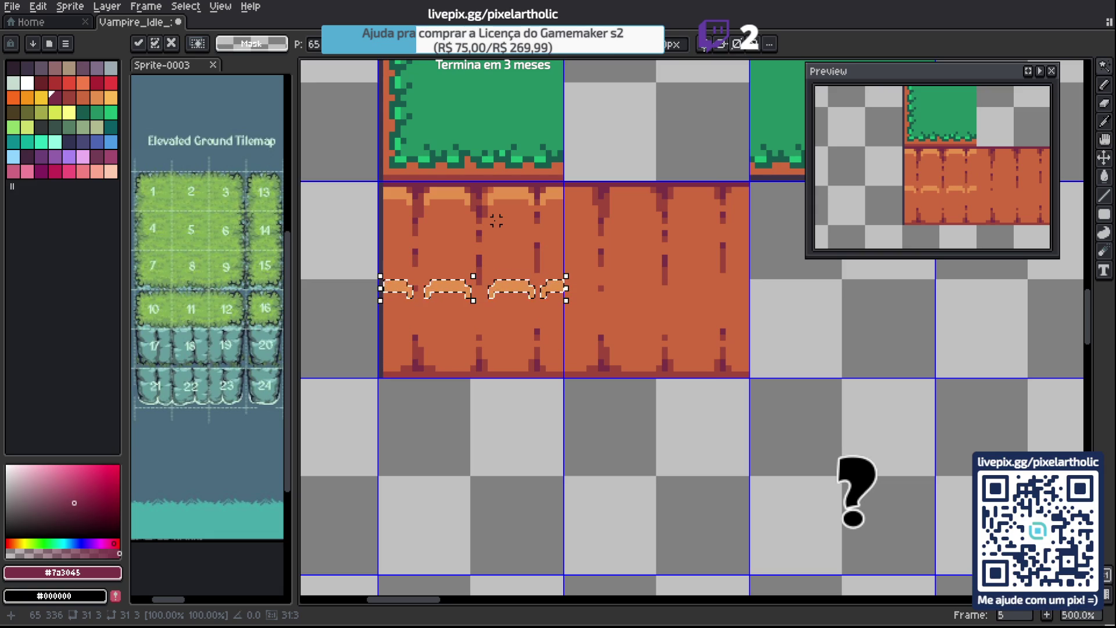
{"action": "key", "text": "ctrl+d"}
Draw a dark red crack through the middle highlight band.
{"action": "key", "text": "b"}
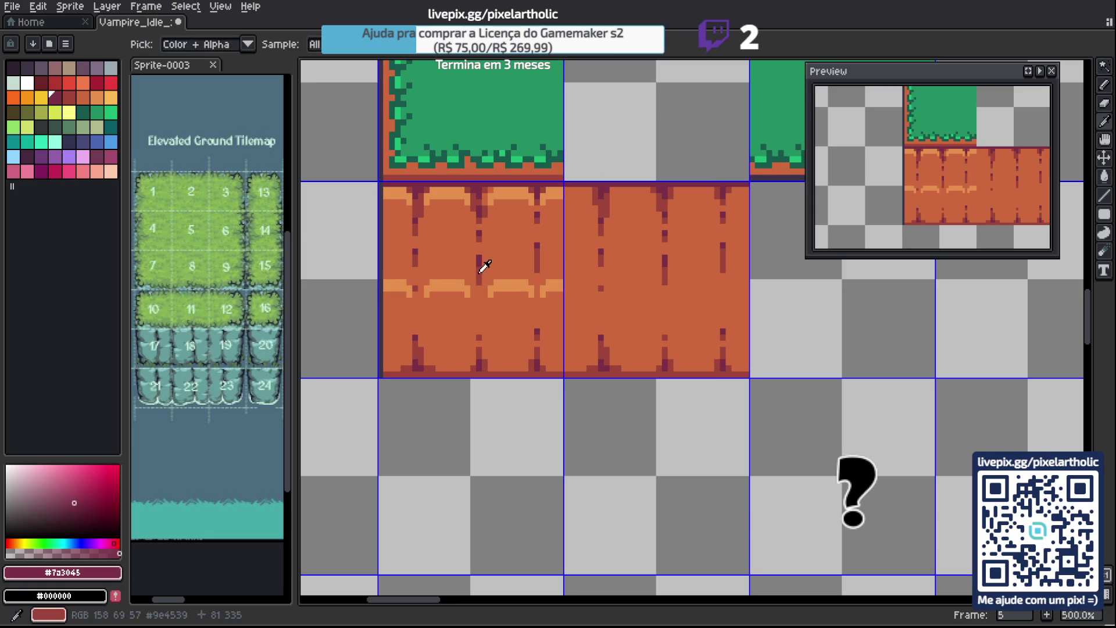
{"action": "left_click", "coordinate": [480, 268], "text": "alt"}
{"action": "mouse_move", "coordinate": [474, 301]}
{"action": "left_mouse_down"}
{"action": "mouse_move", "coordinate": [474, 314]}
{"action": "mouse_move", "coordinate": [483, 265]}
{"action": "mouse_move", "coordinate": [483, 305]}
{"action": "left_mouse_up"}
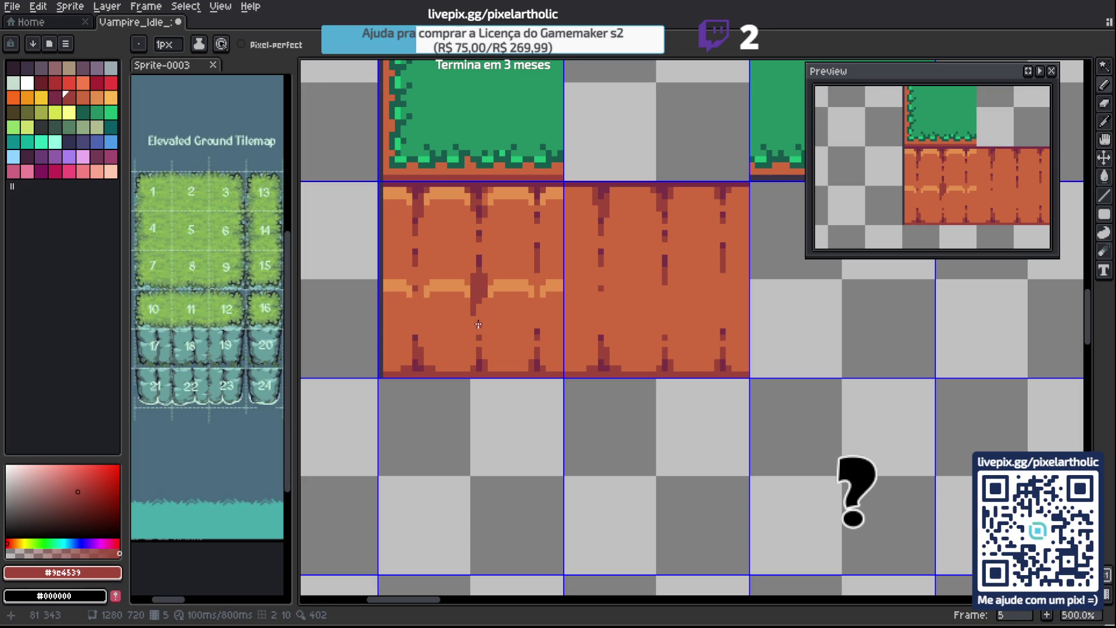
Thicken the dark red crack through the middle band, sampling orange, red and purple shades.
{"action": "left_click", "coordinate": [474, 306], "text": "alt"}
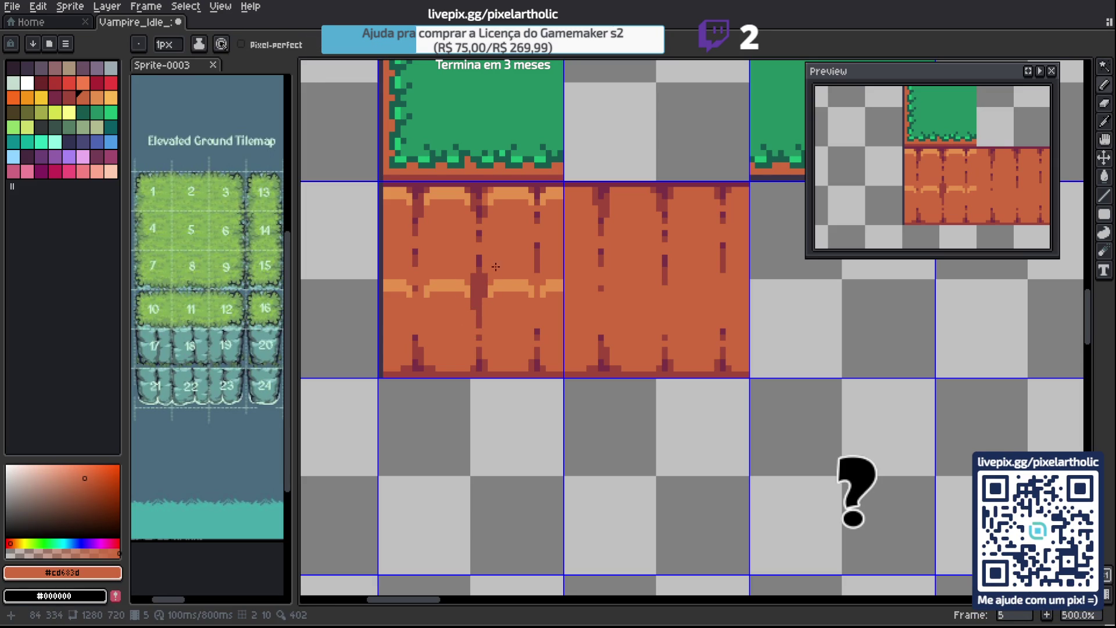
{"action": "left_click", "coordinate": [484, 280], "text": "alt"}
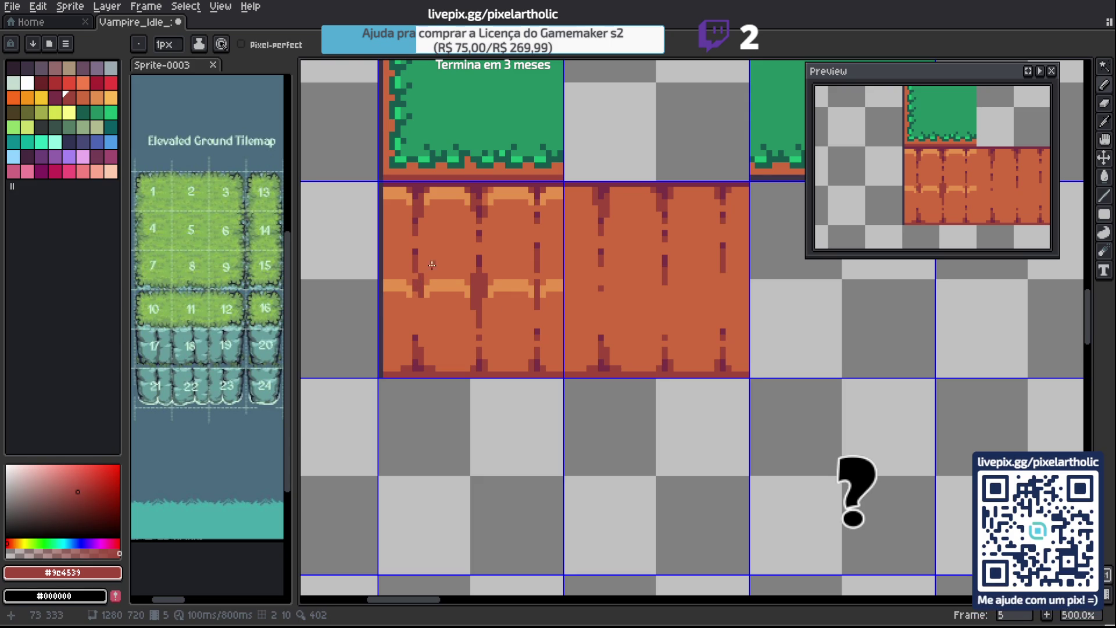
{"action": "left_click", "coordinate": [428, 266], "text": "alt"}
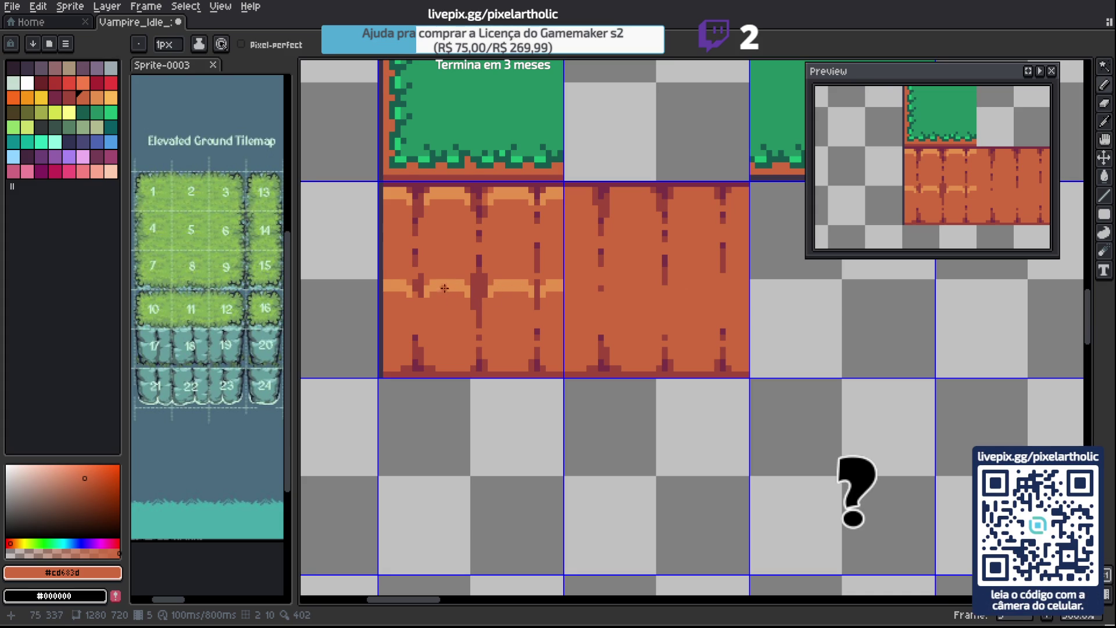
{"action": "left_click", "coordinate": [419, 366], "text": "alt"}
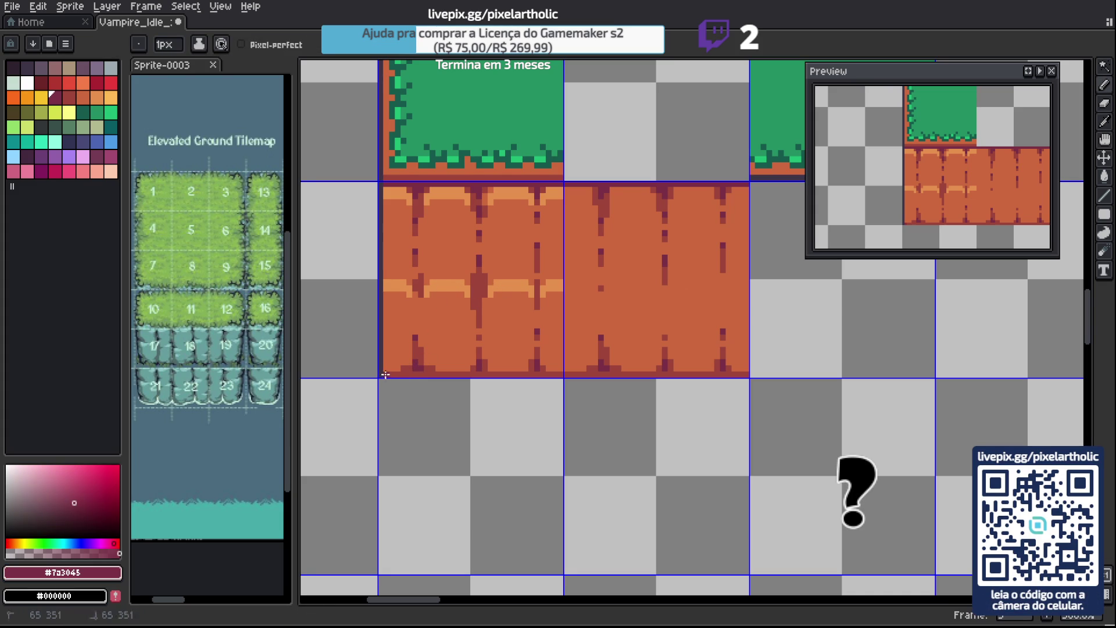
Draw dark purple and dark red lines along the bottom edge, then select the right tile.
{"action": "left_click", "coordinate": [746, 375], "text": "shift"}
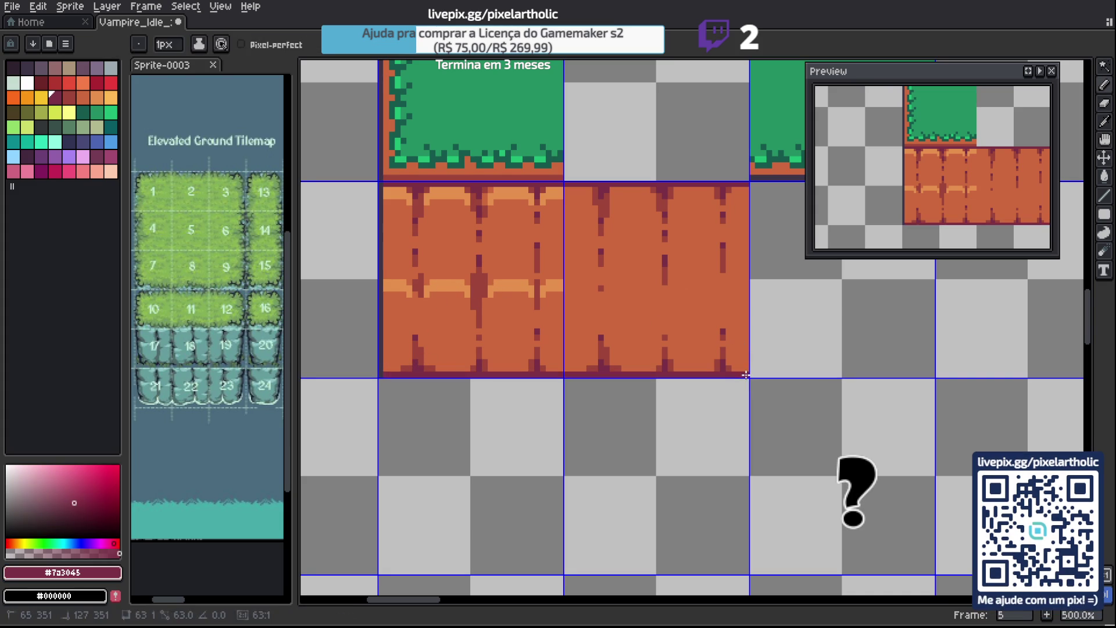
{"action": "key", "text": "alt"}
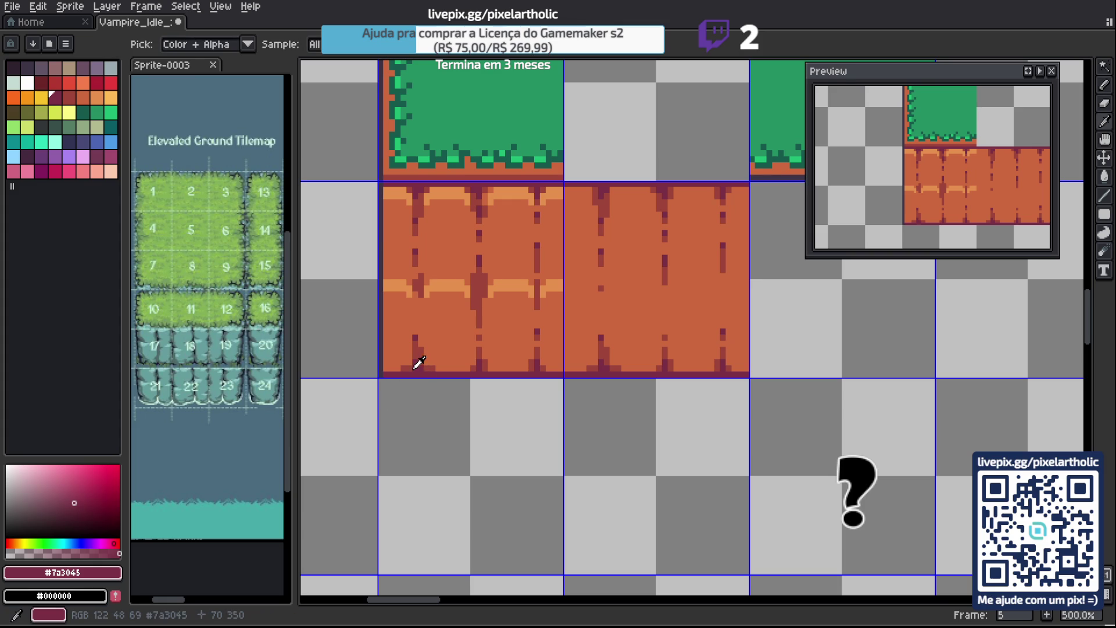
{"action": "left_click", "coordinate": [407, 364], "text": "alt"}
{"action": "left_click_drag", "start_coordinate": [397, 369], "coordinate": [718, 367]}
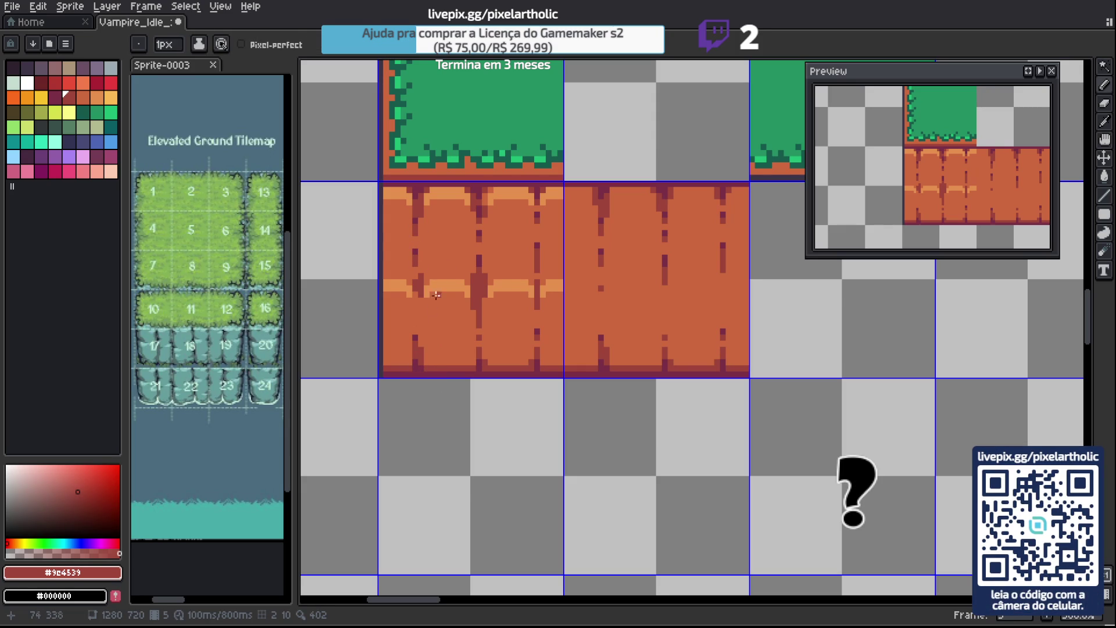
{"action": "key", "text": "m"}
{"action": "left_click_drag", "start_coordinate": [648, 249], "coordinate": [663, 289]}
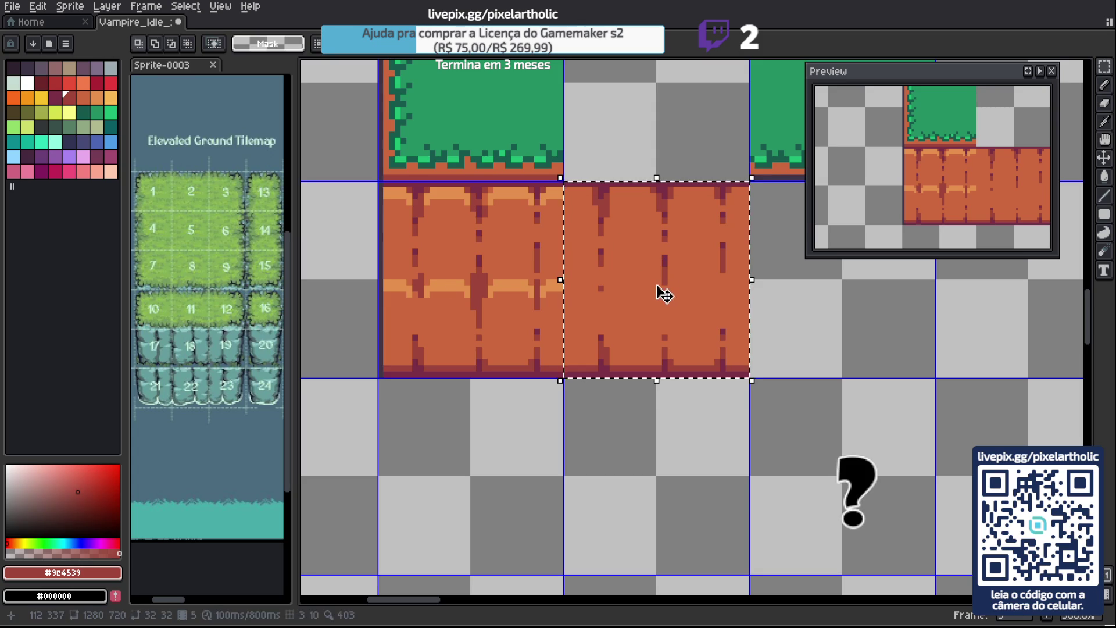
Clear the right dirt tile and refill its cell with plain orange.
{"action": "key", "text": "Delete"}
{"action": "left_click", "coordinate": [553, 221], "text": "alt"}
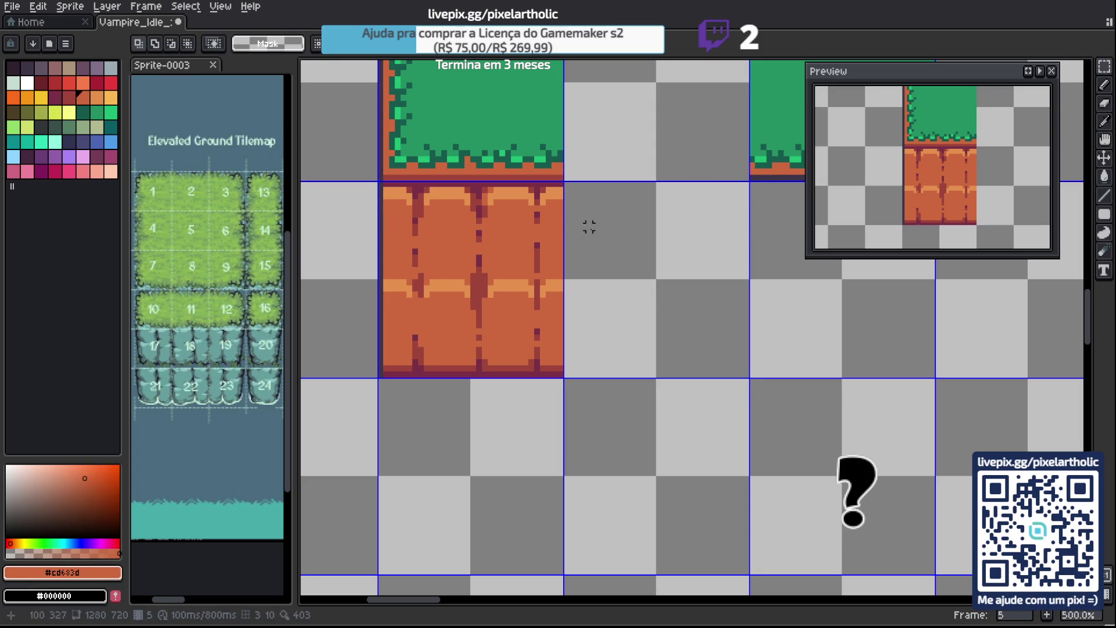
{"action": "left_click_drag", "start_coordinate": [616, 244], "coordinate": [638, 286]}
{"action": "key", "text": "g"}
{"action": "left_click", "coordinate": [578, 241]}
{"action": "key", "text": "ctrl+d"}
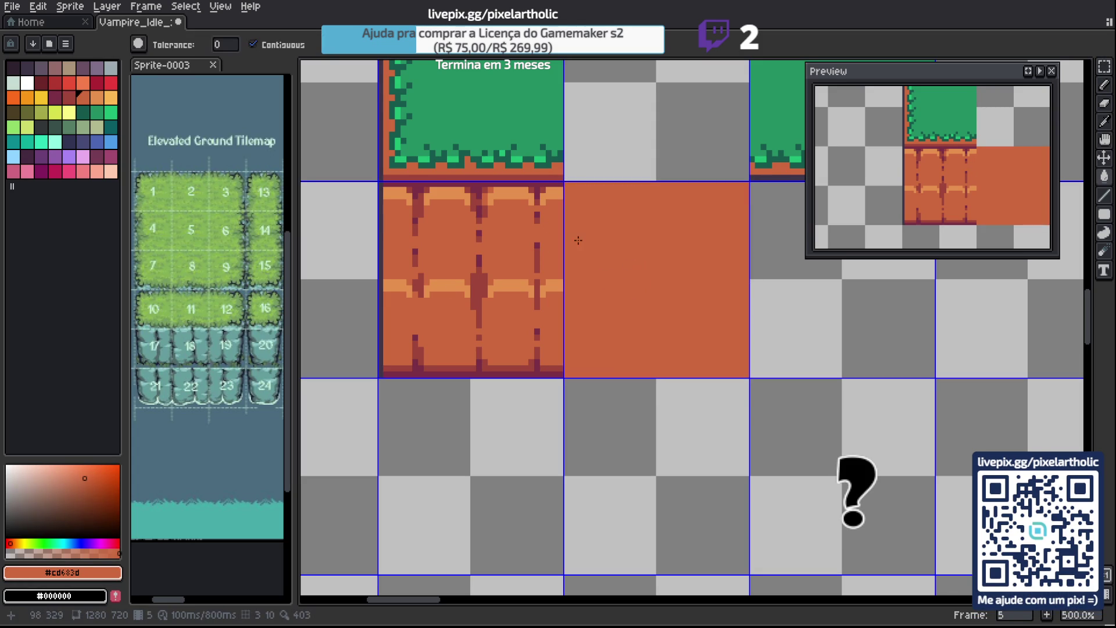
Outline the right tile's top and bottom rows in dark purple and add a reddish shadow line.
{"action": "left_click", "coordinate": [547, 181], "text": "alt"}
{"action": "left_click", "coordinate": [561, 183]}
{"action": "left_click", "coordinate": [734, 185], "text": "shift"}
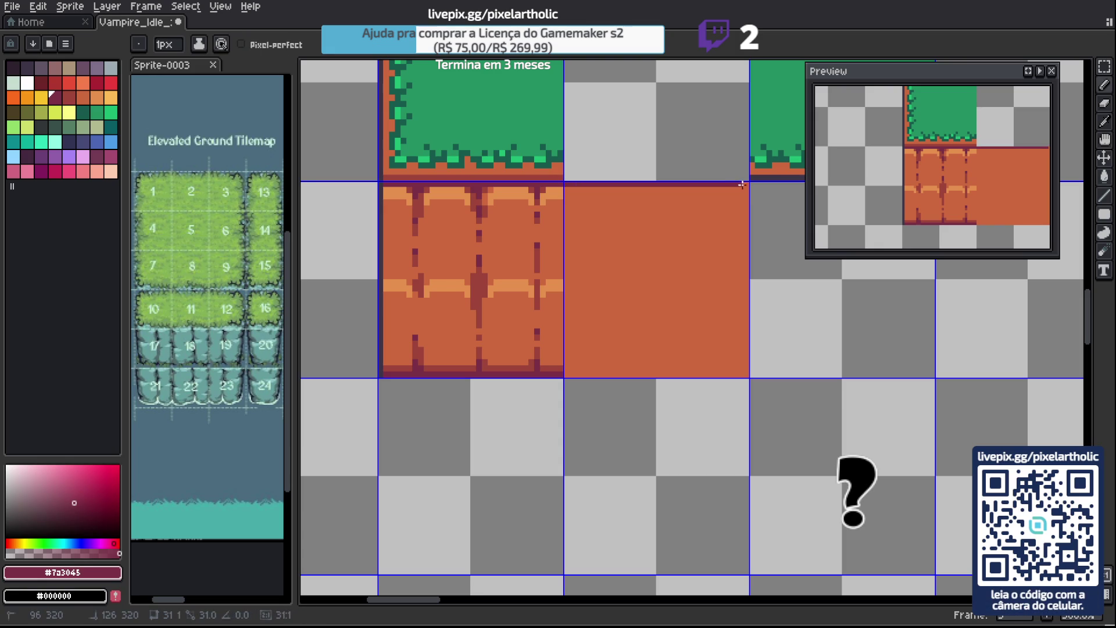
{"action": "left_click", "coordinate": [746, 374]}
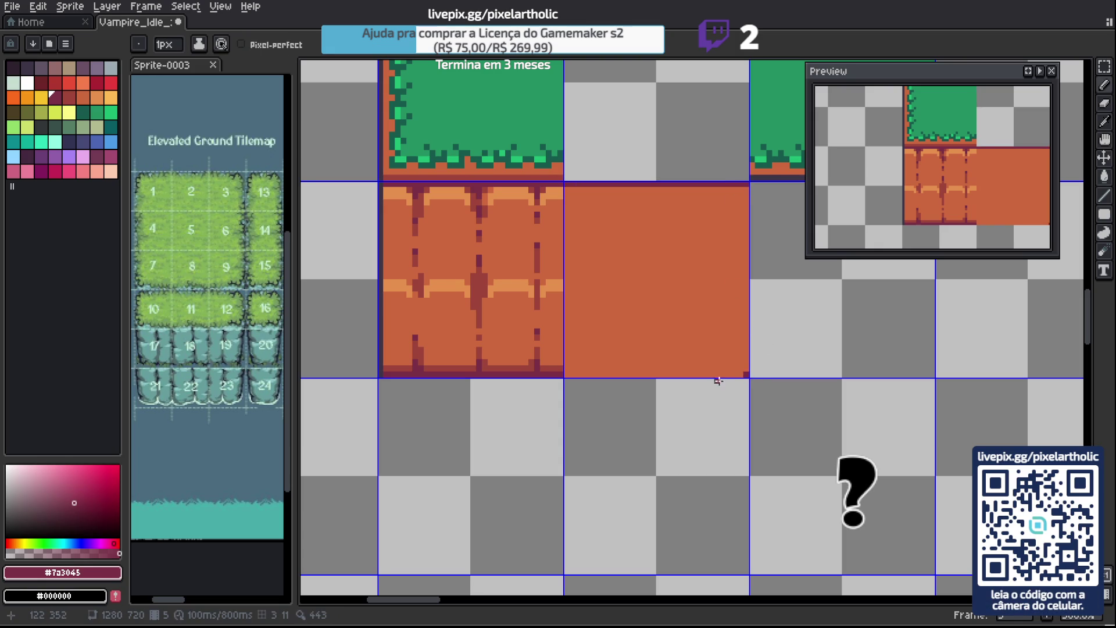
{"action": "left_click", "coordinate": [561, 374], "text": "shift"}
{"action": "left_click", "coordinate": [561, 366], "text": "alt"}
{"action": "left_click", "coordinate": [563, 366]}
{"action": "left_click", "coordinate": [745, 367], "text": "shift"}
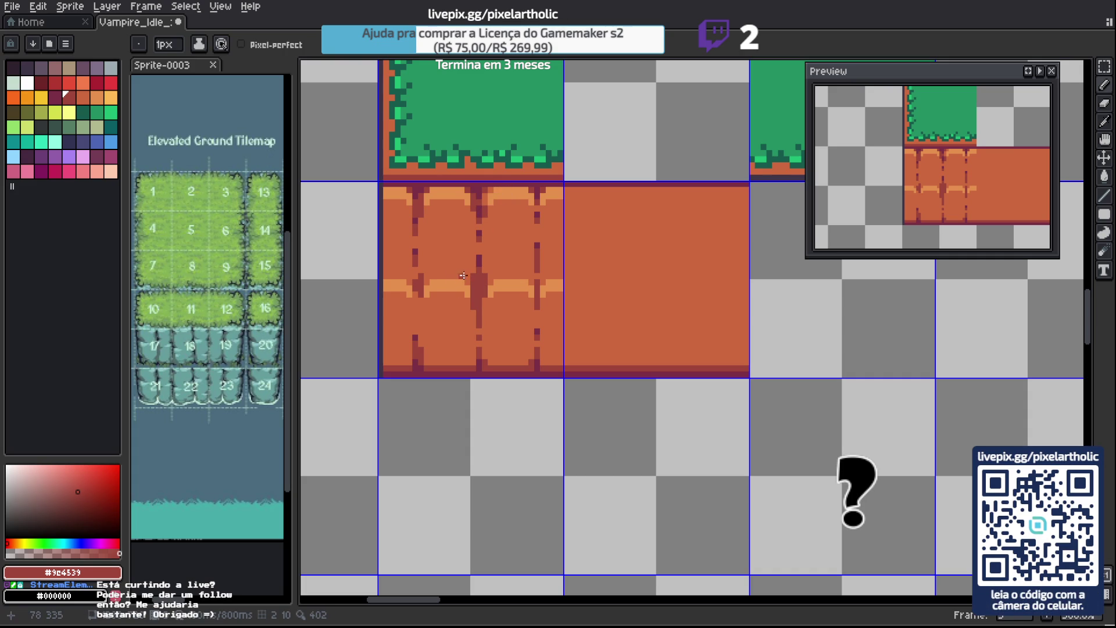
{"action": "left_click_drag", "start_coordinate": [456, 277], "coordinate": [469, 280]}
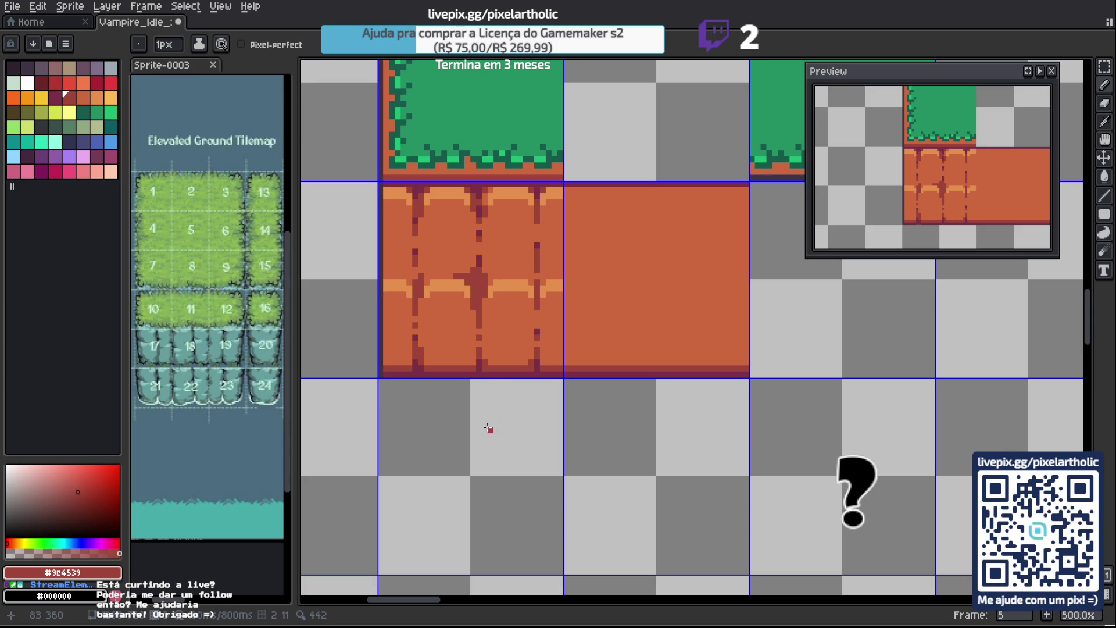
Add dark maroon crack pixels and light-orange #e6904e highlight streaks to the left tile.
{"action": "key", "text": "alt"}
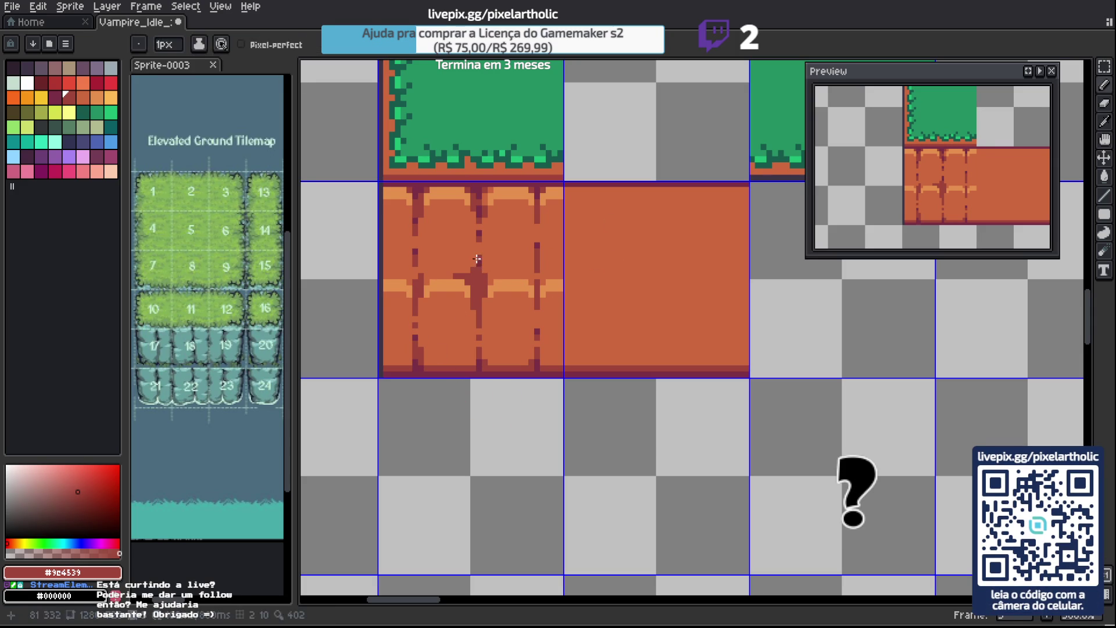
{"action": "left_click", "coordinate": [474, 277], "text": "alt"}
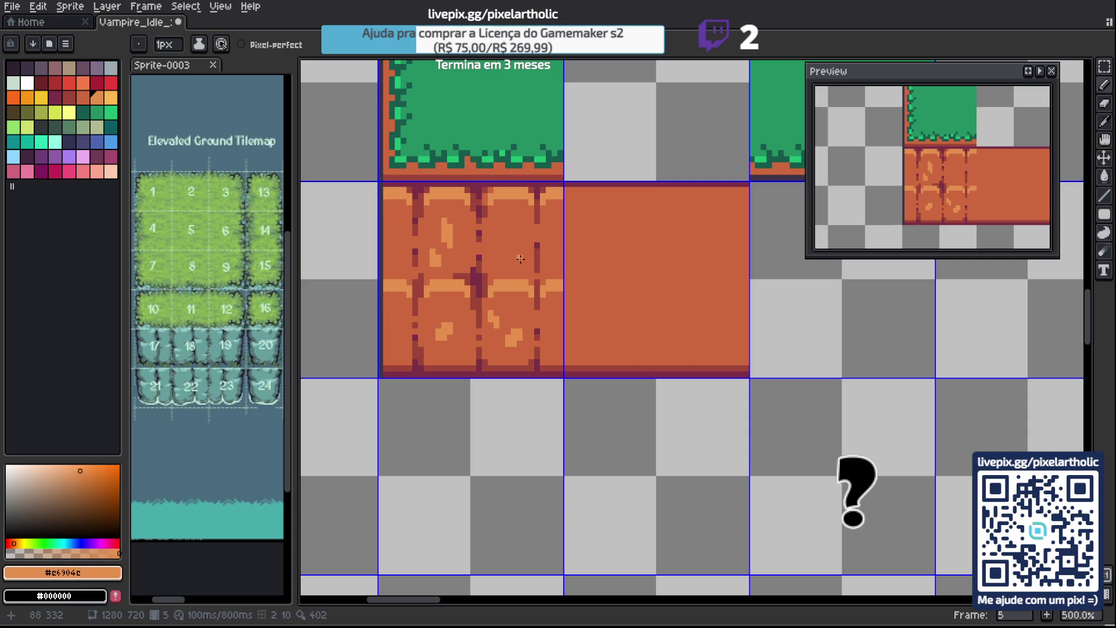
{"action": "left_click_drag", "start_coordinate": [518, 257], "coordinate": [518, 269]}
Copy the whole left dirt tile and paste it over the right tile.
{"action": "key", "text": "m"}
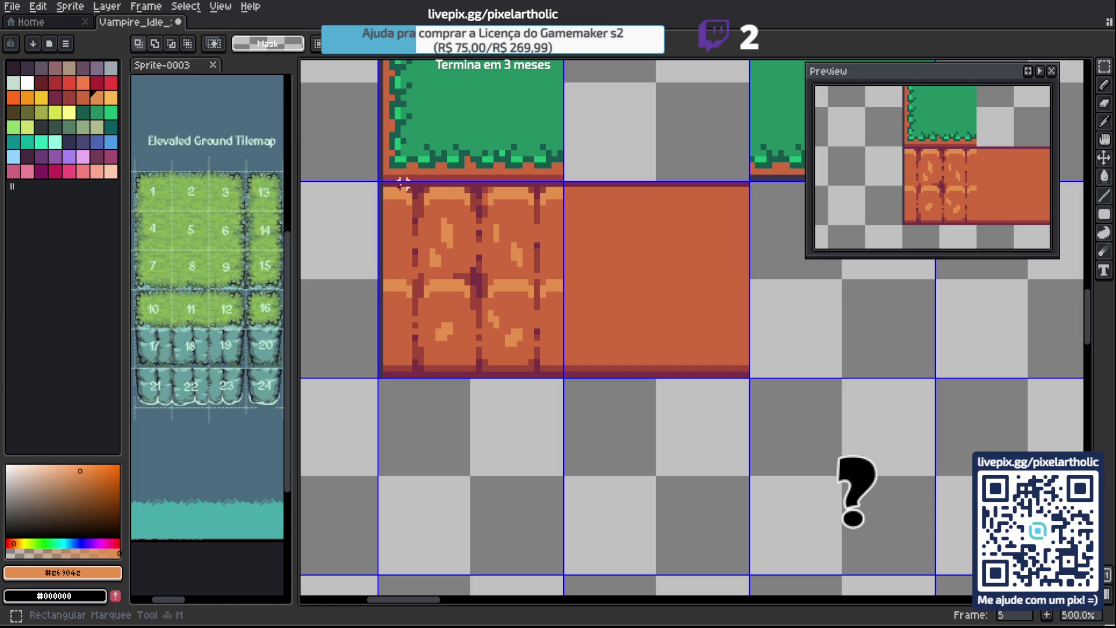
{"action": "mouse_move", "coordinate": [384, 182]}
{"action": "left_mouse_down"}
{"action": "mouse_move", "coordinate": [565, 369]}
{"action": "mouse_move", "coordinate": [559, 379]}
{"action": "left_mouse_up"}
{"action": "key", "text": "ctrl+c"}
{"action": "key", "text": "ctrl+v"}
{"action": "left_click_drag", "start_coordinate": [380, 356], "coordinate": [566, 356]}
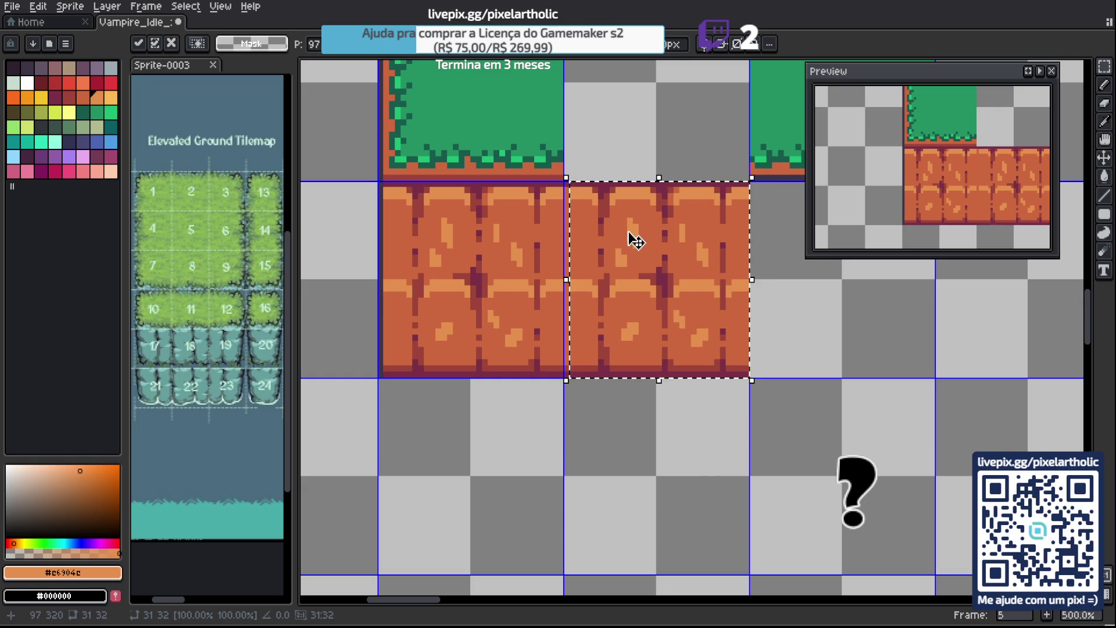
{"action": "key", "text": "ctrl+d"}
{"action": "key", "text": "i"}
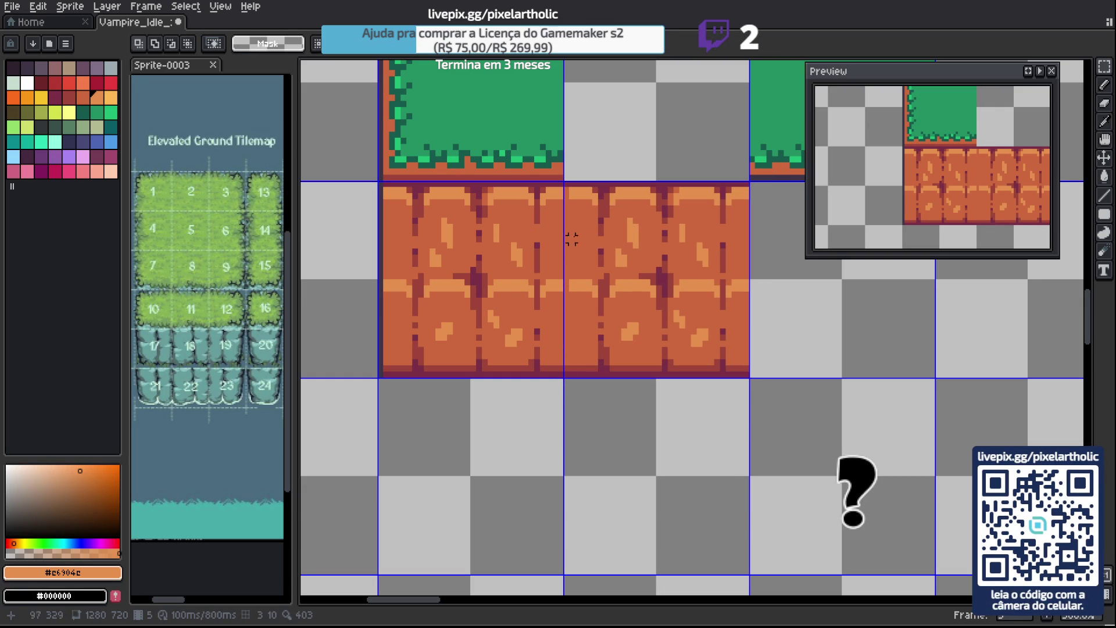
{"action": "key", "text": "b"}
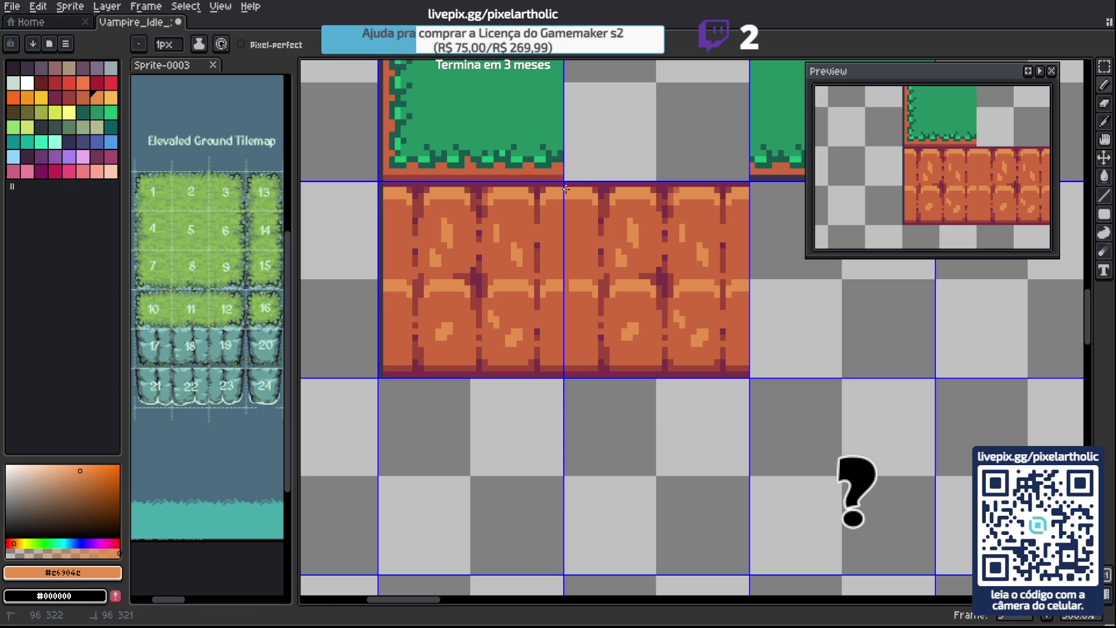
Add small light highlight strokes to both dirt tiles.
{"action": "key", "text": "i"}
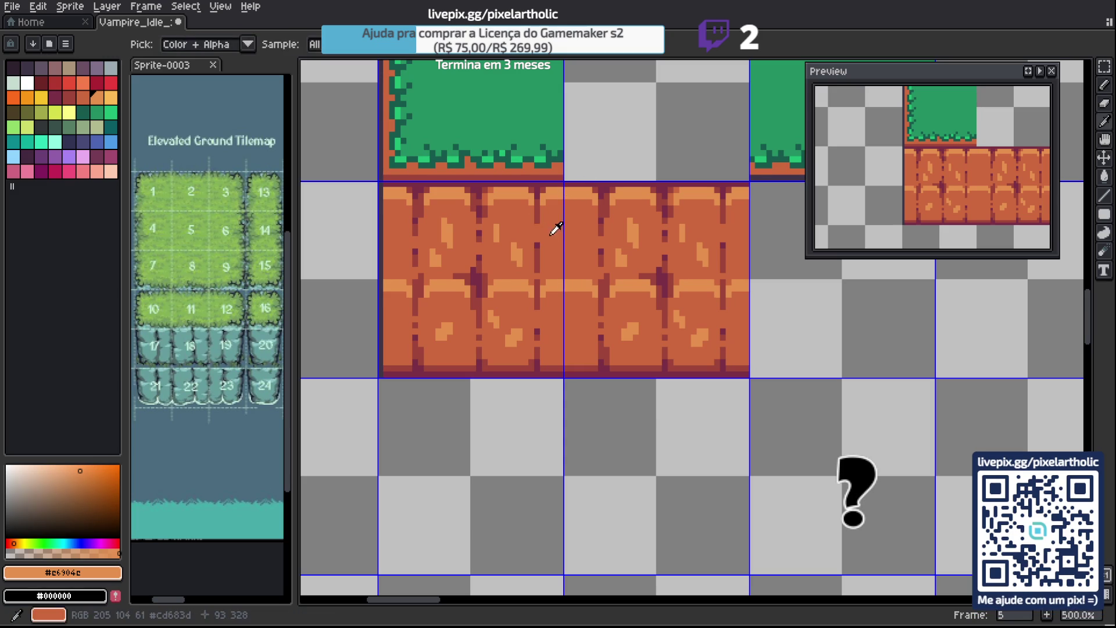
{"action": "key", "text": "b"}
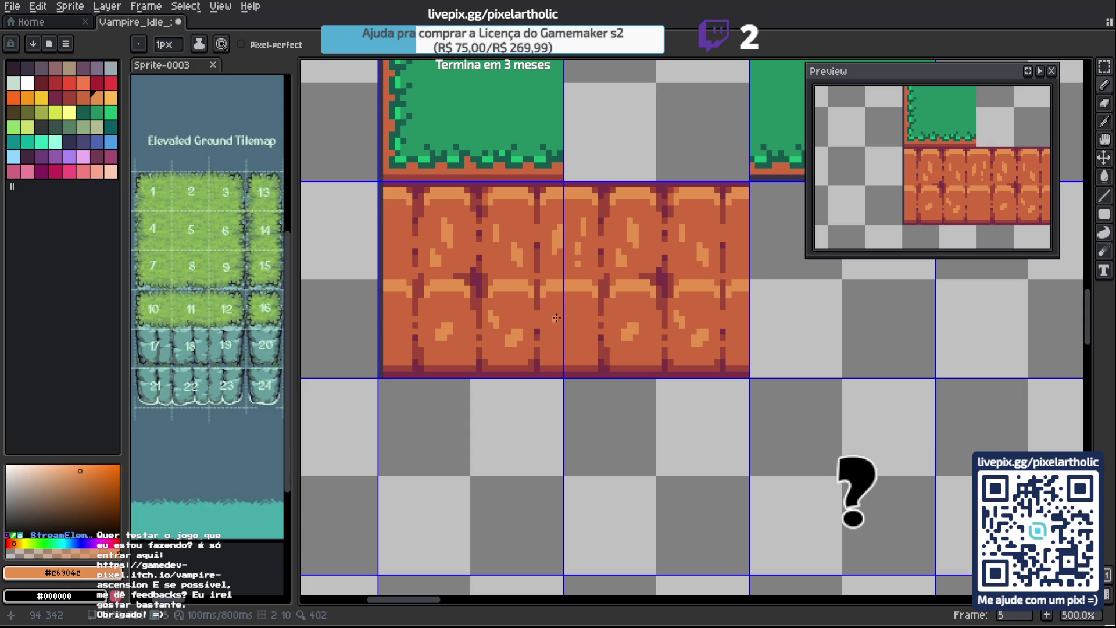
{"action": "left_click_drag", "start_coordinate": [557, 317], "coordinate": [558, 327]}
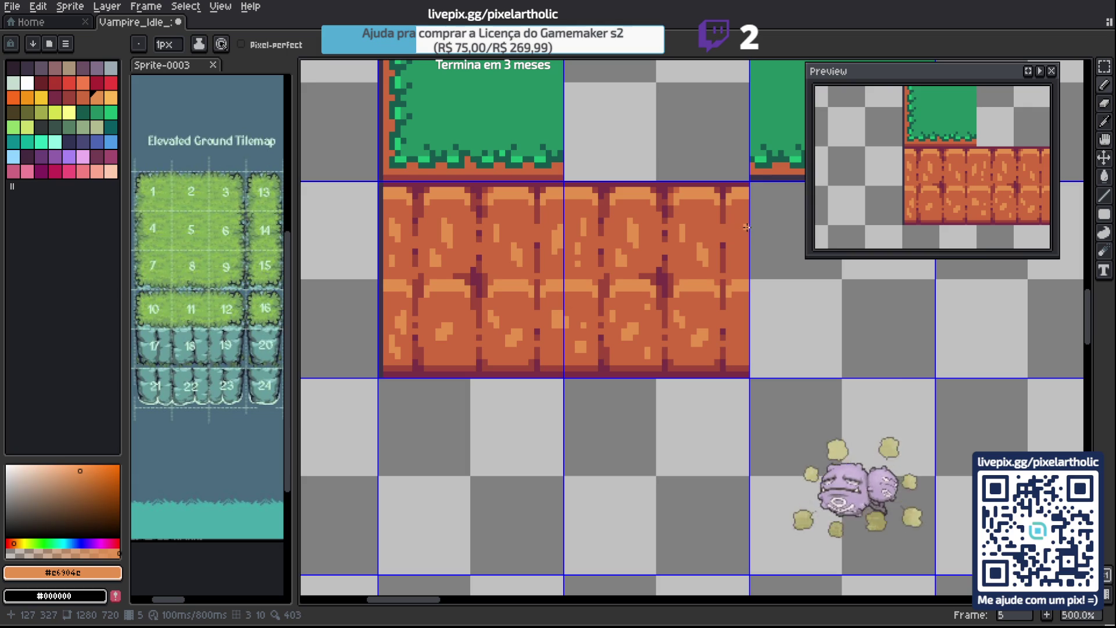
{"action": "left_click_drag", "start_coordinate": [746, 227], "coordinate": [746, 250]}
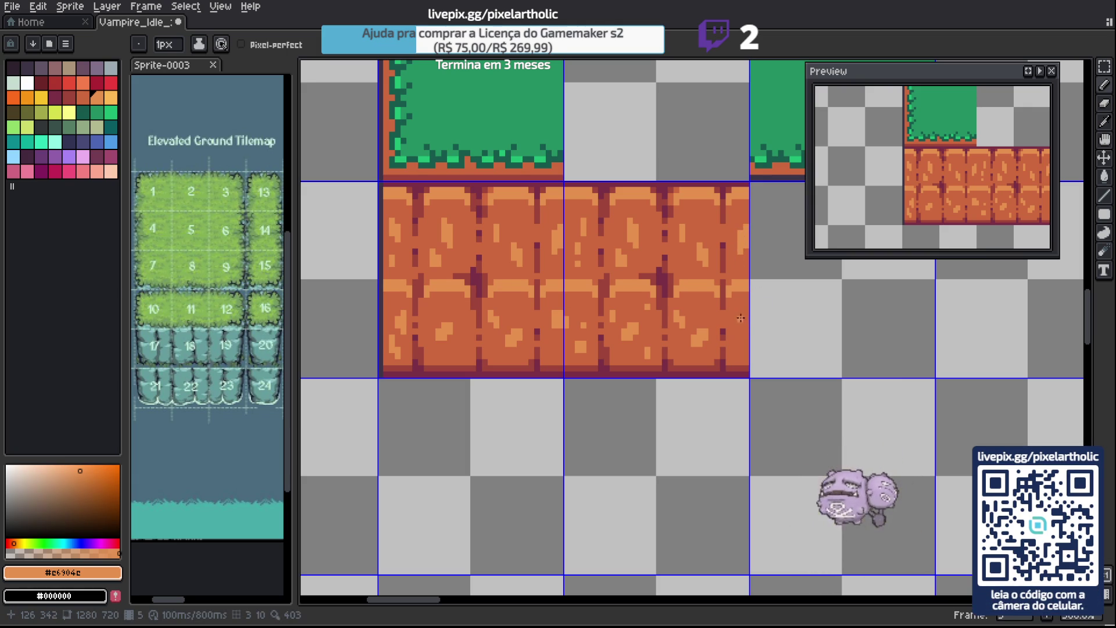
{"action": "left_click_drag", "start_coordinate": [743, 311], "coordinate": [747, 326]}
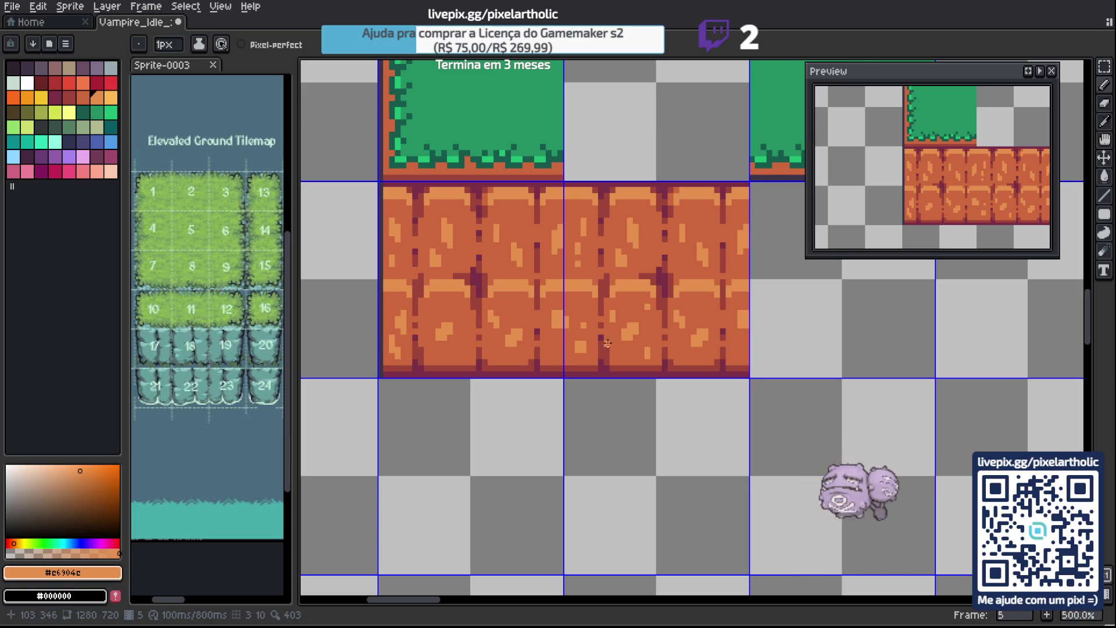
Make and clear trial rectangular selections across the dirt tile row.
{"action": "key", "text": "m"}
{"action": "left_click_drag", "start_coordinate": [551, 310], "coordinate": [770, 326]}
{"action": "left_click", "coordinate": [768, 324]}
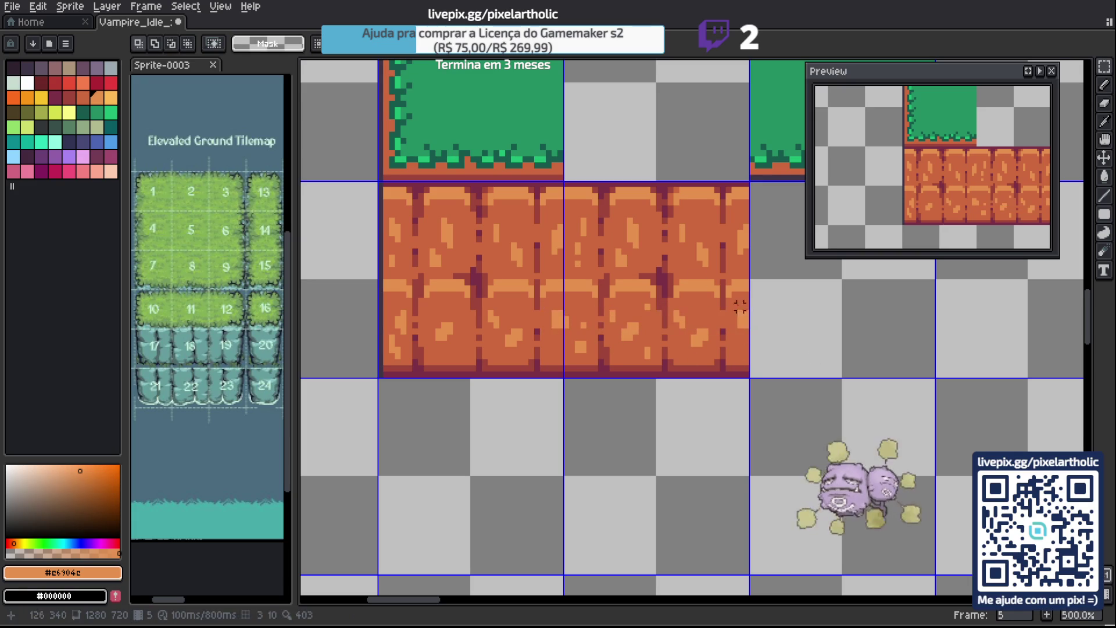
{"action": "left_click_drag", "start_coordinate": [549, 221], "coordinate": [769, 263]}
{"action": "left_click", "coordinate": [793, 319]}
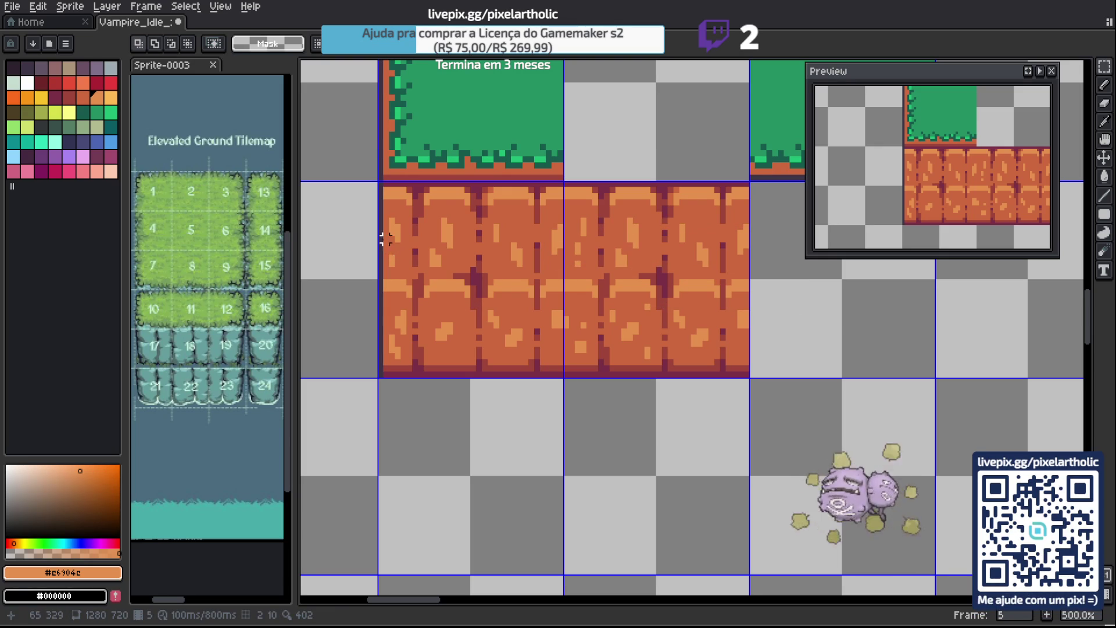
Sample the reddish-brown and base orange shades, recentre the tiles, and select the right tile.
{"action": "key", "text": "i"}
{"action": "left_click", "coordinate": [387, 203]}
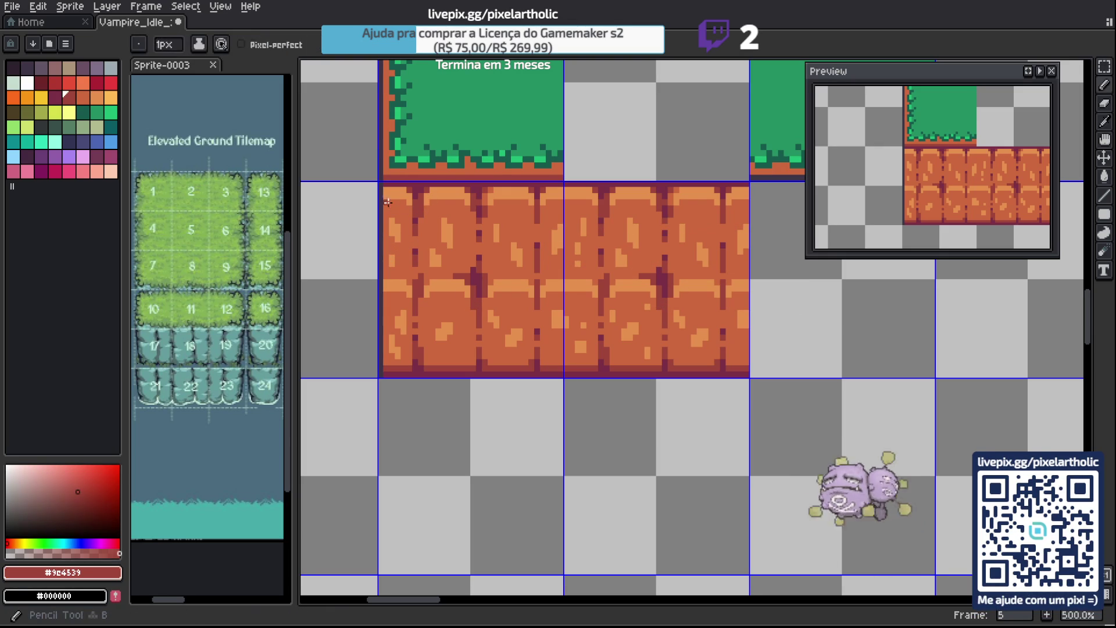
{"action": "key", "text": "b"}
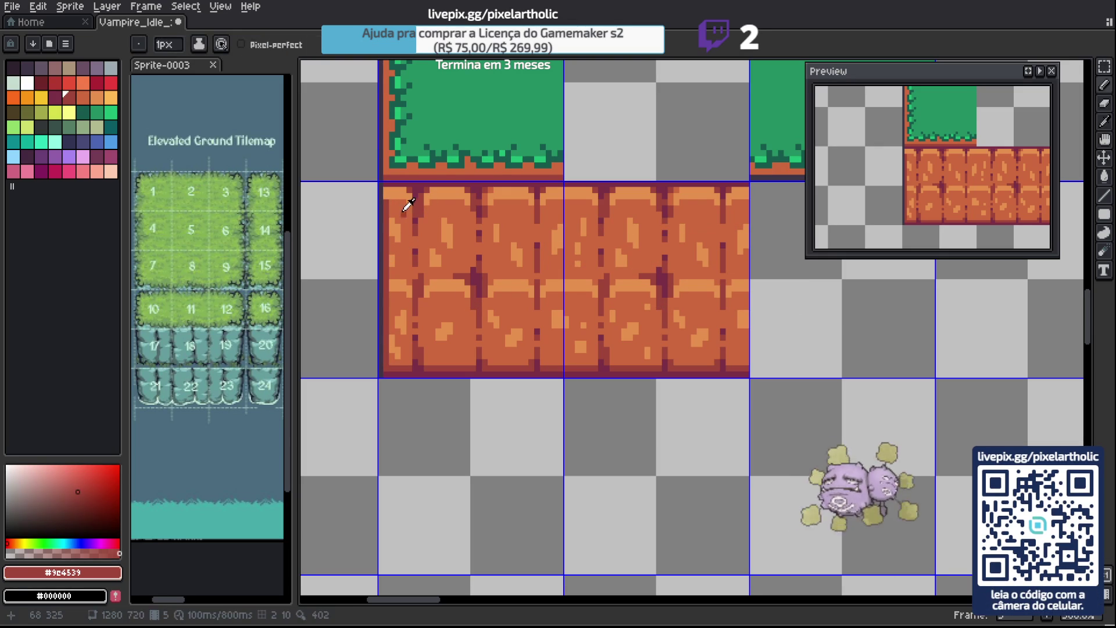
{"action": "left_click", "coordinate": [387, 194], "text": "alt"}
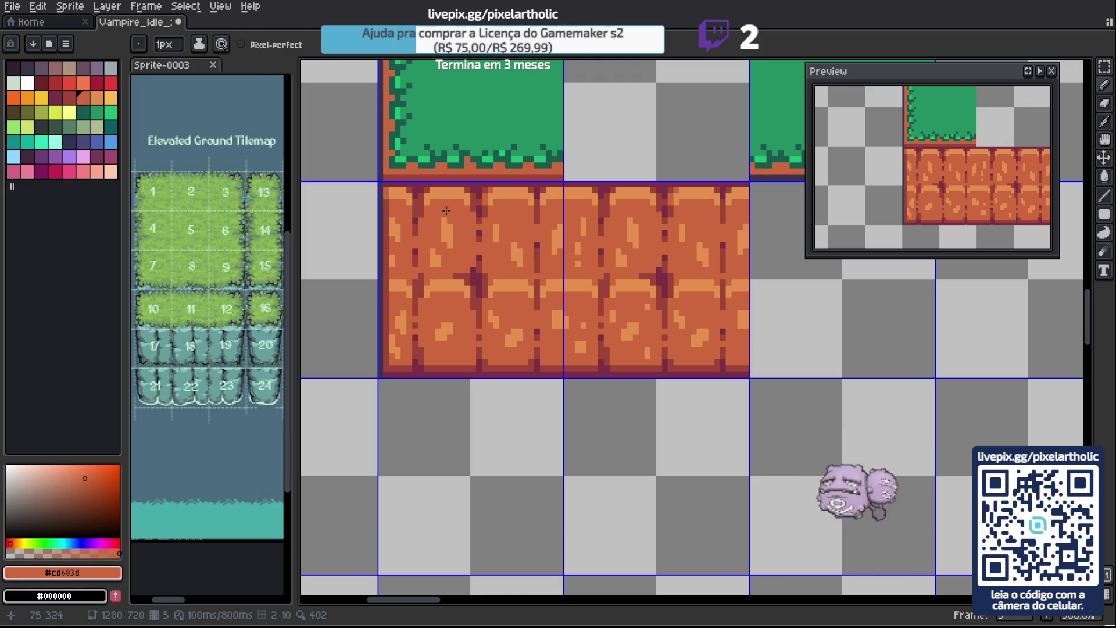
{"action": "scroll", "coordinate": [446, 211], "scroll_direction": "down", "scroll_amount": 2}
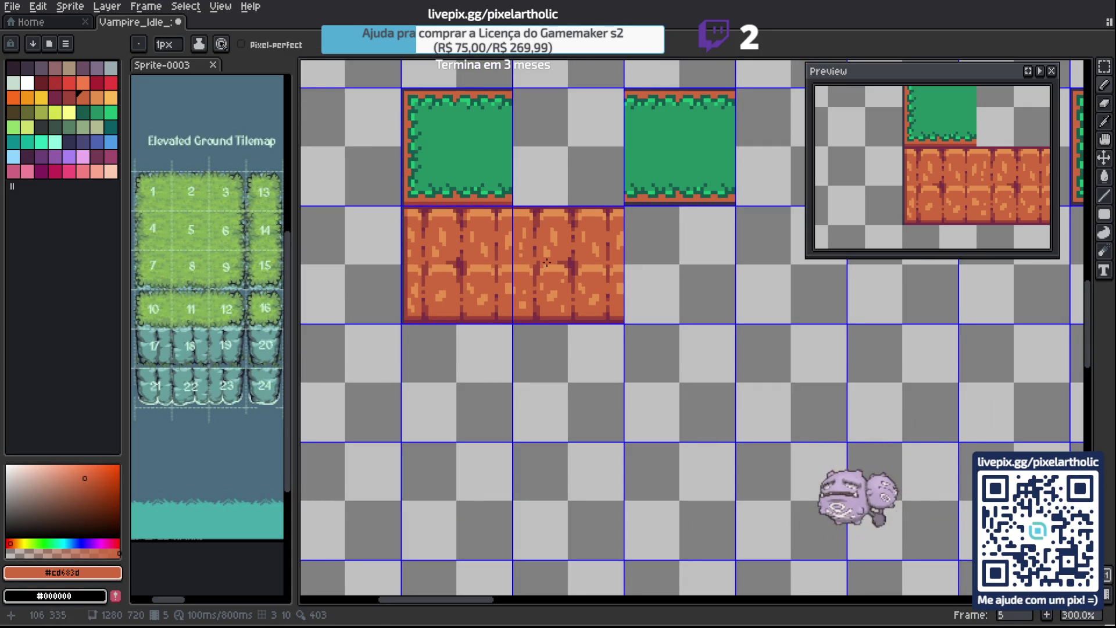
{"action": "left_click_drag", "start_coordinate": [616, 291], "coordinate": [631, 273]}
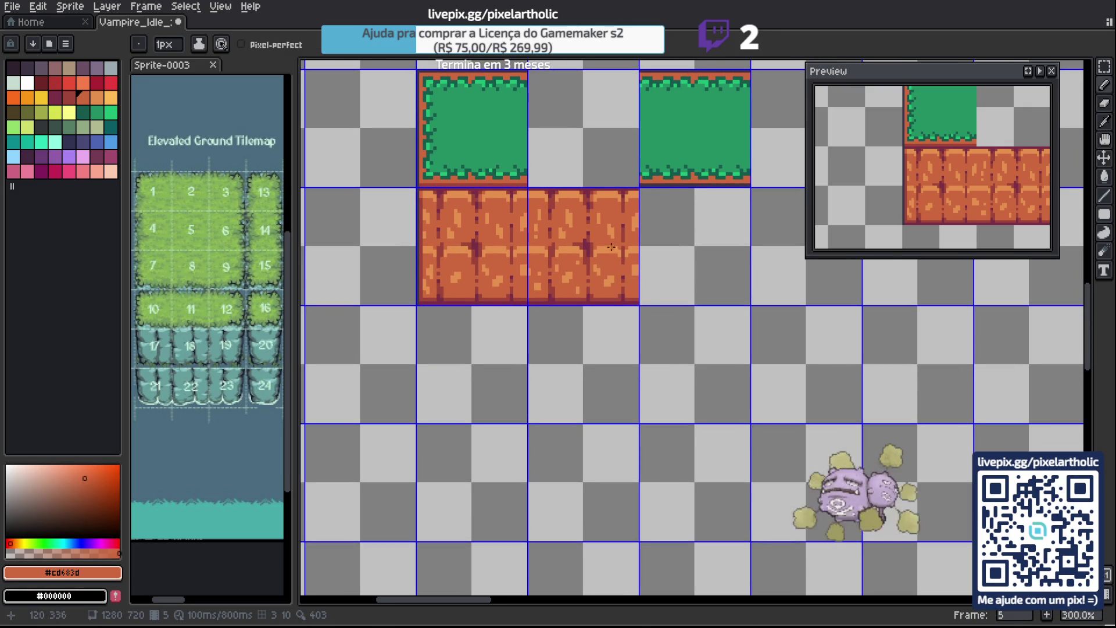
{"action": "key", "text": "m"}
{"action": "left_click", "coordinate": [605, 244]}
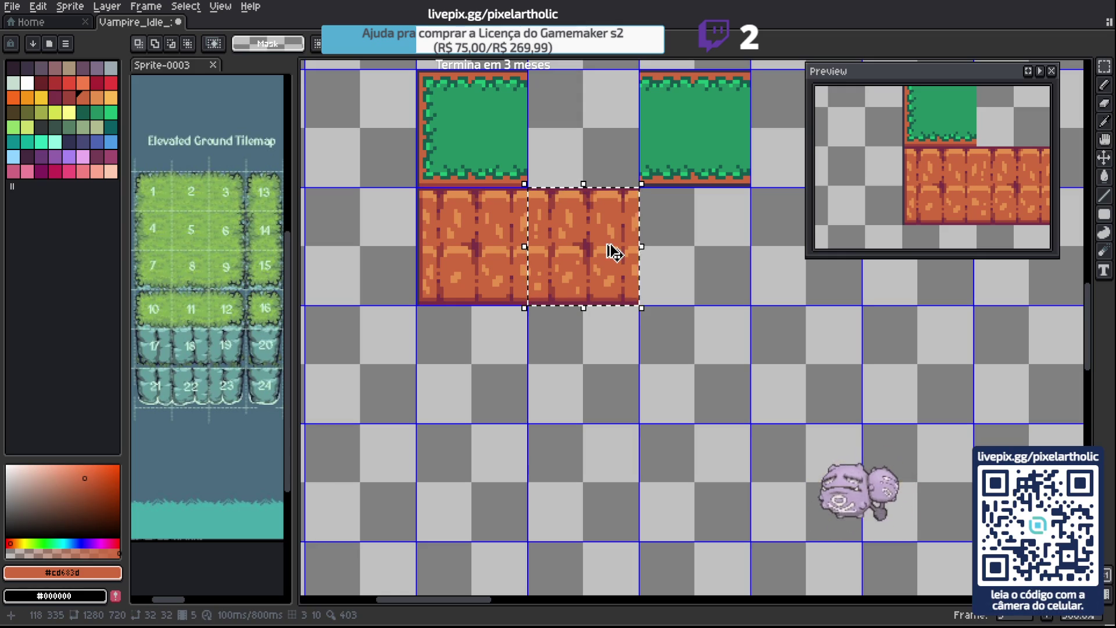
Copy the selected dirt tile one cell down and two cells right, then hide the tile grid.
{"action": "left_click", "coordinate": [605, 244]}
{"action": "key", "text": "shift+Down"}
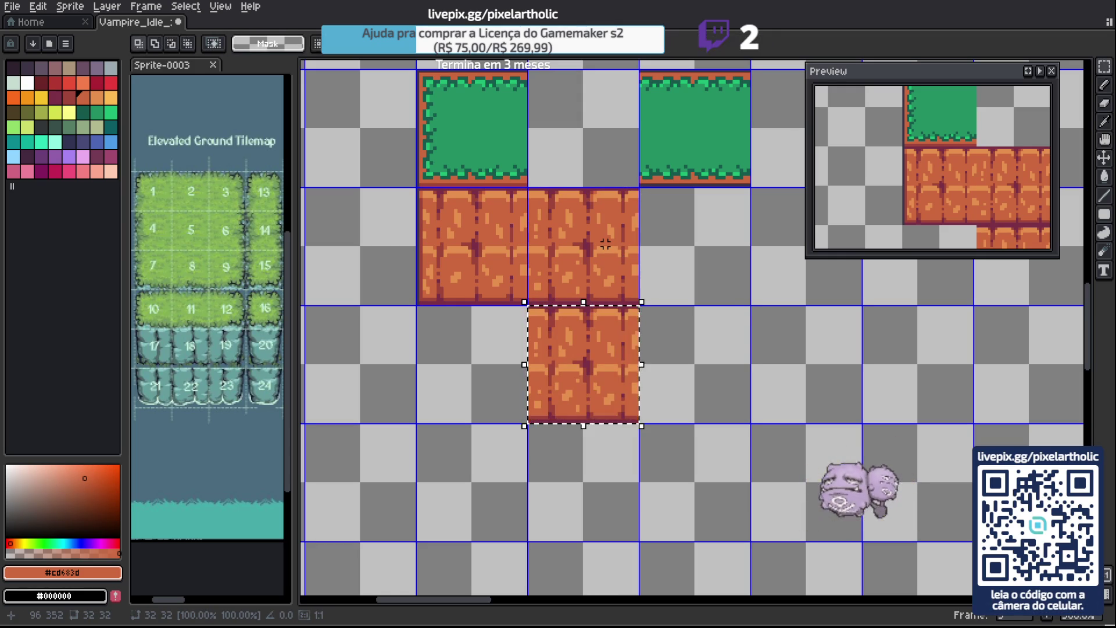
{"action": "key", "text": "shift+Right"}
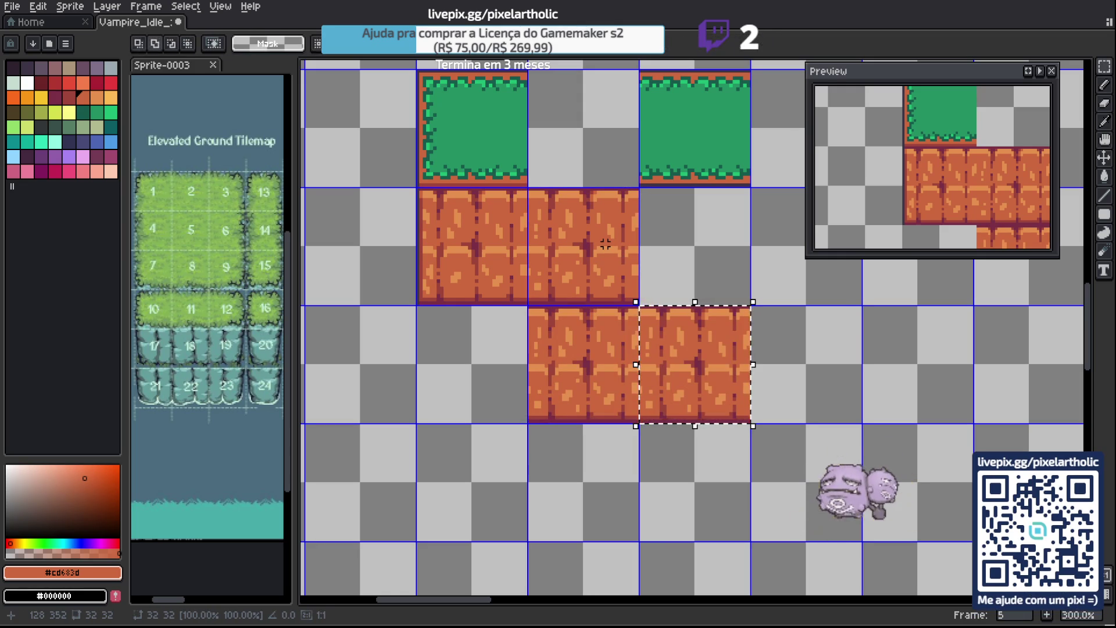
{"action": "key", "text": "shift+Right"}
{"action": "key", "text": "Return"}
{"action": "key", "text": "ctrl+'"}
{"action": "scroll", "coordinate": [605, 317], "scroll_direction": "down", "scroll_amount": 3}
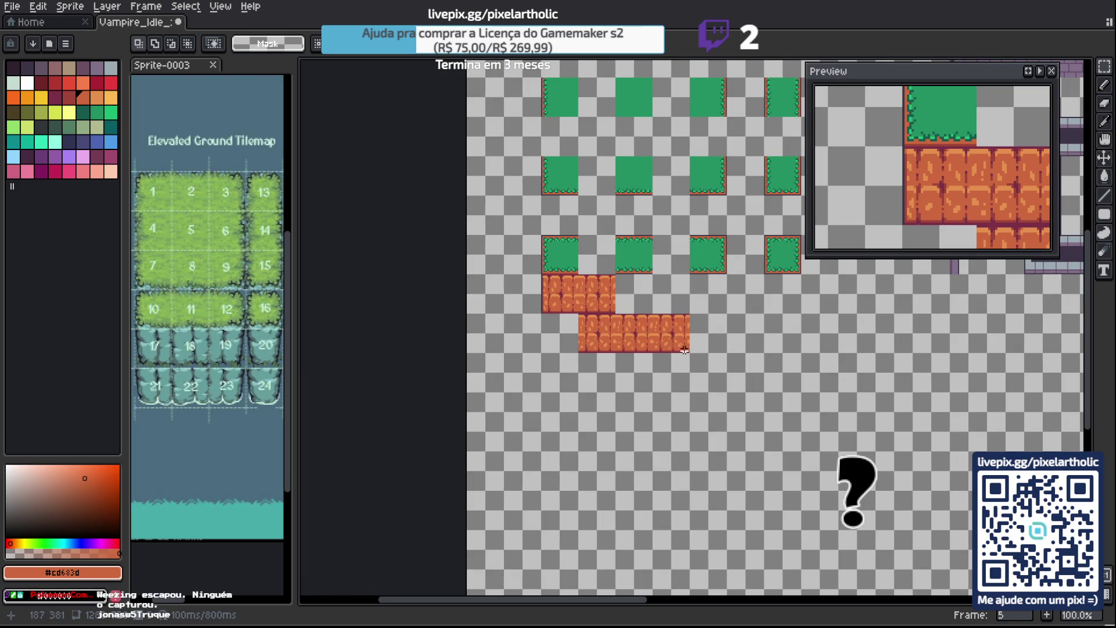
{"action": "scroll", "coordinate": [618, 343], "scroll_direction": "up", "scroll_amount": 1}
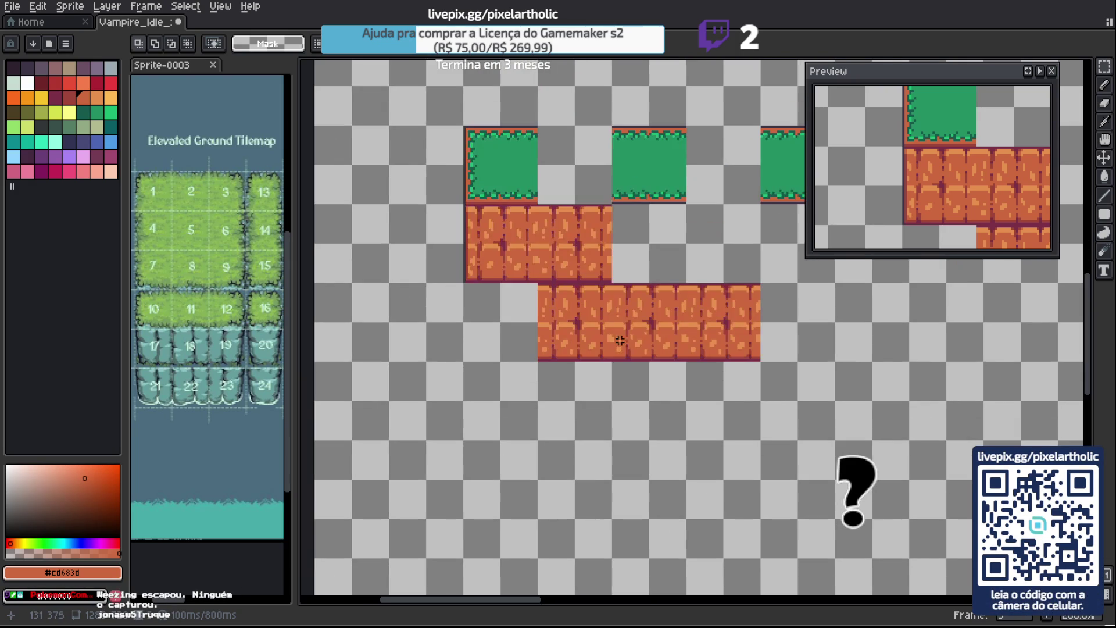
{"action": "scroll", "coordinate": [622, 335], "scroll_direction": "up", "scroll_amount": 1}
Delete the two extra dirt tiles and move the lower block up beside the strip.
{"action": "mouse_move", "coordinate": [632, 315]}
{"action": "left_mouse_down"}
{"action": "mouse_move", "coordinate": [809, 343]}
{"action": "mouse_move", "coordinate": [755, 344]}
{"action": "left_mouse_up"}
{"action": "key", "text": "Delete"}
{"action": "left_click_drag", "start_coordinate": [569, 309], "coordinate": [573, 314]}
{"action": "key", "text": "Right"}
{"action": "key", "text": "Up"}
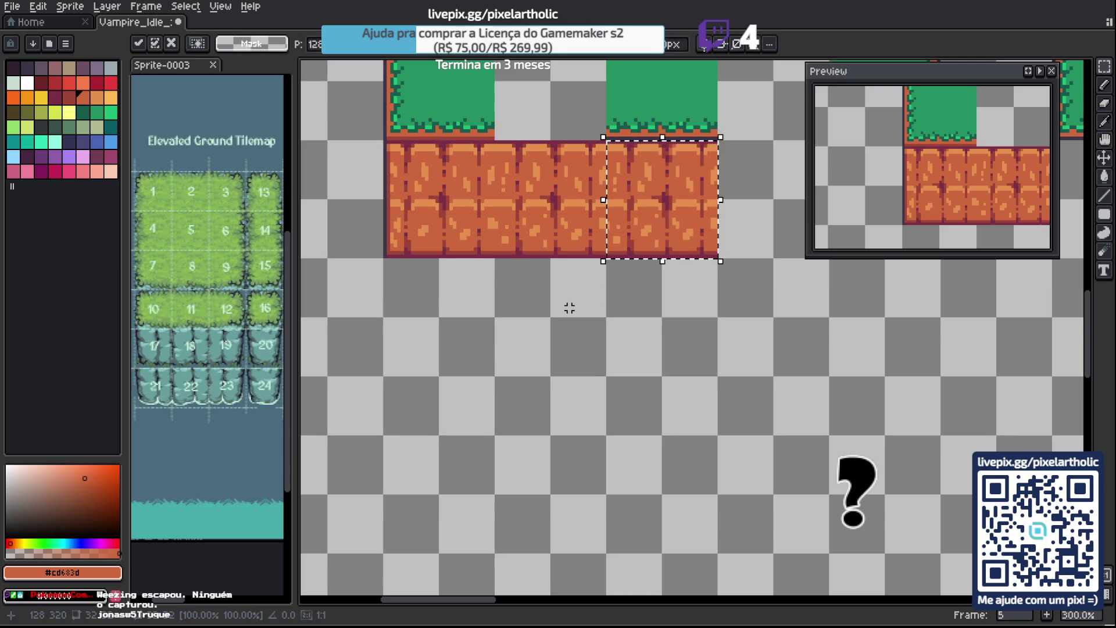
{"action": "key", "text": "Return"}
{"action": "scroll", "coordinate": [686, 181], "scroll_direction": "up", "scroll_amount": 1}
{"action": "mouse_move", "coordinate": [685, 182]}
{"action": "left_mouse_down"}
{"action": "mouse_move", "coordinate": [695, 239]}
{"action": "mouse_move", "coordinate": [600, 286]}
{"action": "left_mouse_up"}
{"action": "scroll", "coordinate": [597, 286], "scroll_direction": "up", "scroll_amount": 1}
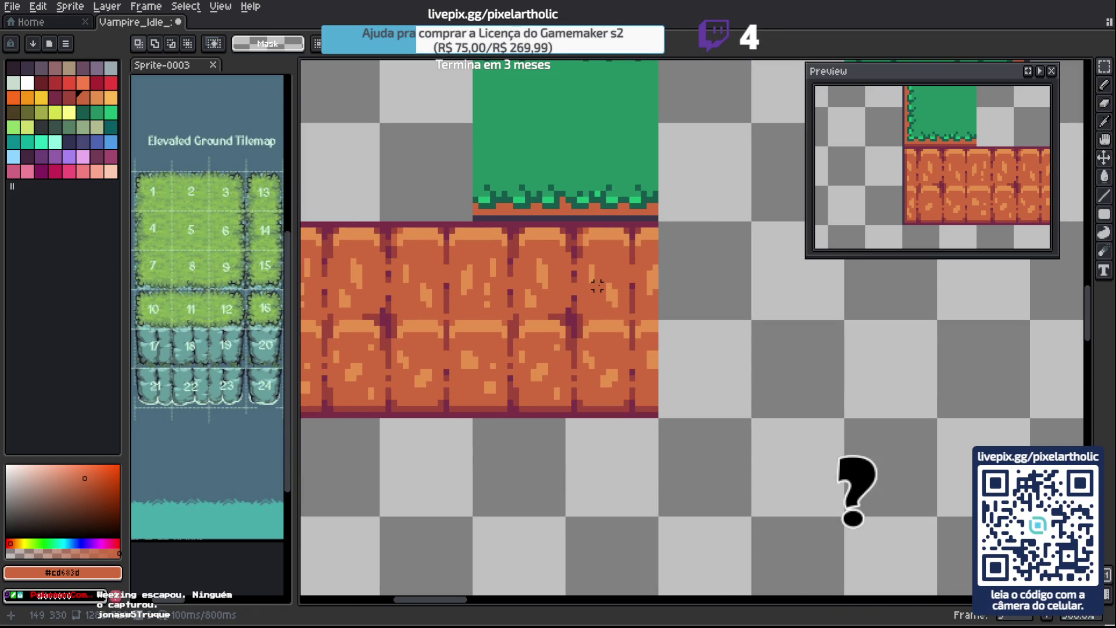
Paint a dark maroon outline and reddish-brown shading down the strip's right edge.
{"action": "left_click_drag", "start_coordinate": [636, 204], "coordinate": [559, 120]}
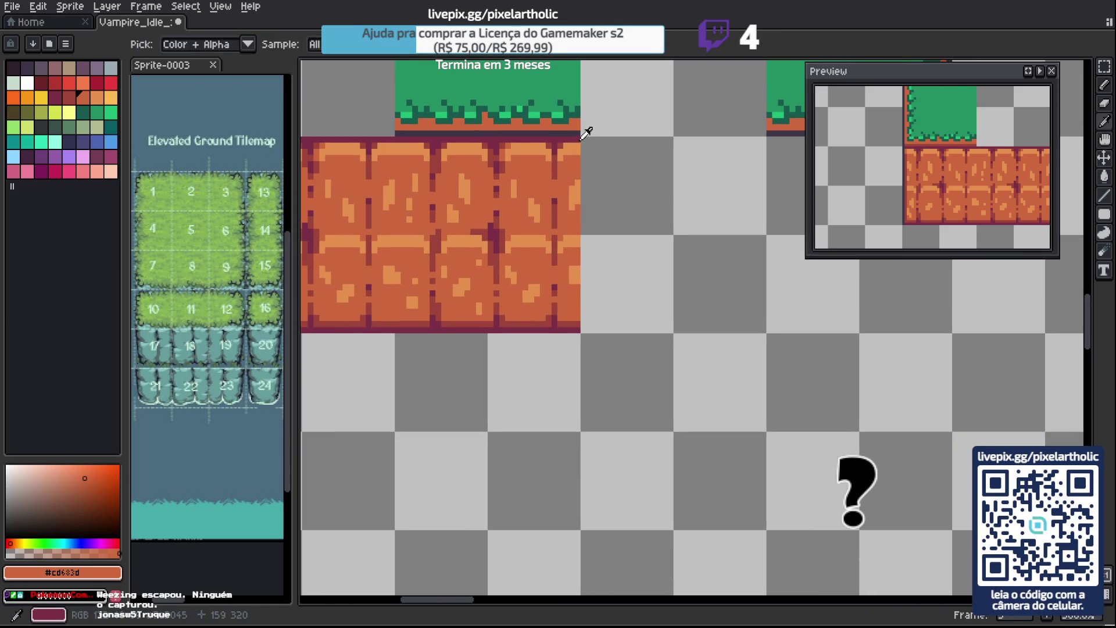
{"action": "left_click", "coordinate": [577, 158], "text": "alt"}
{"action": "key", "text": "b"}
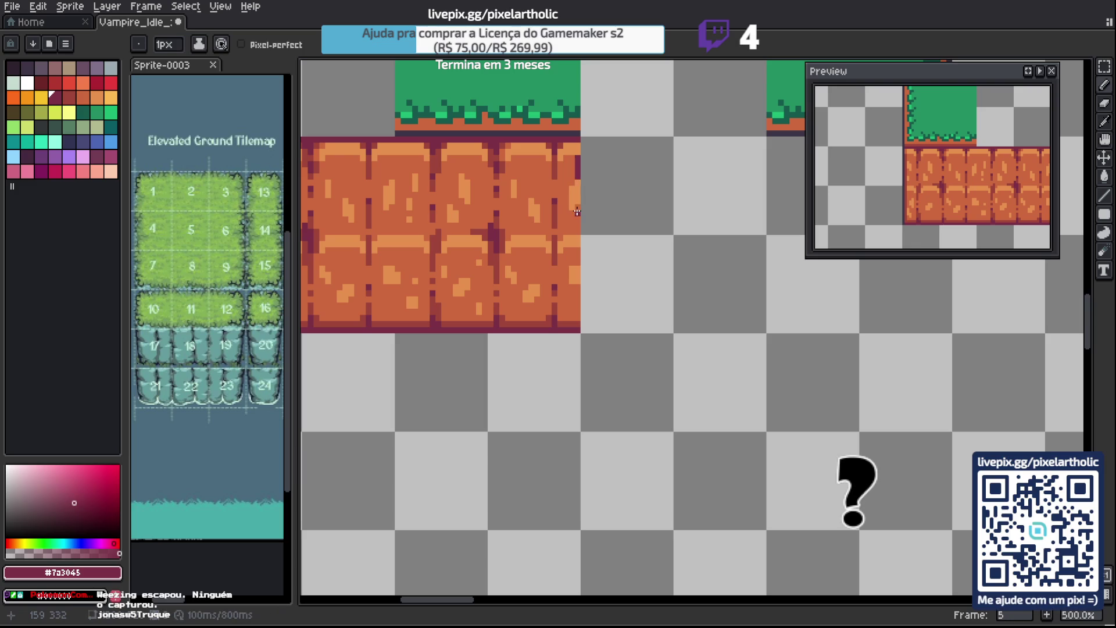
{"action": "left_click_drag", "start_coordinate": [578, 208], "coordinate": [578, 286]}
{"action": "left_click", "coordinate": [578, 323], "text": "shift"}
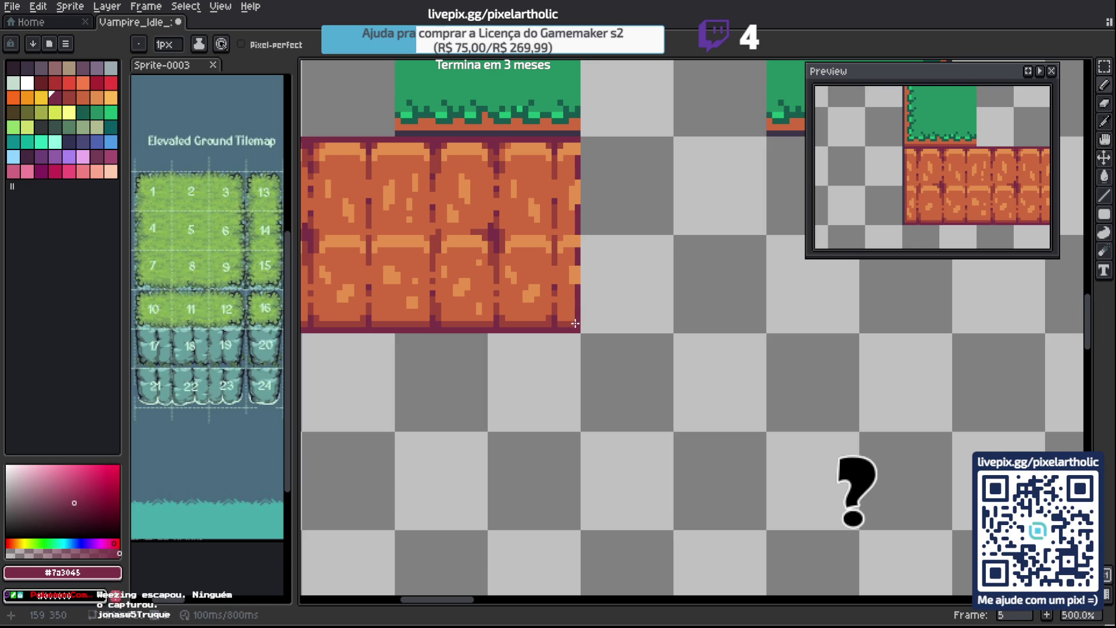
{"action": "left_click", "coordinate": [571, 320], "text": "alt"}
{"action": "left_click_drag", "start_coordinate": [572, 316], "coordinate": [571, 250]}
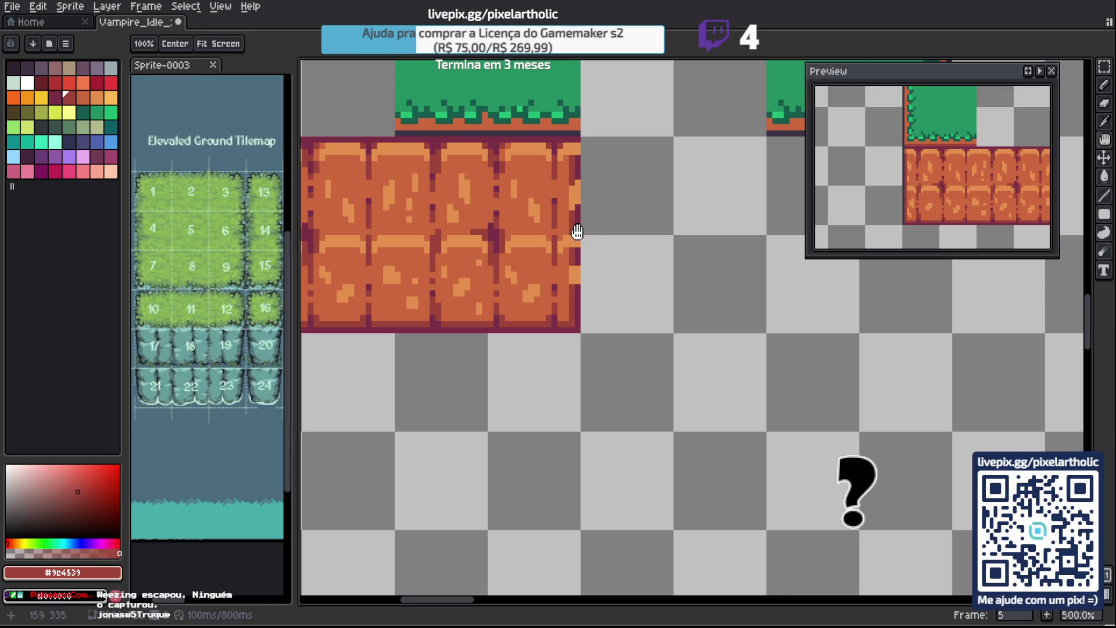
Eyedrop the mid-orange #cd683d from the dirt tile and touch up the strip's right end.
{"action": "left_click_drag", "start_coordinate": [571, 204], "coordinate": [670, 182]}
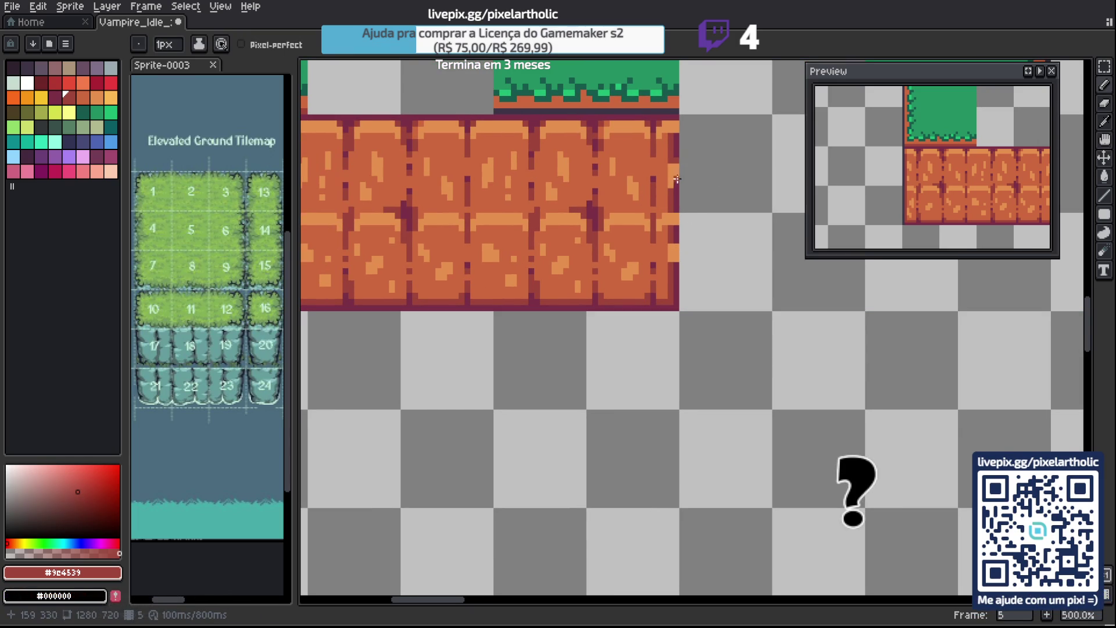
{"action": "key", "text": "alt"}
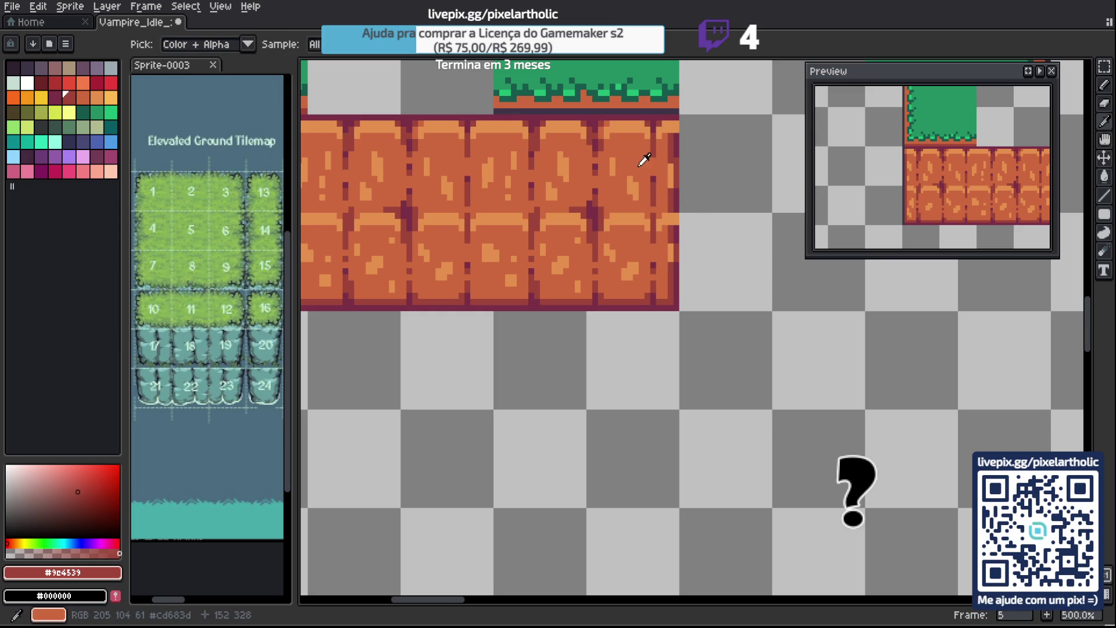
{"action": "left_click", "coordinate": [643, 163], "text": "alt"}
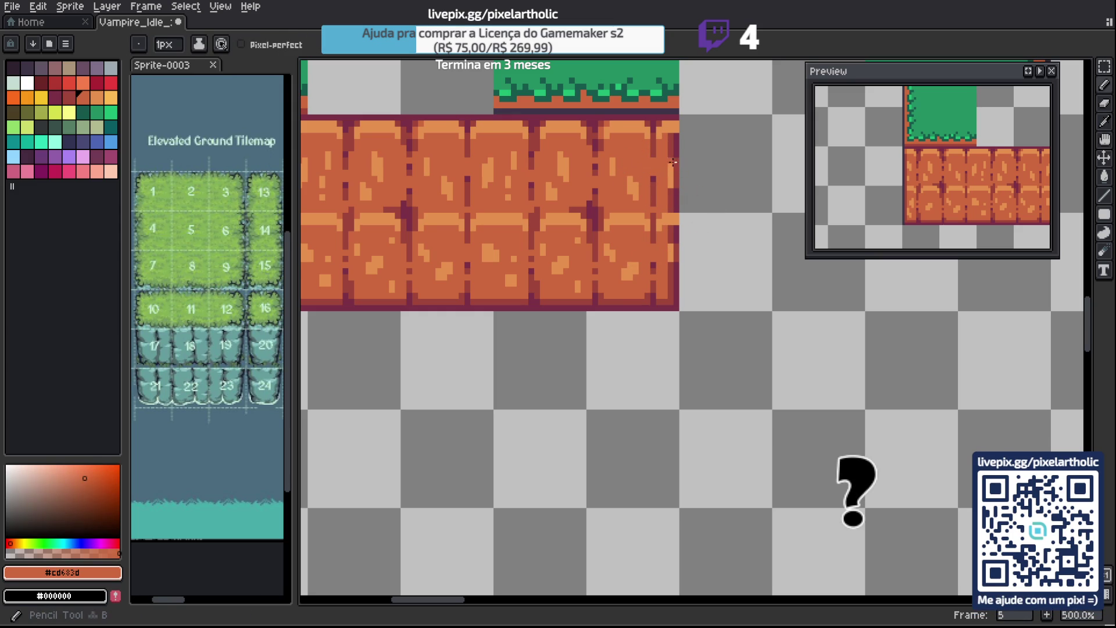
{"action": "left_click", "coordinate": [671, 184]}
{"action": "left_click_drag", "start_coordinate": [672, 167], "coordinate": [670, 235]}
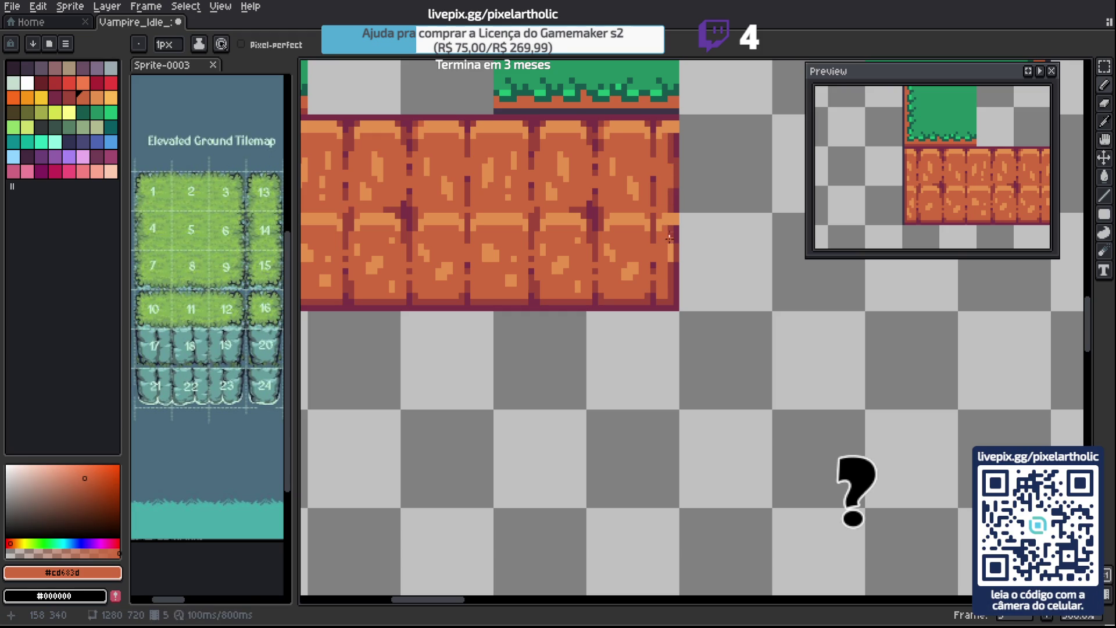
{"action": "left_click", "coordinate": [669, 254]}
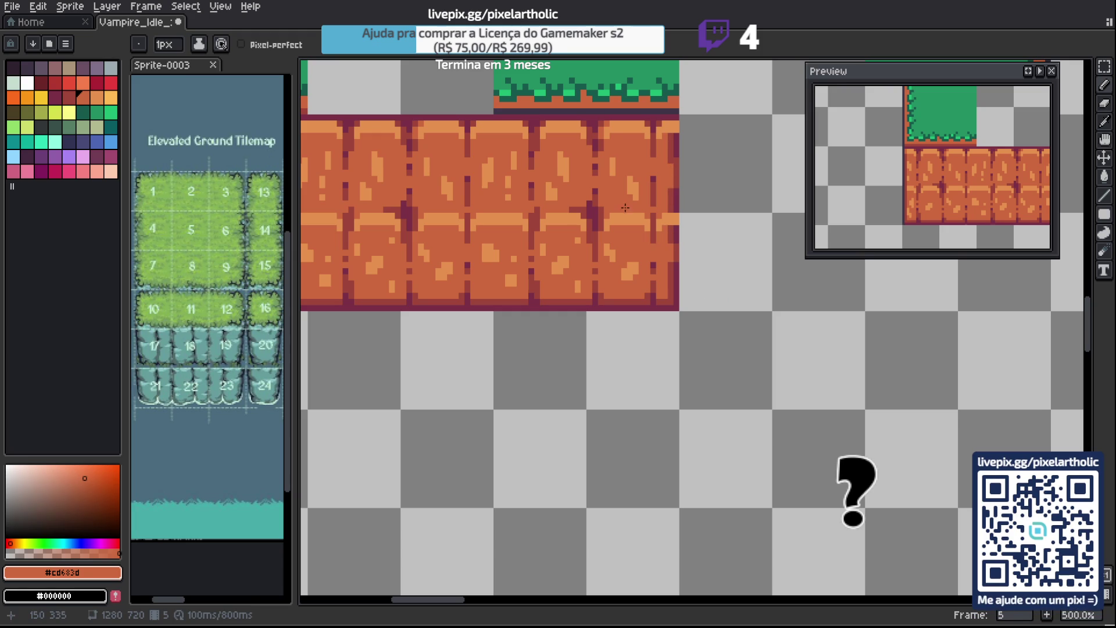
{"action": "scroll", "coordinate": [498, 156], "scroll_direction": "down", "scroll_amount": 3}
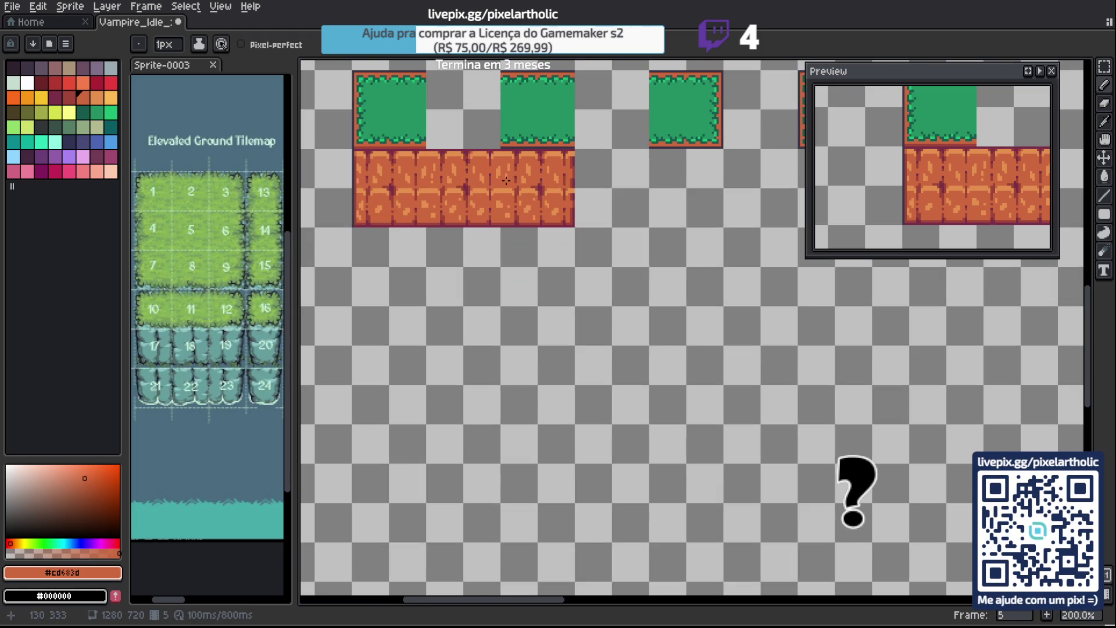
Marquee-select the rightmost dirt tile and move it under the next grass tile.
{"action": "key", "text": "m"}
{"action": "left_click_drag", "start_coordinate": [514, 189], "coordinate": [553, 191]}
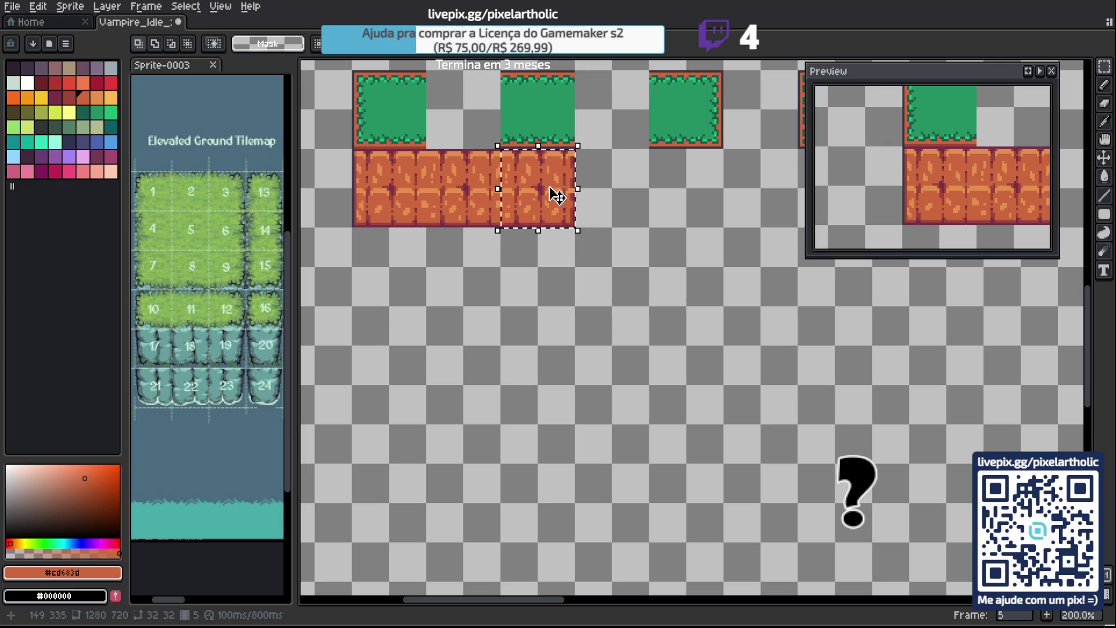
{"action": "key", "text": "shift+Right"}
{"action": "key", "text": "shift+Right"}
{"action": "left_click_drag", "start_coordinate": [465, 189], "coordinate": [539, 189]}
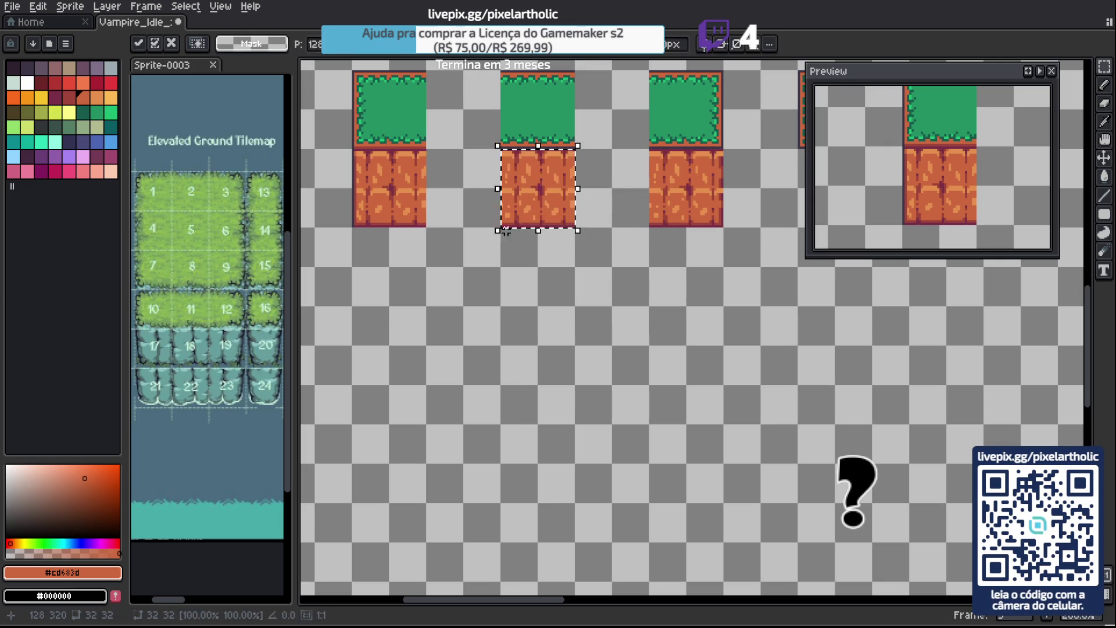
{"action": "key", "text": "Return"}
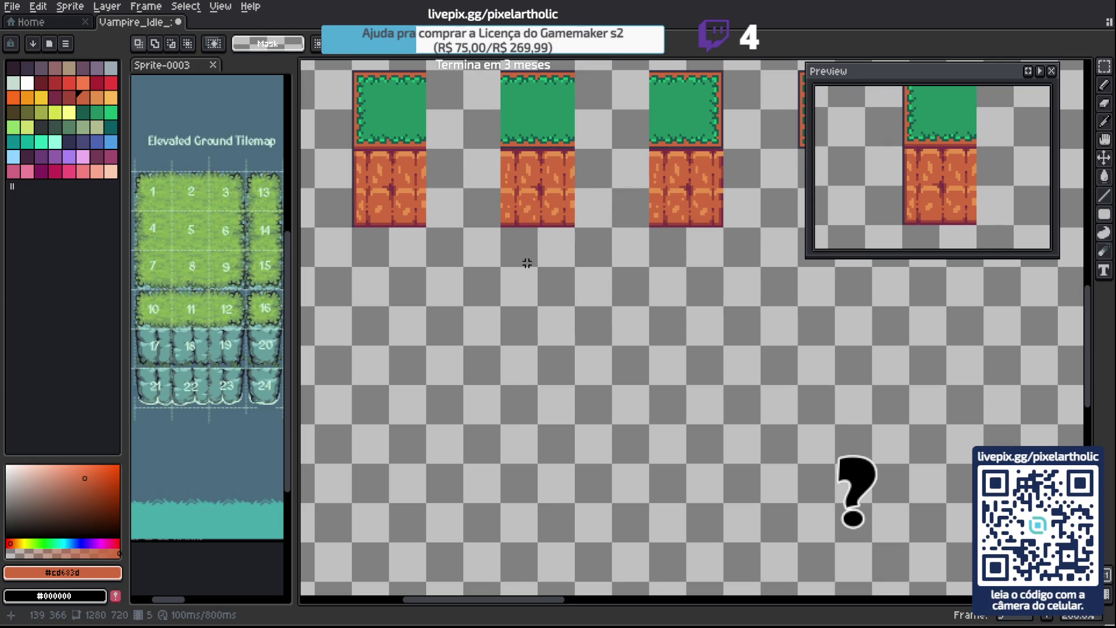
Bucket-fill the seam between grass and dirt with the outline's dark purple #7a3045.
{"action": "scroll", "coordinate": [527, 263], "scroll_direction": "up", "scroll_amount": 3}
{"action": "left_click", "coordinate": [514, 220], "text": "alt"}
{"action": "key", "text": "g"}
{"action": "left_click", "coordinate": [531, 214]}
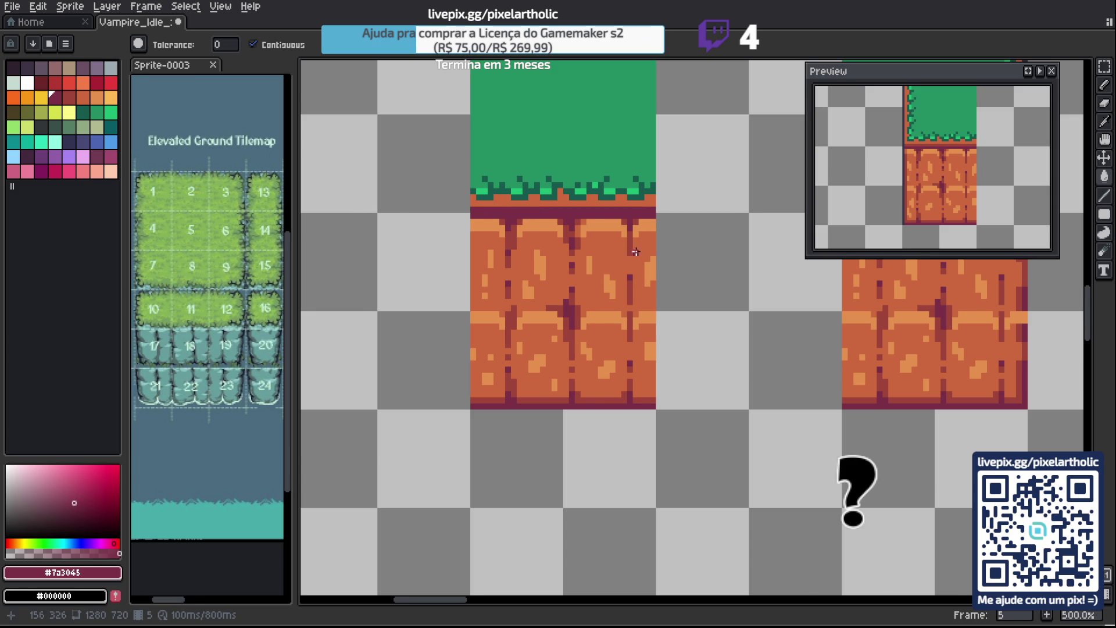
{"action": "scroll", "coordinate": [668, 250], "scroll_direction": "down", "scroll_amount": 1}
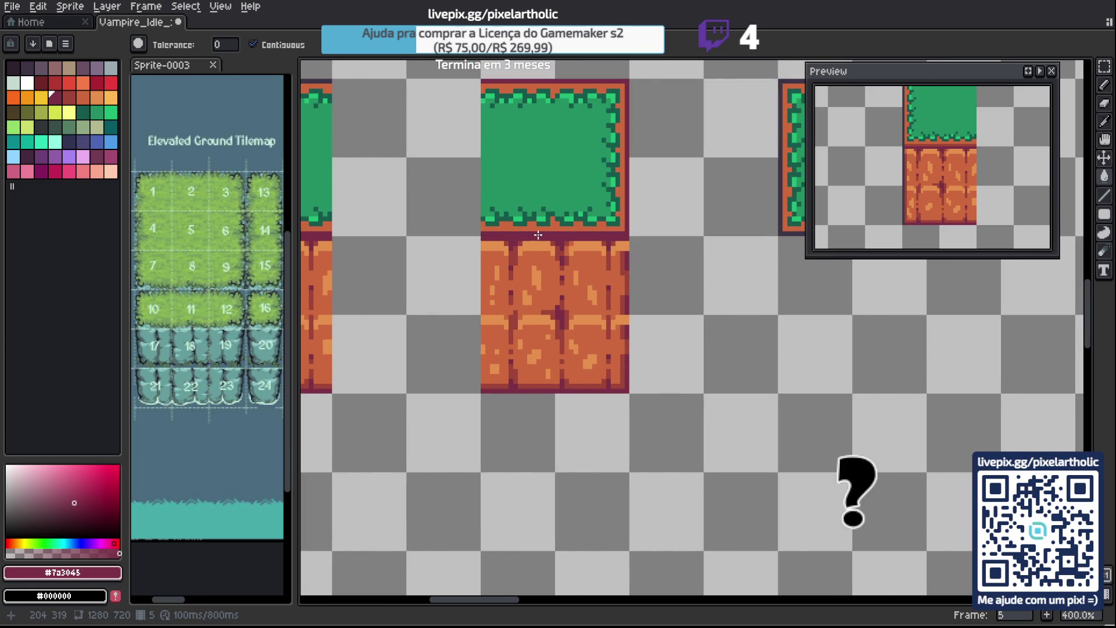
{"action": "scroll", "coordinate": [538, 239], "scroll_direction": "down", "scroll_amount": 1}
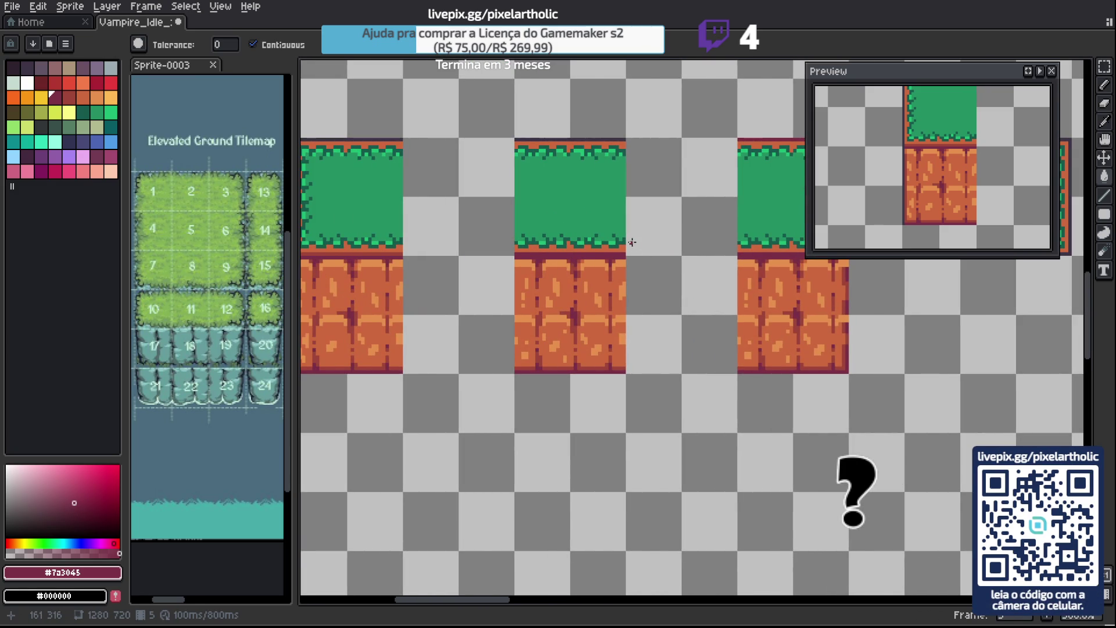
{"action": "scroll", "coordinate": [570, 255], "scroll_direction": "down", "scroll_amount": 2}
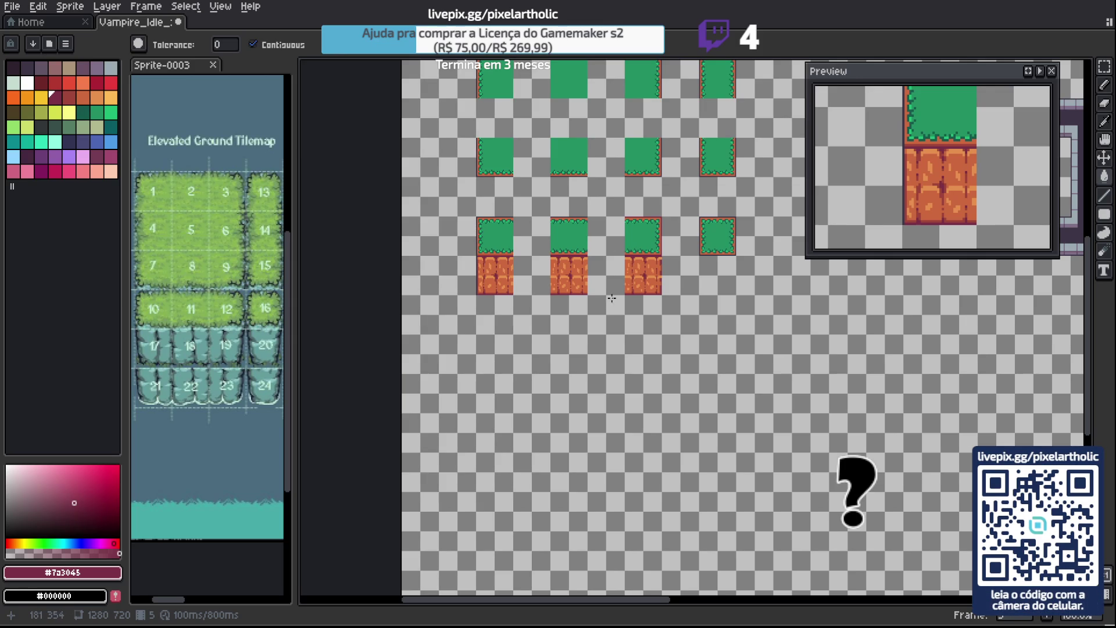
Copy the middle dirt tile and paste it beneath the fourth grass tile.
{"action": "key", "text": "m"}
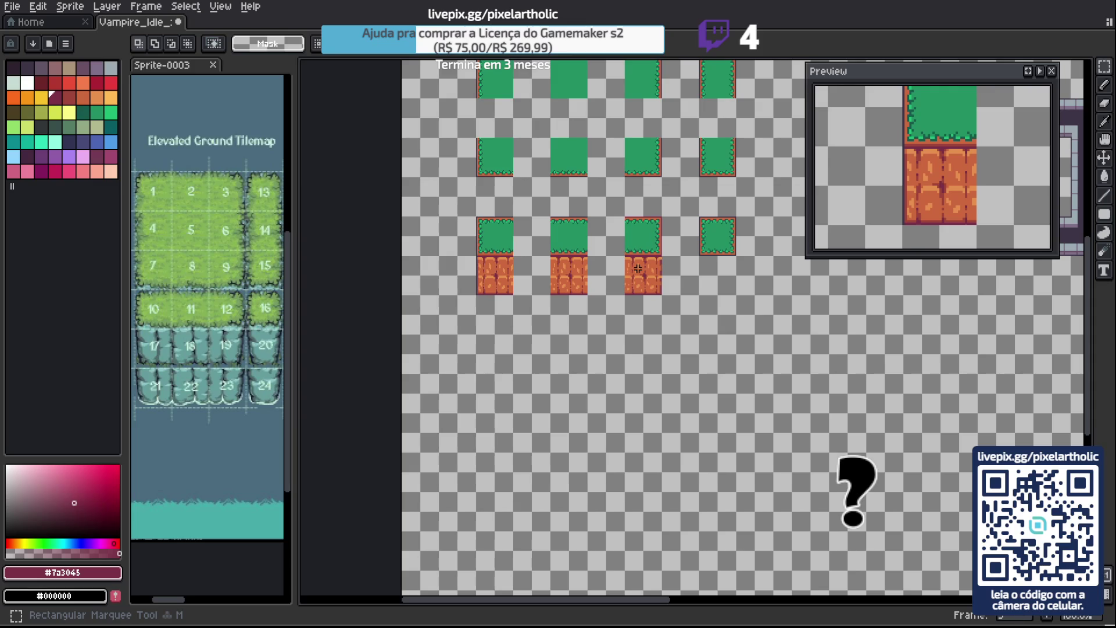
{"action": "left_click_drag", "start_coordinate": [624, 254], "coordinate": [662, 294]}
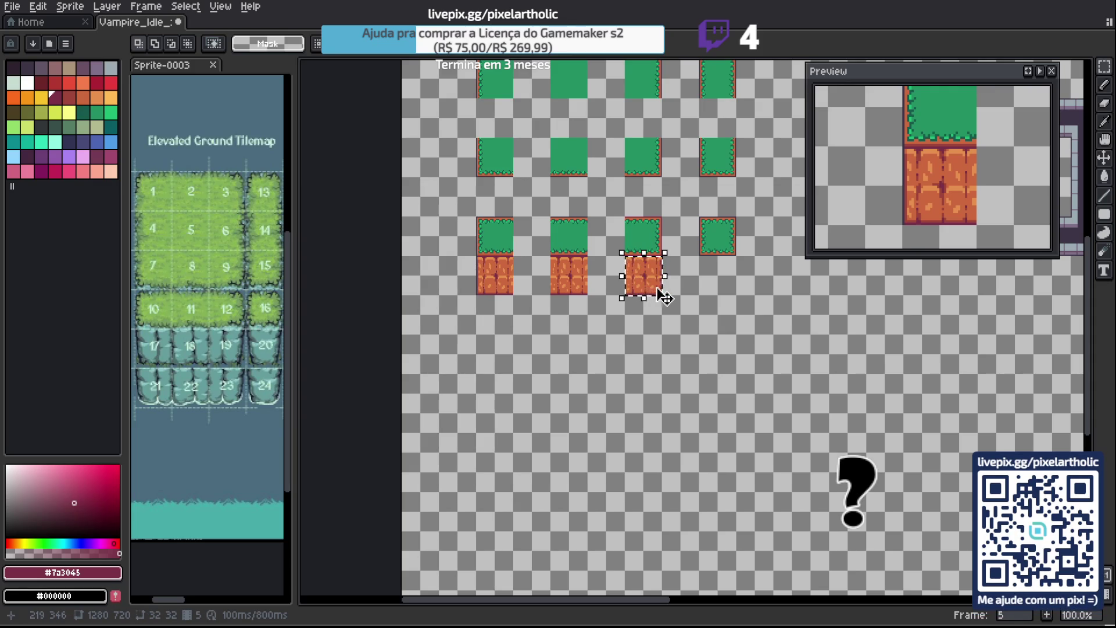
{"action": "key", "text": "ctrl+c"}
{"action": "key", "text": "ctrl+v"}
{"action": "key", "text": "shift+Right"}
{"action": "key", "text": "shift+Right"}
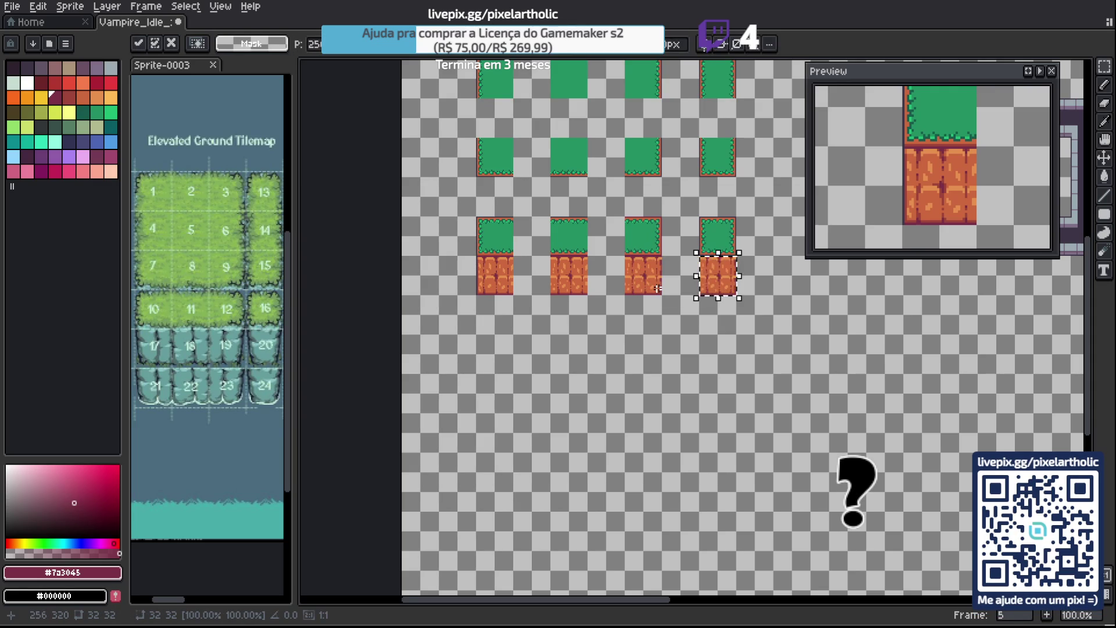
{"action": "key", "text": "Return"}
{"action": "scroll", "coordinate": [666, 287], "scroll_direction": "up", "scroll_amount": 4}
{"action": "mouse_move", "coordinate": [695, 277]}
{"action": "left_mouse_down"}
{"action": "mouse_move", "coordinate": [554, 342]}
{"action": "mouse_move", "coordinate": [478, 297]}
{"action": "mouse_move", "coordinate": [489, 280]}
{"action": "left_mouse_up"}
{"action": "left_click", "coordinate": [453, 180], "text": "alt"}
Magic-wand the dirt tile's orange pixels, clear the selection, and eyedrop mid-orange #cd683d.
{"action": "key", "text": "w"}
{"action": "left_click", "coordinate": [463, 256]}
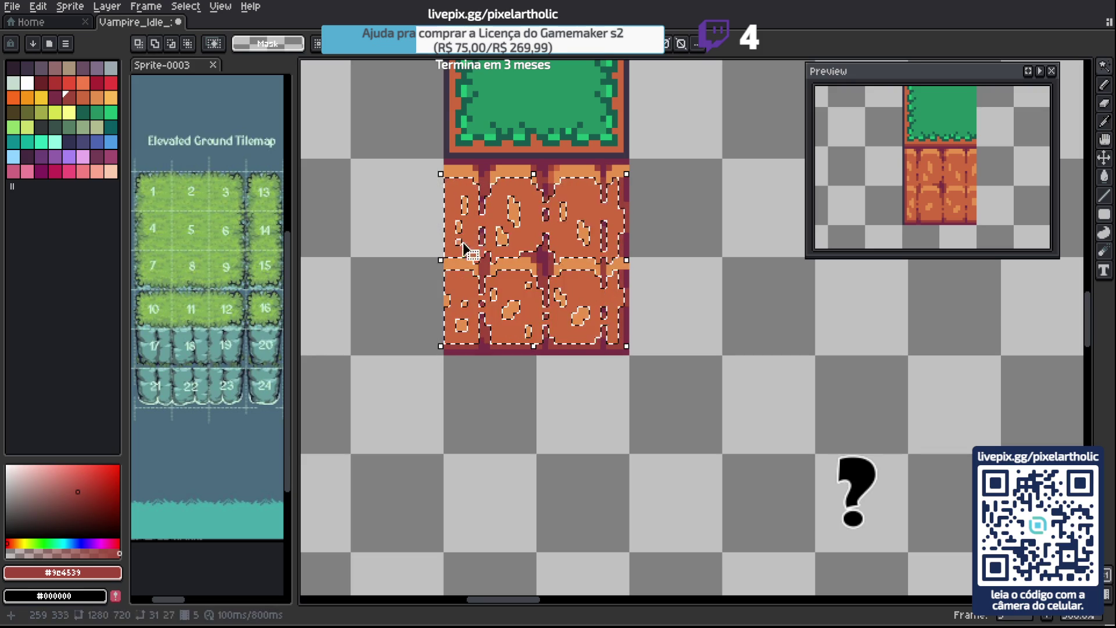
{"action": "key", "text": "b"}
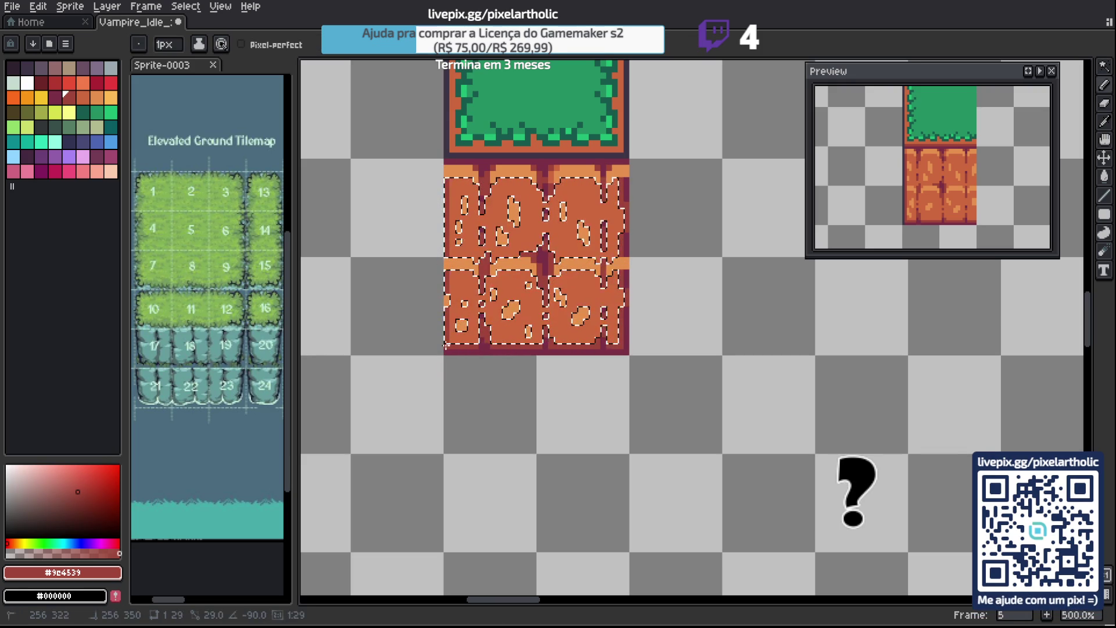
{"action": "key", "text": "ctrl+d"}
{"action": "left_click", "coordinate": [453, 296], "text": "alt"}
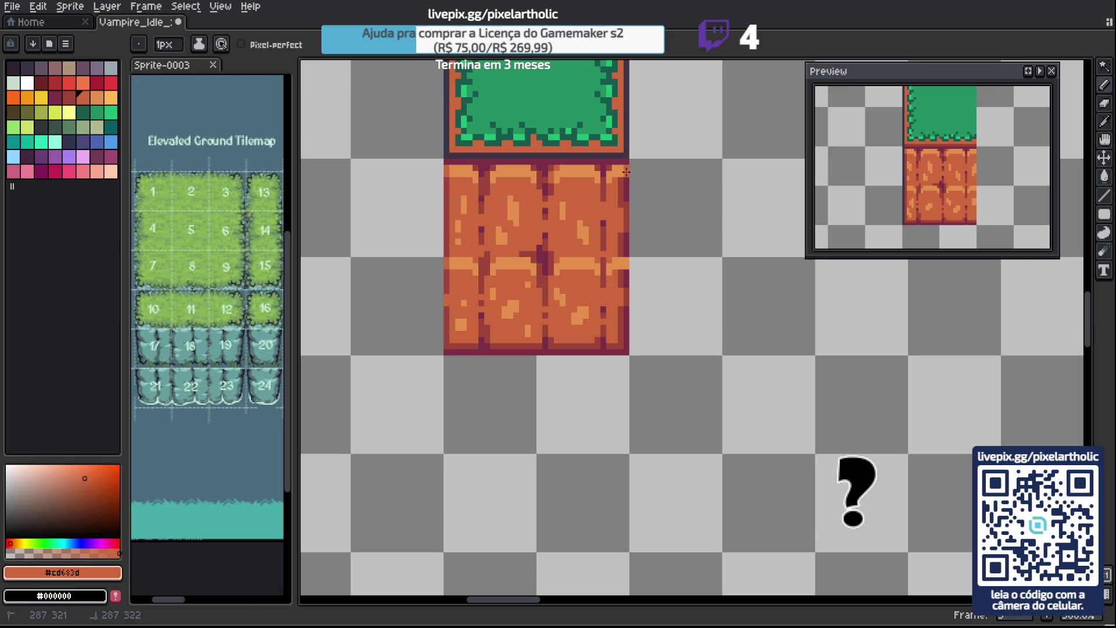
{"action": "scroll", "coordinate": [558, 266], "scroll_direction": "down", "scroll_amount": 2}
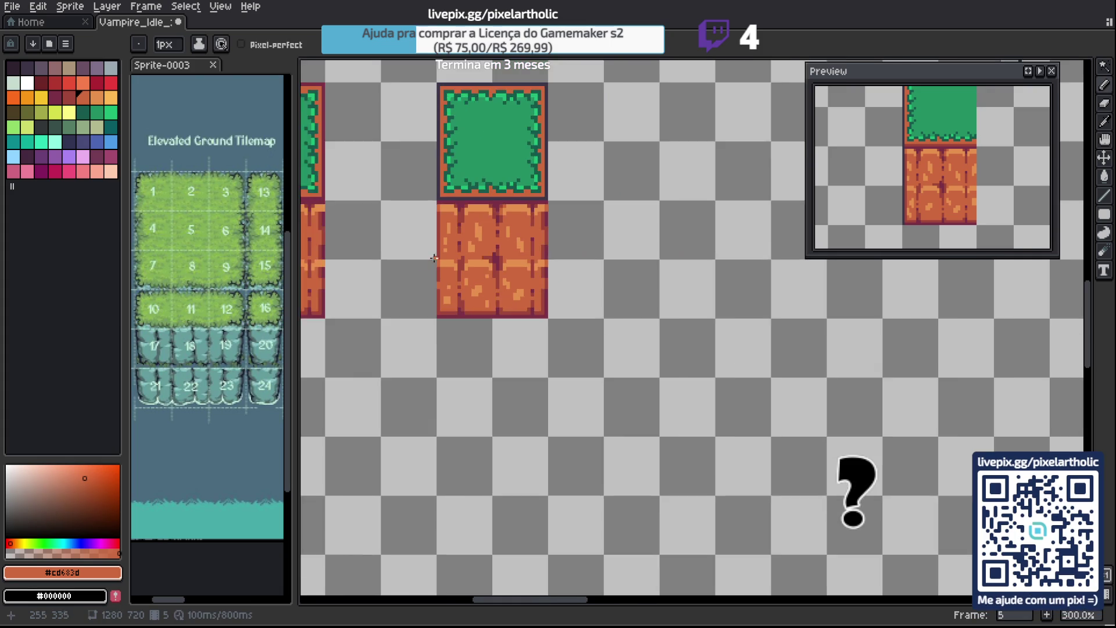
{"action": "scroll", "coordinate": [592, 232], "scroll_direction": "up", "scroll_amount": 2}
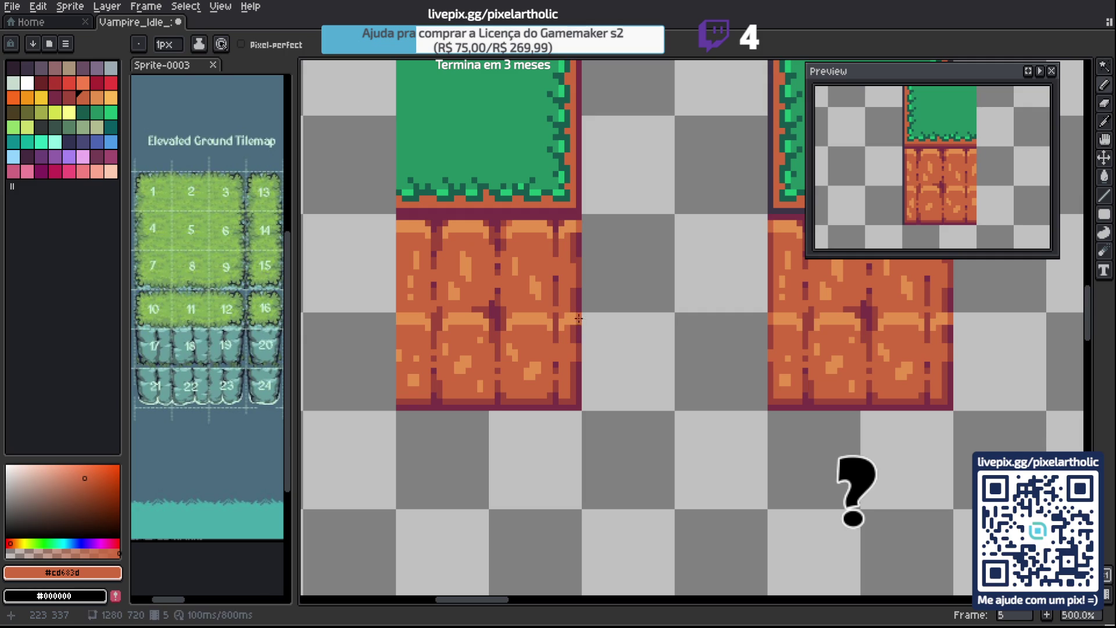
{"action": "mouse_move", "coordinate": [462, 282]}
{"action": "left_mouse_down"}
{"action": "mouse_move", "coordinate": [899, 312]}
{"action": "mouse_move", "coordinate": [524, 299]}
{"action": "mouse_move", "coordinate": [577, 297]}
{"action": "left_mouse_up"}
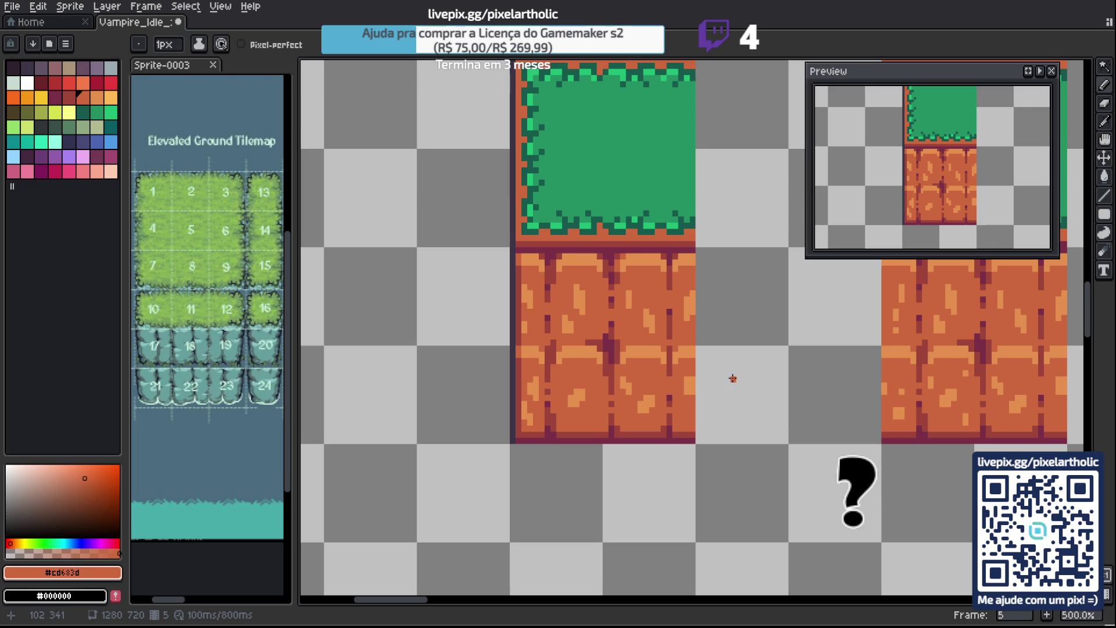
{"action": "scroll", "coordinate": [733, 379], "scroll_direction": "down", "scroll_amount": 2}
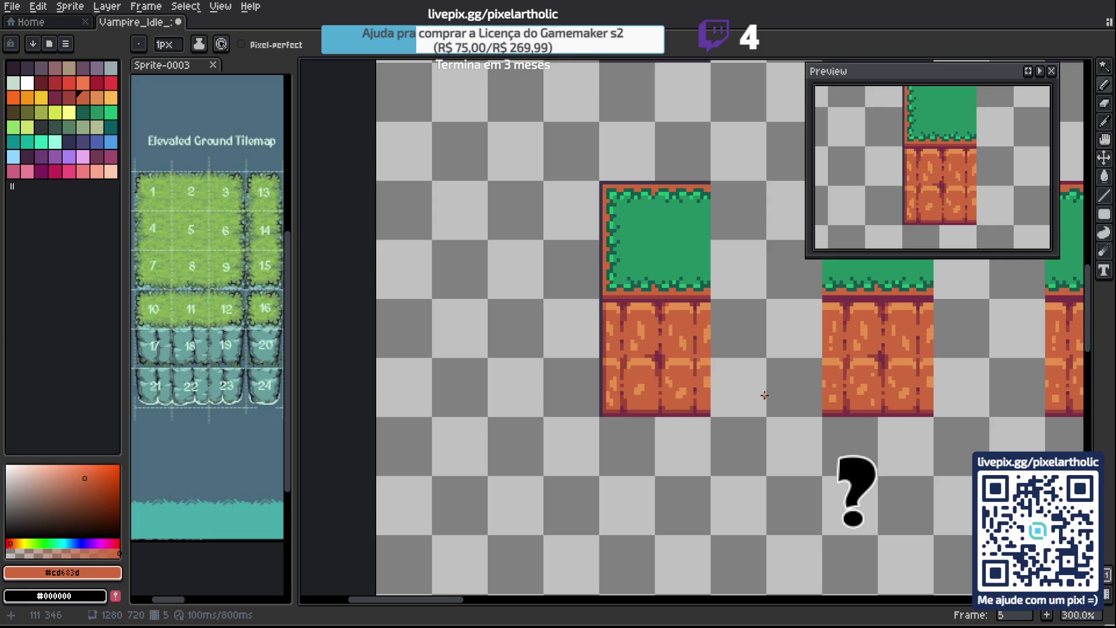
{"action": "mouse_move", "coordinate": [863, 374]}
{"action": "left_mouse_down"}
{"action": "mouse_move", "coordinate": [741, 342]}
{"action": "mouse_move", "coordinate": [645, 299]}
{"action": "left_mouse_up"}
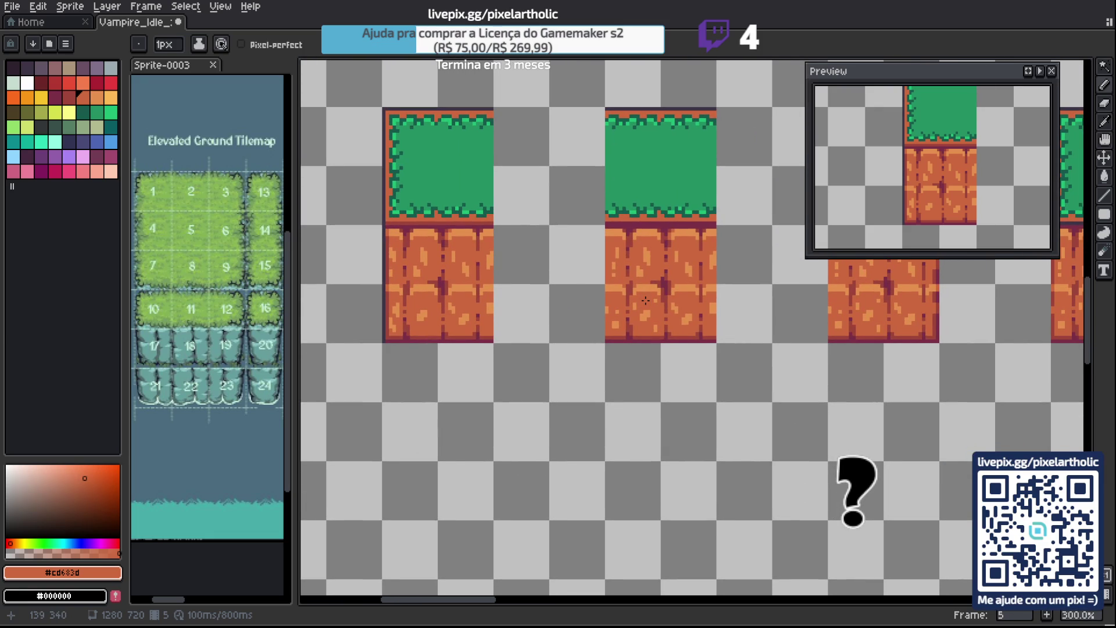
{"action": "scroll", "coordinate": [712, 342], "scroll_direction": "down", "scroll_amount": 2}
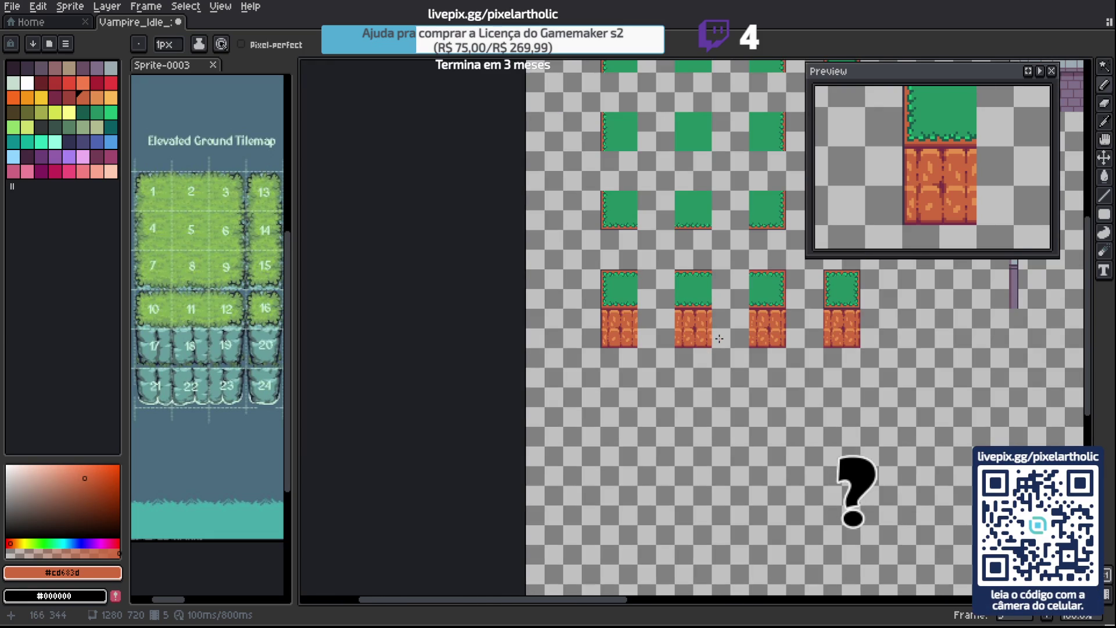
{"action": "key", "text": "F7"}
{"action": "left_click_drag", "start_coordinate": [887, 284], "coordinate": [745, 337]}
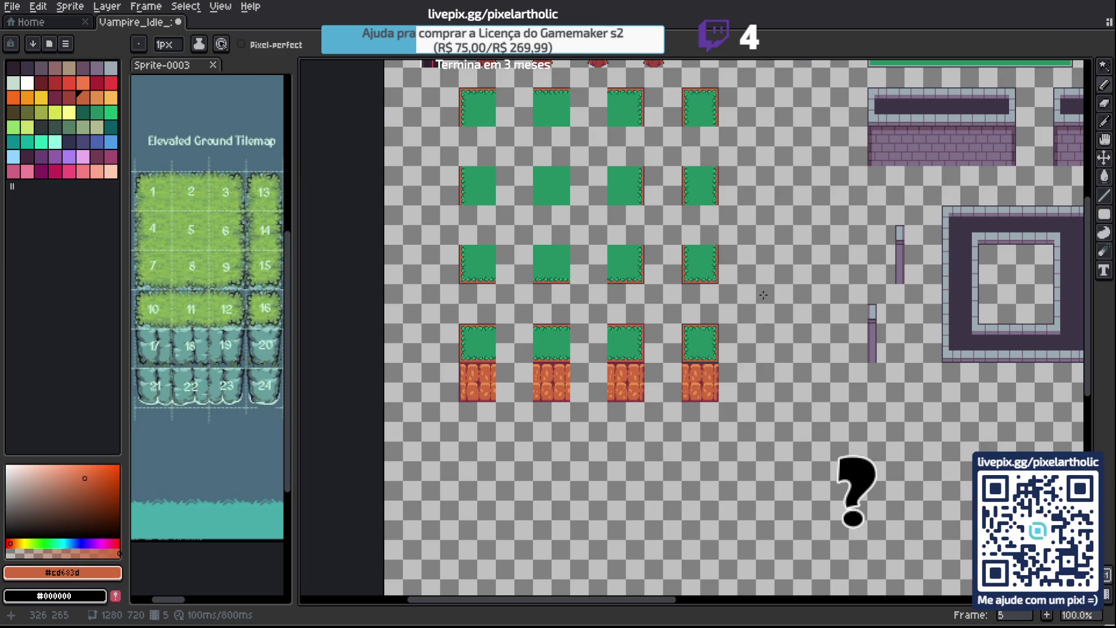
Save Vampire_Idle_Sprites.aseprite and pan across the sheet to review the grass tiles and trees.
{"action": "key", "text": "ctrl+s"}
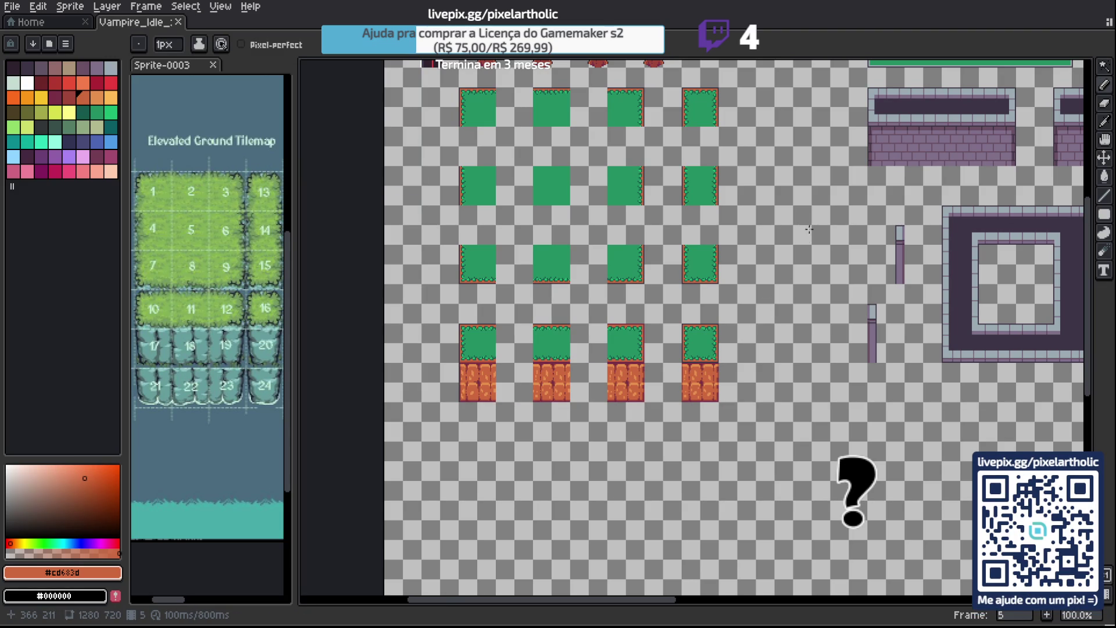
{"action": "left_click_drag", "start_coordinate": [688, 150], "coordinate": [703, 207]}
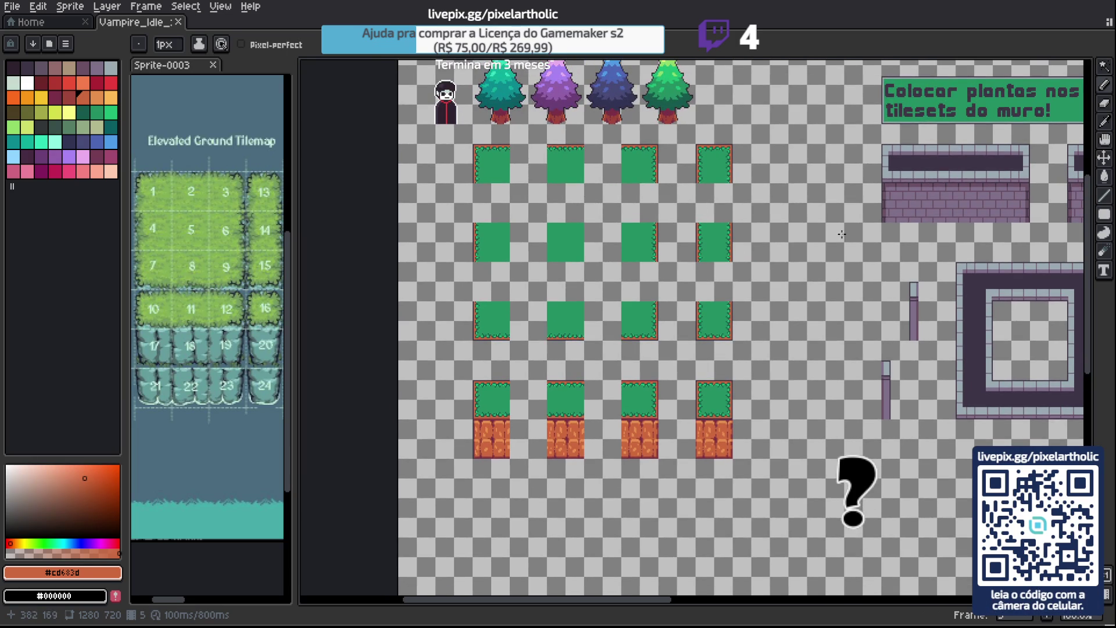
{"action": "scroll", "coordinate": [715, 252], "scroll_direction": "right", "scroll_amount": 5}
{"action": "mouse_move", "coordinate": [694, 253]}
{"action": "left_mouse_down"}
{"action": "mouse_move", "coordinate": [633, 245]}
{"action": "mouse_move", "coordinate": [770, 252]}
{"action": "mouse_move", "coordinate": [802, 170]}
{"action": "mouse_move", "coordinate": [717, 195]}
{"action": "mouse_move", "coordinate": [769, 214]}
{"action": "left_mouse_up"}
{"action": "left_click_drag", "start_coordinate": [654, 210], "coordinate": [718, 215]}
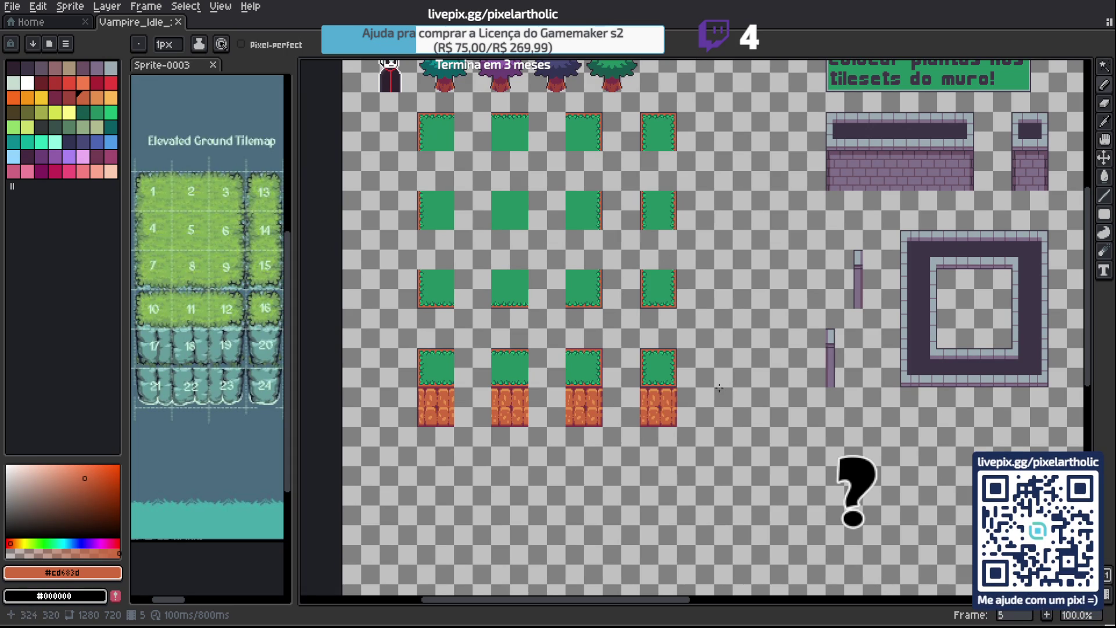
{"action": "scroll", "coordinate": [717, 387], "scroll_direction": "up", "scroll_amount": 1}
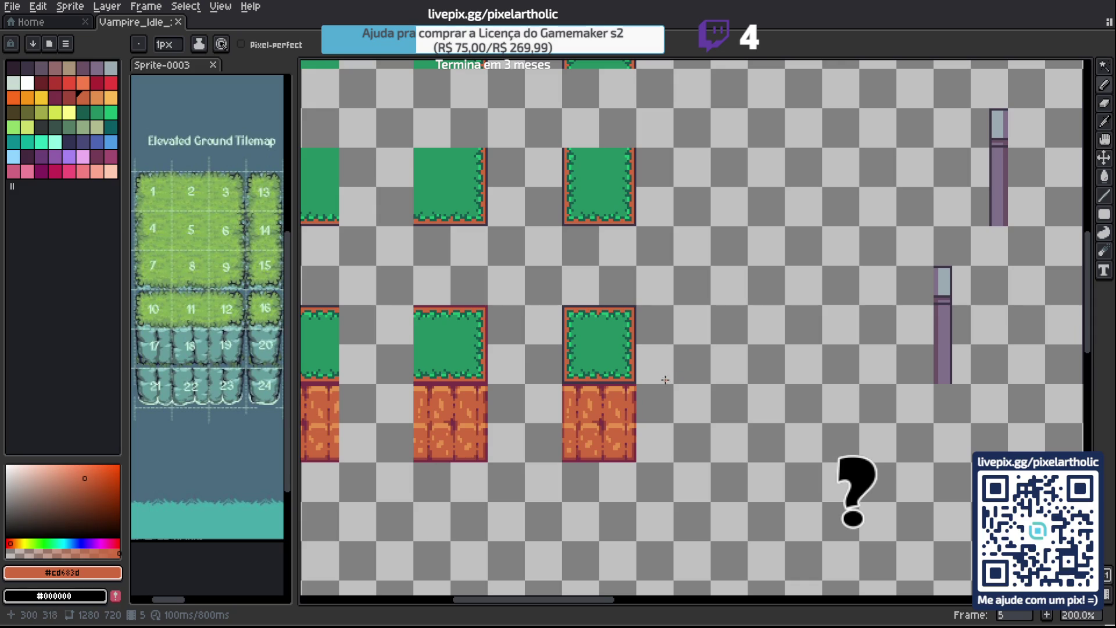
Zoom in close on the row of four grass-topped dirt tiles.
{"action": "mouse_move", "coordinate": [649, 388]}
{"action": "left_mouse_down"}
{"action": "mouse_move", "coordinate": [737, 285]}
{"action": "mouse_move", "coordinate": [934, 282]}
{"action": "mouse_move", "coordinate": [863, 261]}
{"action": "left_mouse_up"}
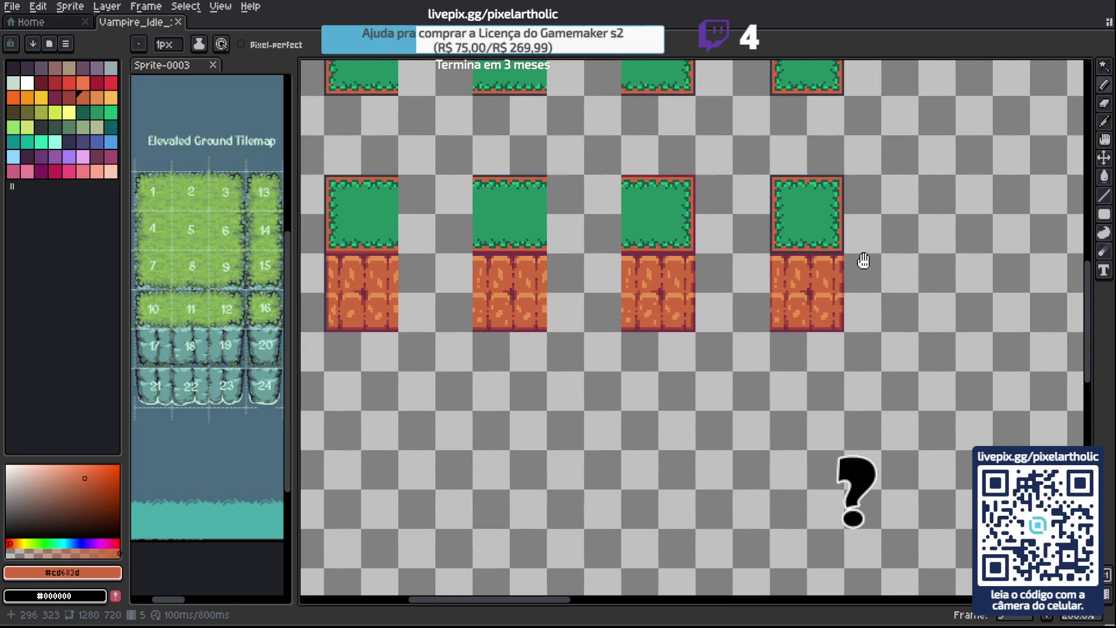
{"action": "left_click_drag", "start_coordinate": [397, 268], "coordinate": [531, 273]}
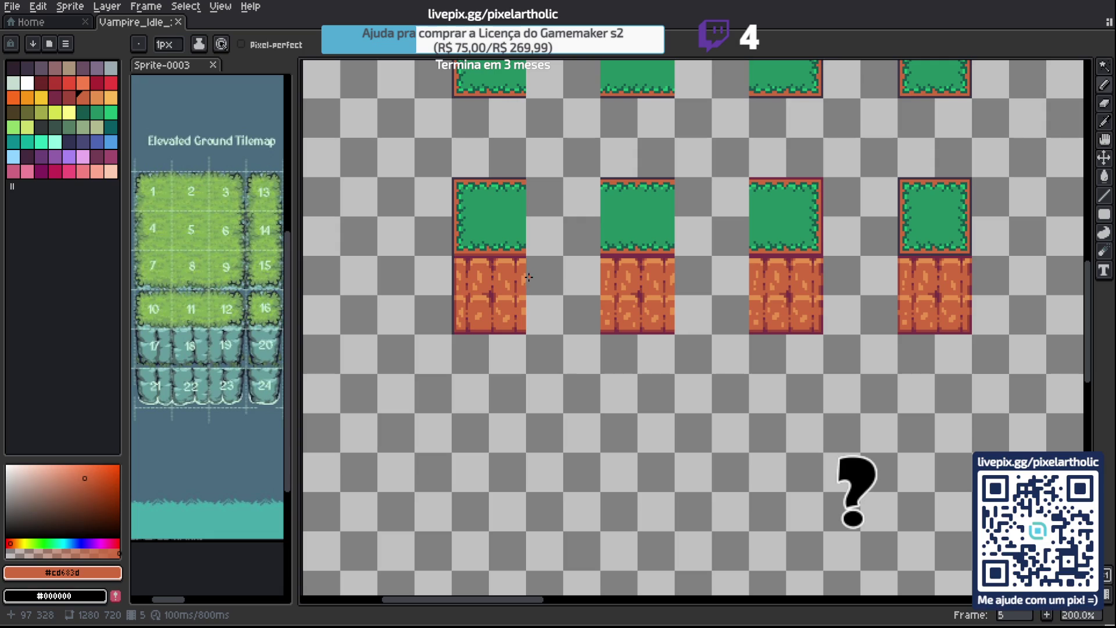
{"action": "scroll", "coordinate": [955, 301], "scroll_direction": "up", "scroll_amount": 3}
{"action": "left_click_drag", "start_coordinate": [954, 300], "coordinate": [698, 281]}
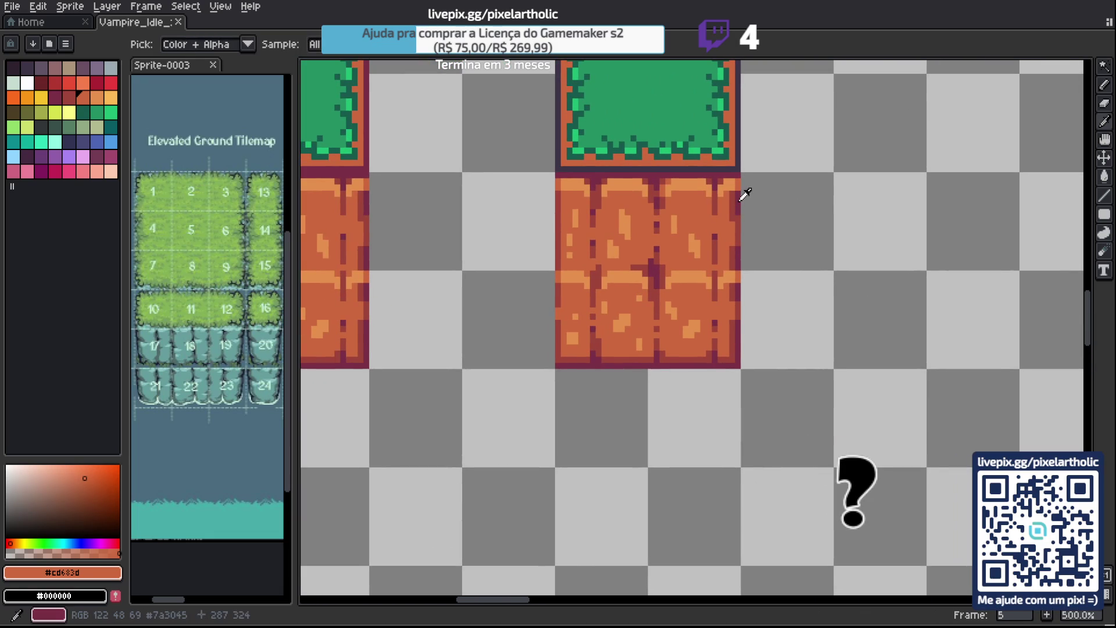
{"action": "left_click", "coordinate": [737, 186], "text": "alt"}
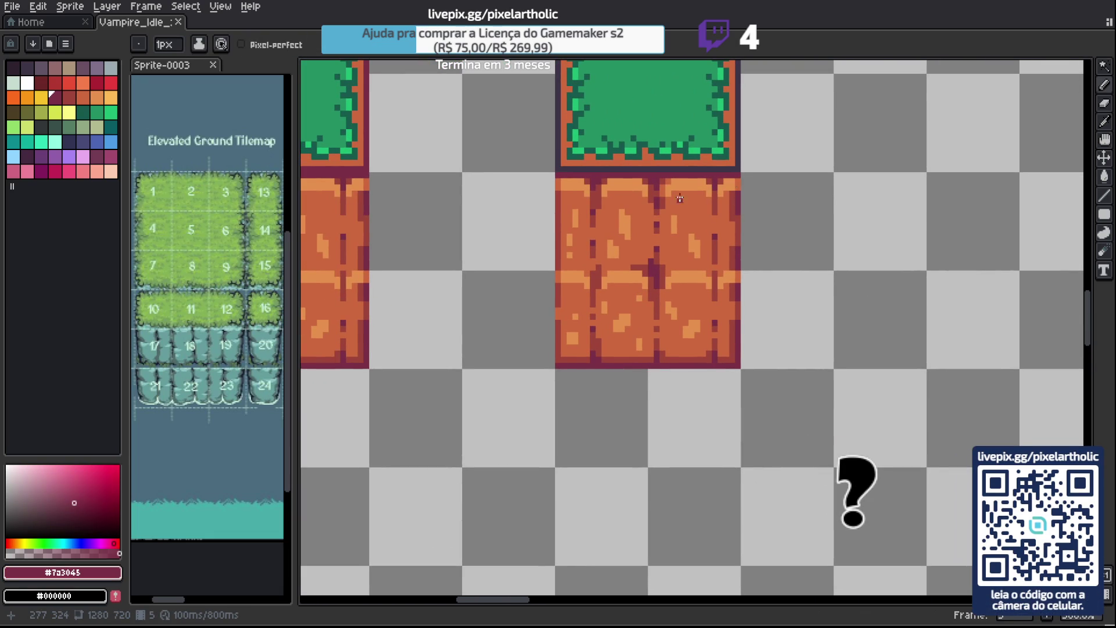
{"action": "scroll", "coordinate": [731, 182], "scroll_direction": "down", "scroll_amount": 4}
{"action": "left_click_drag", "start_coordinate": [407, 273], "coordinate": [676, 274]}
{"action": "scroll", "coordinate": [676, 275], "scroll_direction": "up", "scroll_amount": 3}
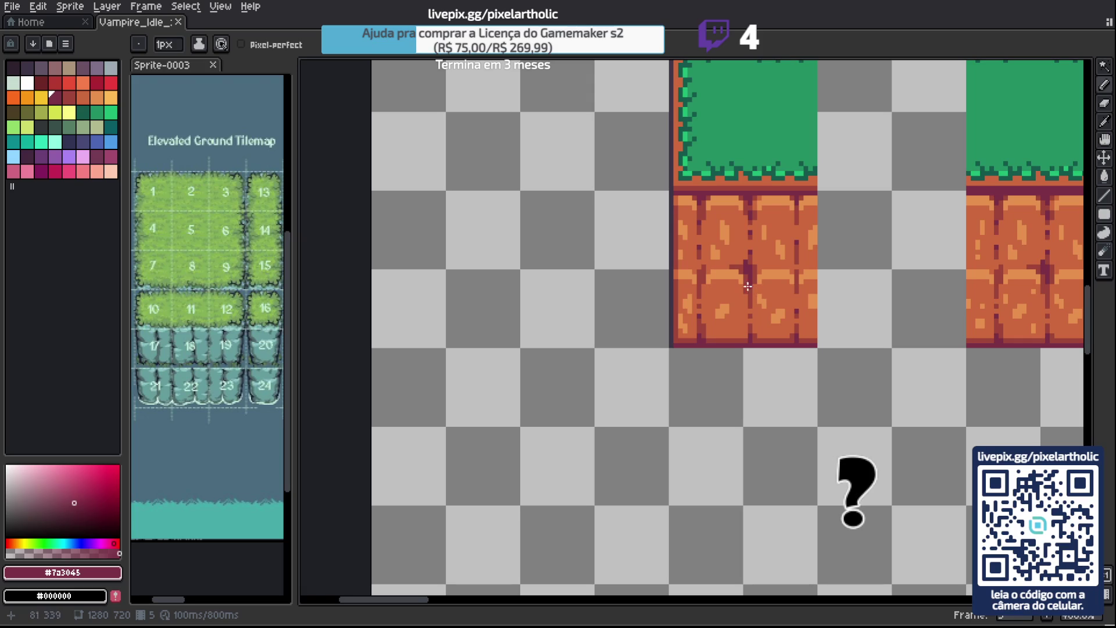
{"action": "scroll", "coordinate": [669, 239], "scroll_direction": "down", "scroll_amount": 2}
{"action": "left_click_drag", "start_coordinate": [919, 287], "coordinate": [609, 287]}
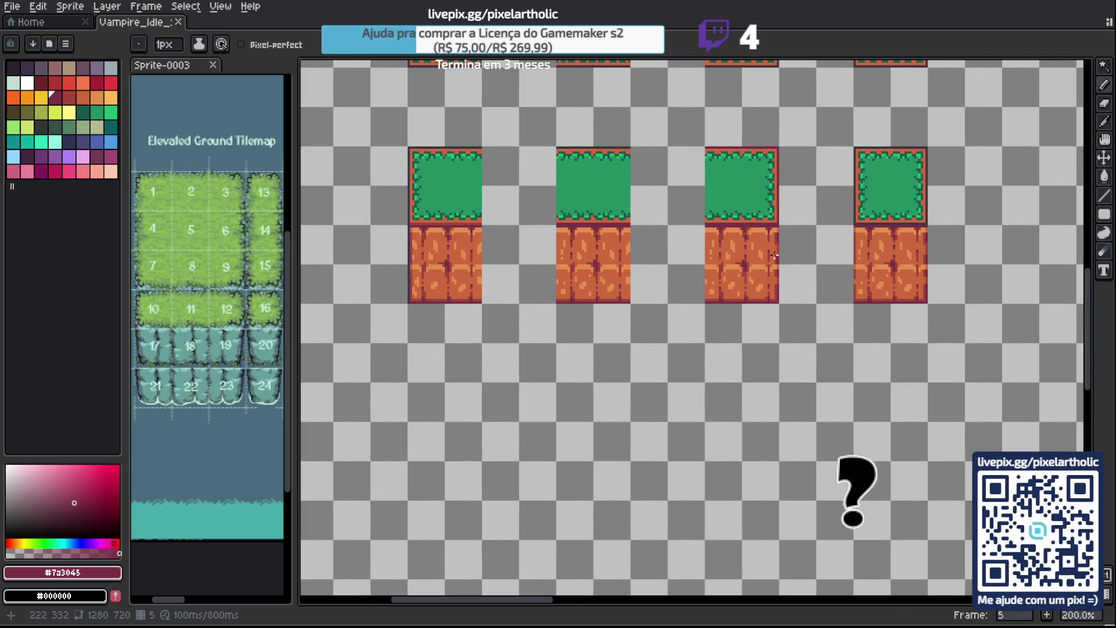
{"action": "scroll", "coordinate": [751, 249], "scroll_direction": "up", "scroll_amount": 1}
{"action": "mouse_move", "coordinate": [784, 205]}
{"action": "left_mouse_down"}
{"action": "mouse_move", "coordinate": [667, 289]}
{"action": "mouse_move", "coordinate": [515, 250]}
{"action": "left_mouse_up"}
Draw a dark #3e3546 outline line down the third dirt tile's right edge.
{"action": "key", "text": "i"}
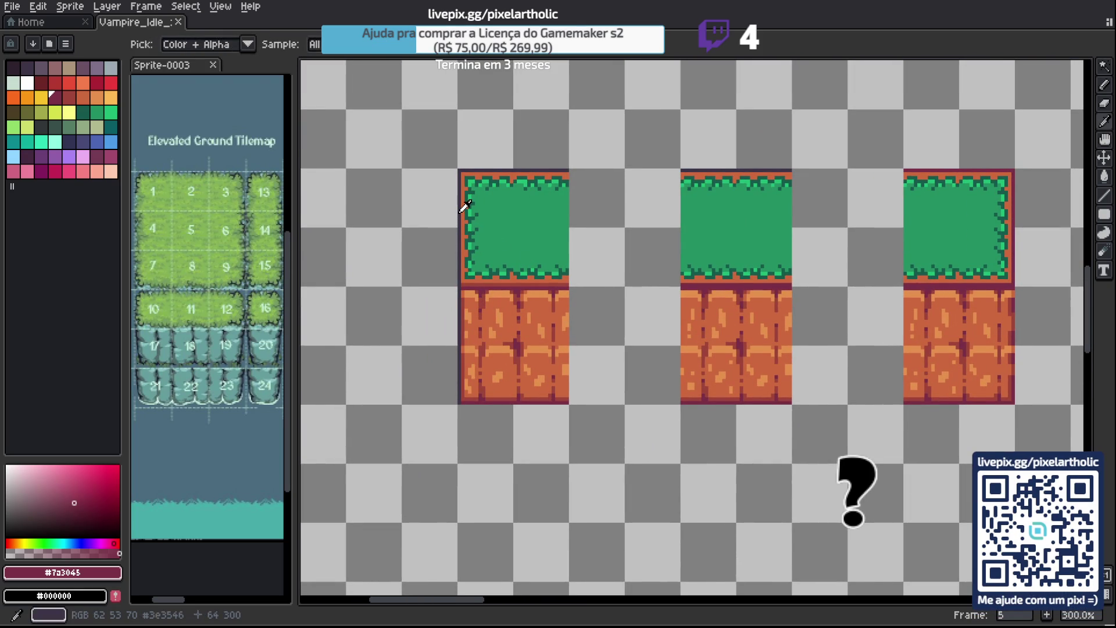
{"action": "left_click", "coordinate": [465, 206]}
{"action": "key", "text": "b"}
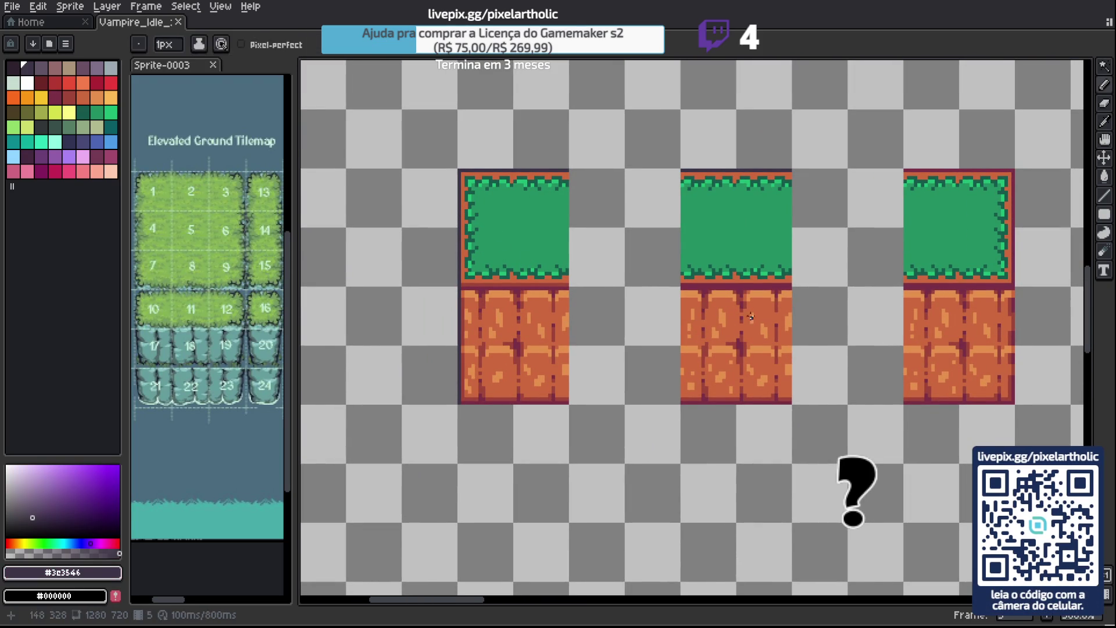
{"action": "left_click_drag", "start_coordinate": [1006, 230], "coordinate": [850, 235]}
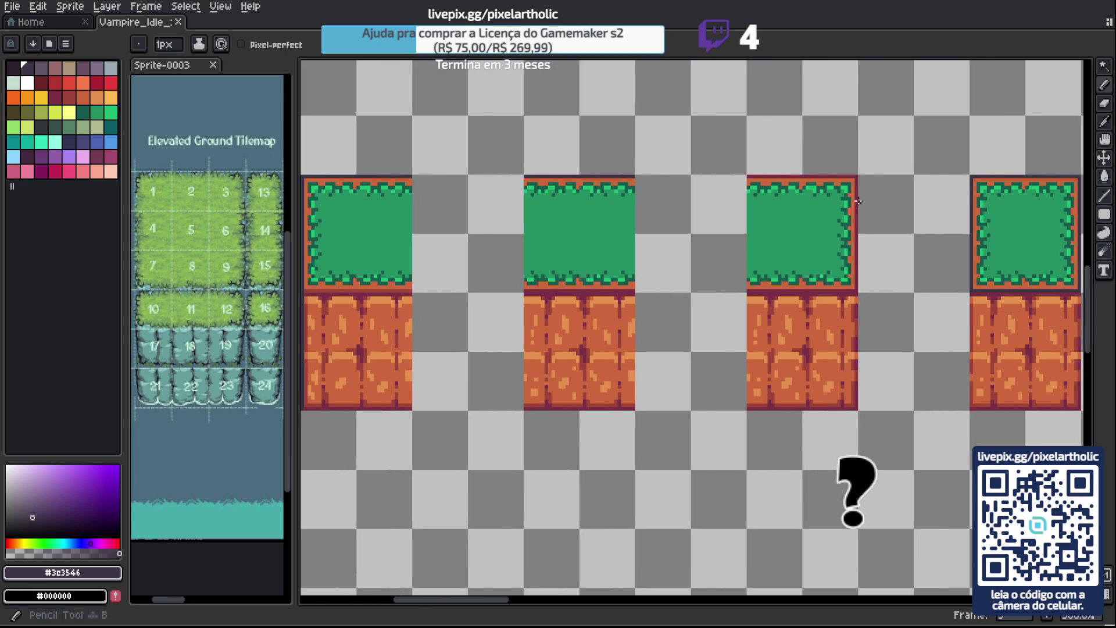
{"action": "left_click", "coordinate": [856, 403], "text": "shift"}
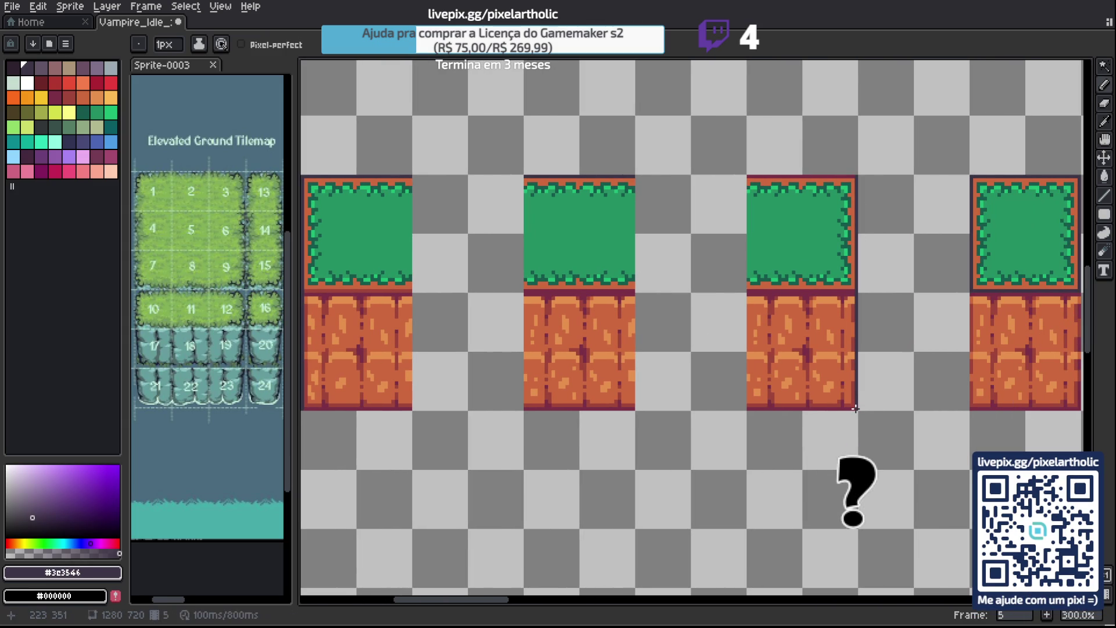
Recolour the third tile's top-right corner pixel with the orange dirt #cd683d.
{"action": "left_click", "coordinate": [853, 375], "text": "alt"}
{"action": "scroll", "coordinate": [855, 367], "scroll_direction": "up", "scroll_amount": 2}
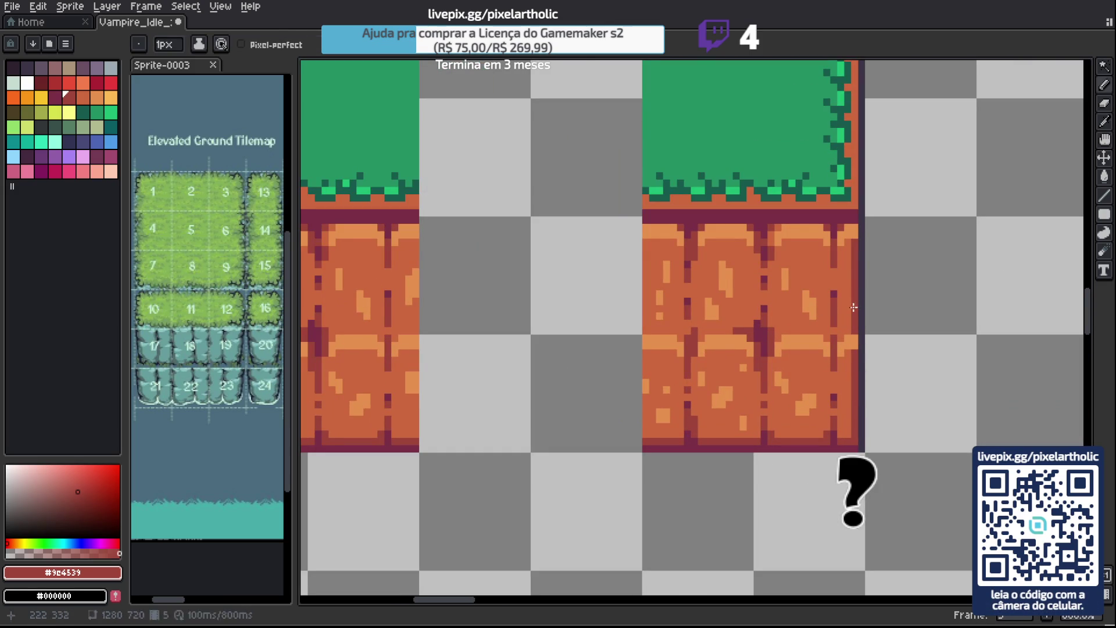
{"action": "left_click", "coordinate": [854, 317], "text": "alt"}
{"action": "left_click", "coordinate": [855, 231]}
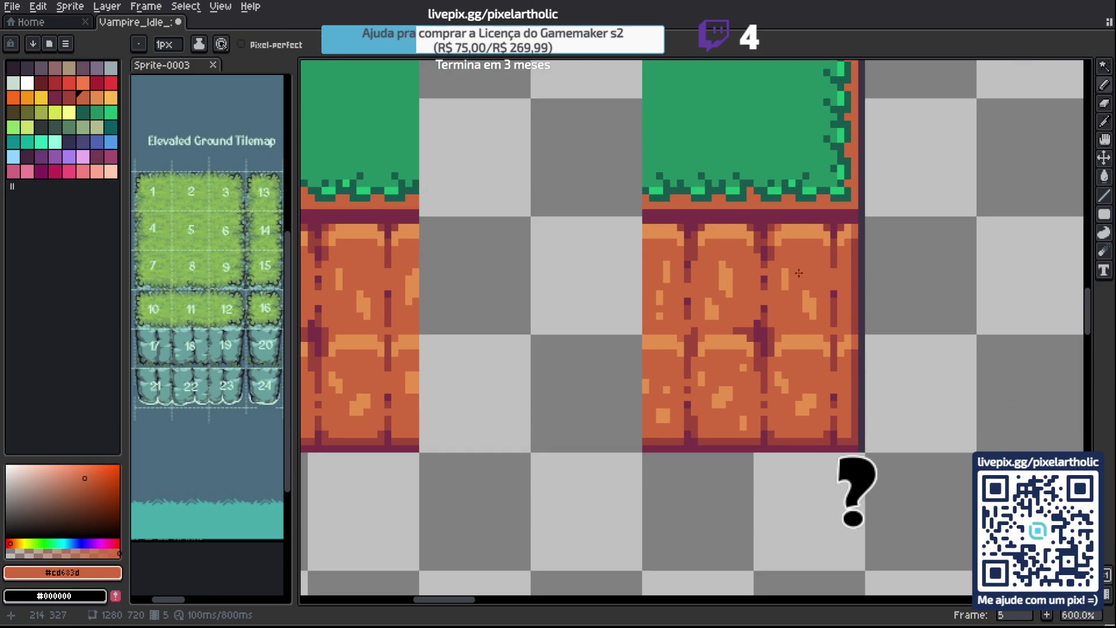
{"action": "scroll", "coordinate": [778, 302], "scroll_direction": "down", "scroll_amount": 3}
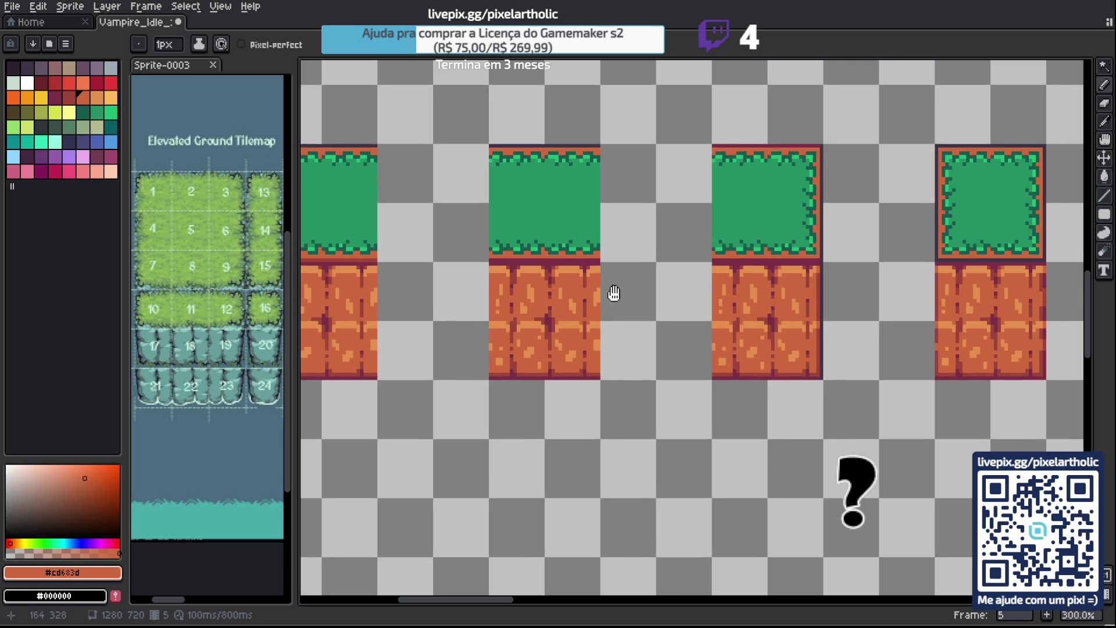
{"action": "left_click_drag", "start_coordinate": [613, 291], "coordinate": [725, 297]}
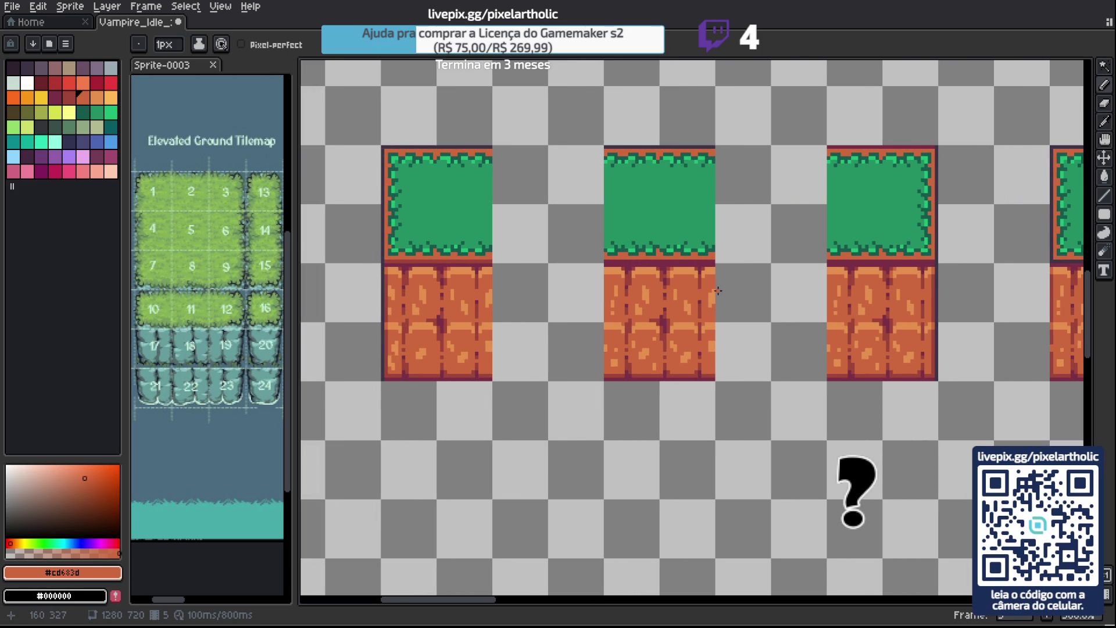
{"action": "scroll", "coordinate": [832, 282], "scroll_direction": "up", "scroll_amount": 2}
Sample brick red #9e4539, show the tile grid to check alignment, and save.
{"action": "key", "text": "alt"}
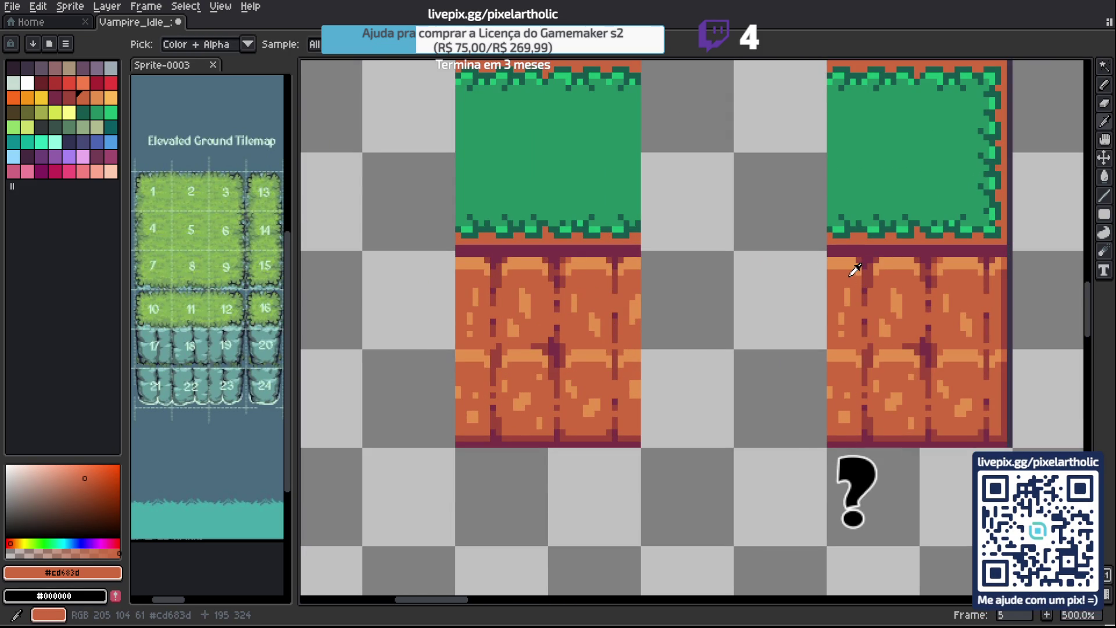
{"action": "left_click", "coordinate": [877, 264], "text": "alt"}
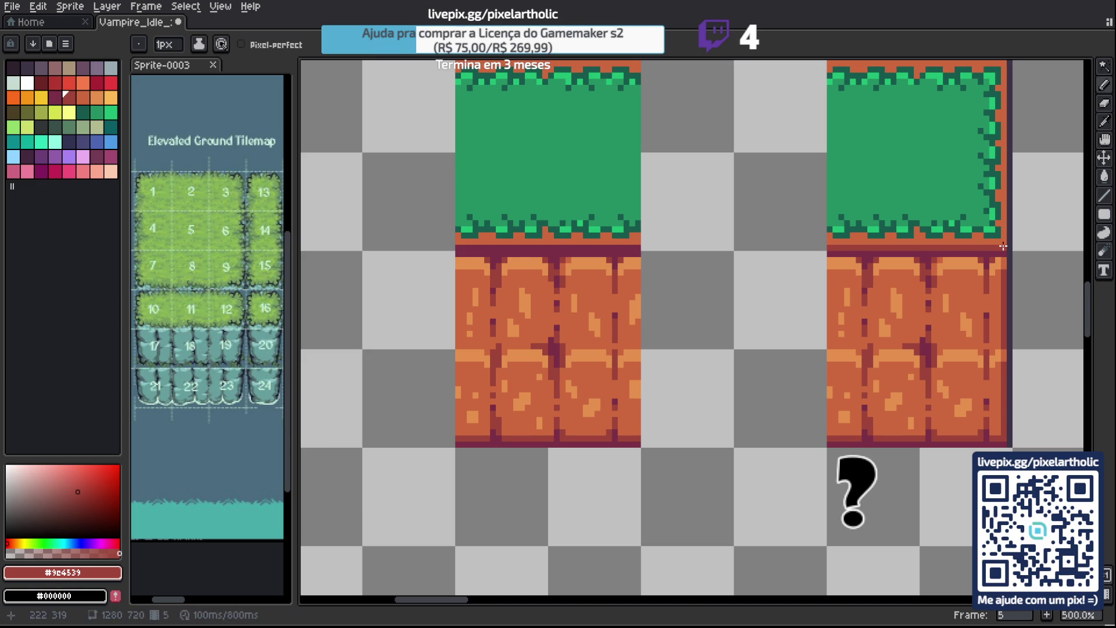
{"action": "key", "text": "ctrl"}
{"action": "key", "text": "ctrl+apostrophe"}
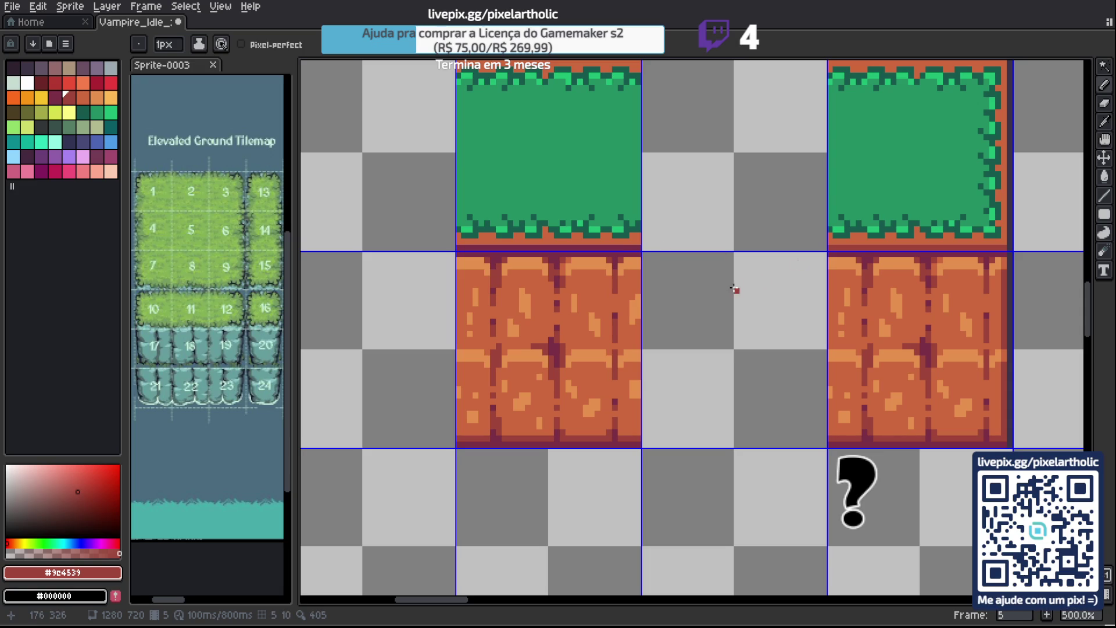
{"action": "left_click_drag", "start_coordinate": [673, 264], "coordinate": [863, 288]}
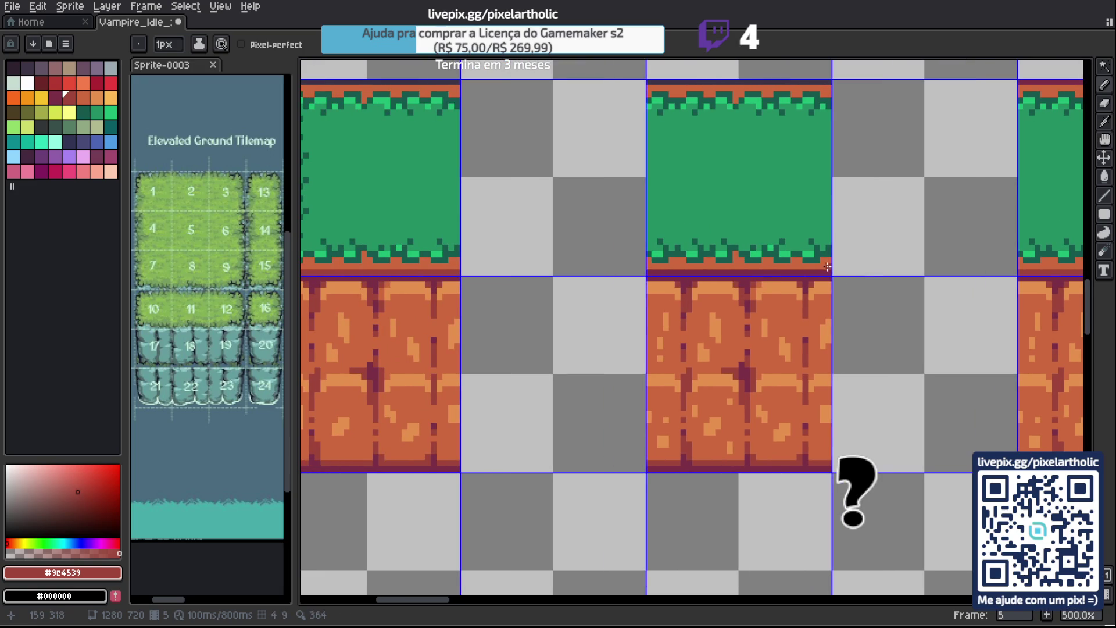
{"action": "left_click", "coordinate": [646, 274]}
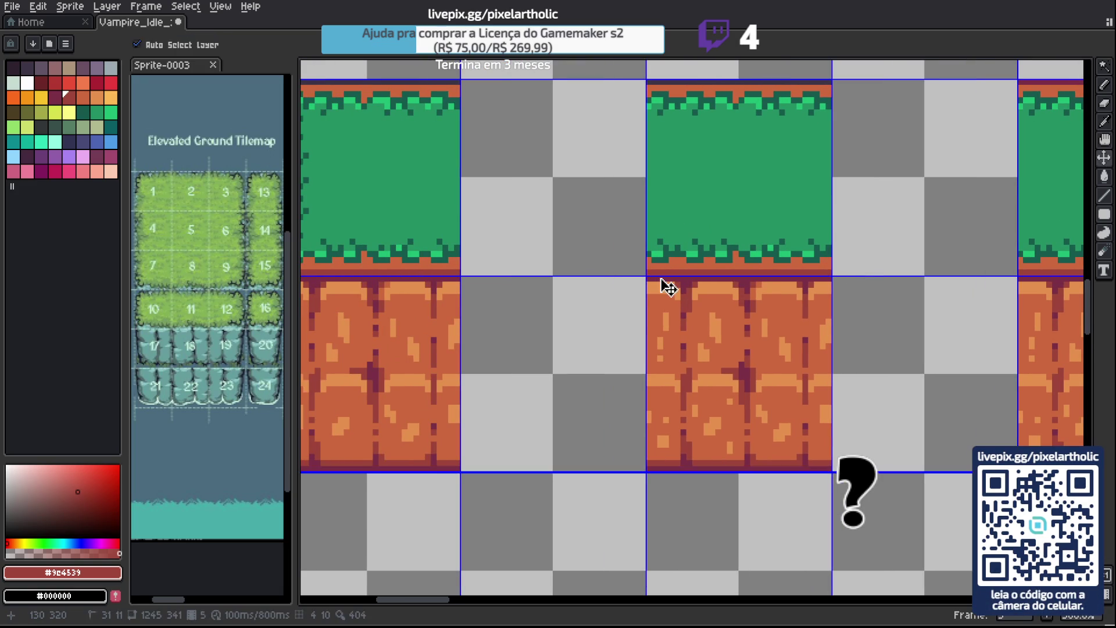
{"action": "scroll", "coordinate": [663, 281], "scroll_direction": "down", "scroll_amount": 2}
{"action": "key", "text": "ctrl+s"}
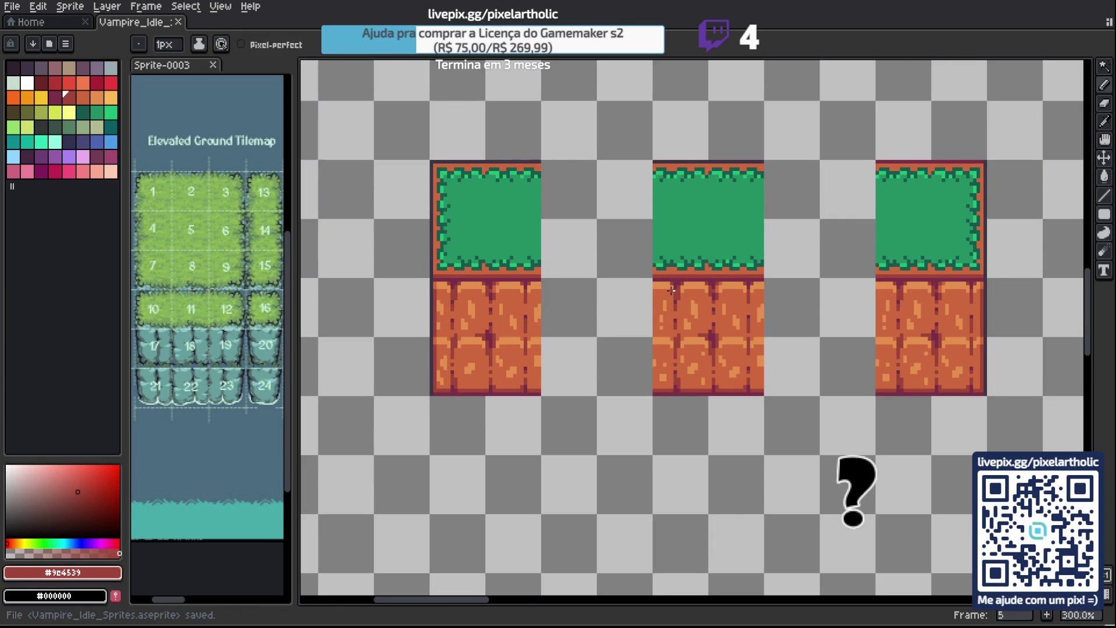
{"action": "scroll", "coordinate": [672, 289], "scroll_direction": "down", "scroll_amount": 1}
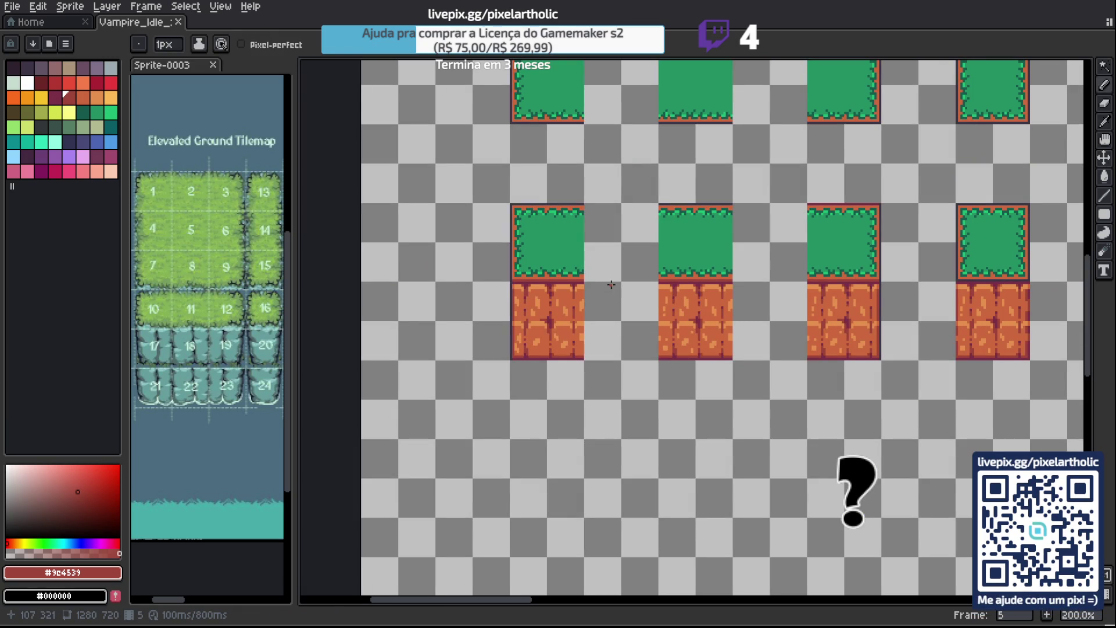
Zoom onto the next brick tile and sample the dark outline colour #3c3546.
{"action": "mouse_move", "coordinate": [920, 317]}
{"action": "left_mouse_down"}
{"action": "mouse_move", "coordinate": [837, 337]}
{"action": "mouse_move", "coordinate": [799, 328]}
{"action": "left_mouse_up"}
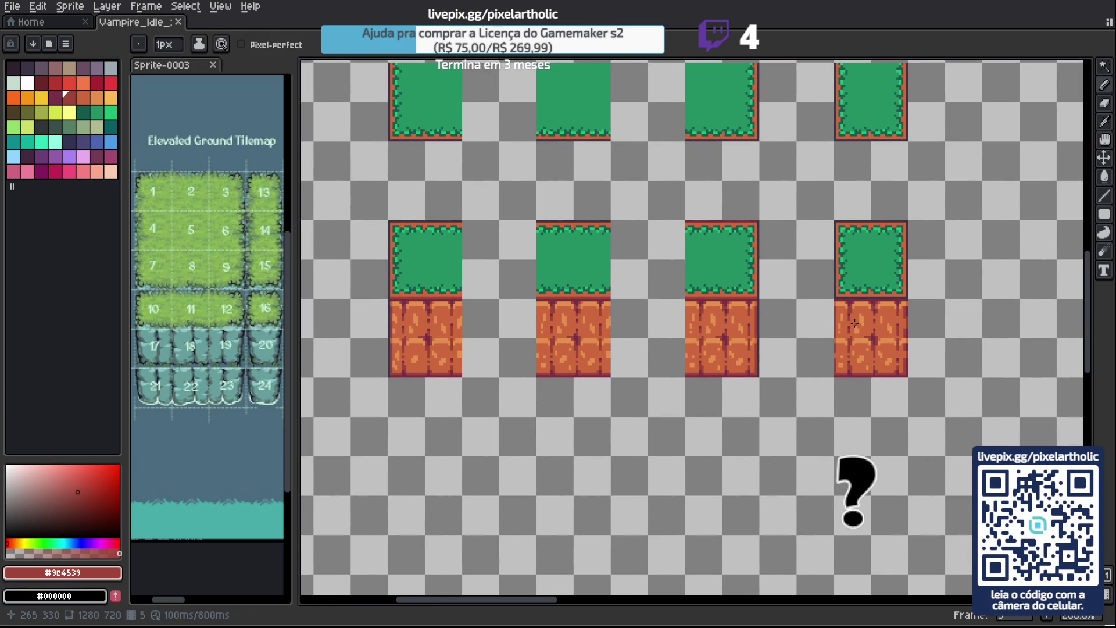
{"action": "scroll", "coordinate": [855, 322], "scroll_direction": "up", "scroll_amount": 3}
{"action": "mouse_move", "coordinate": [855, 323]}
{"action": "left_mouse_down"}
{"action": "mouse_move", "coordinate": [605, 232]}
{"action": "mouse_move", "coordinate": [576, 207]}
{"action": "left_mouse_up"}
{"action": "key", "text": "i"}
{"action": "left_click", "coordinate": [538, 162]}
{"action": "key", "text": "b"}
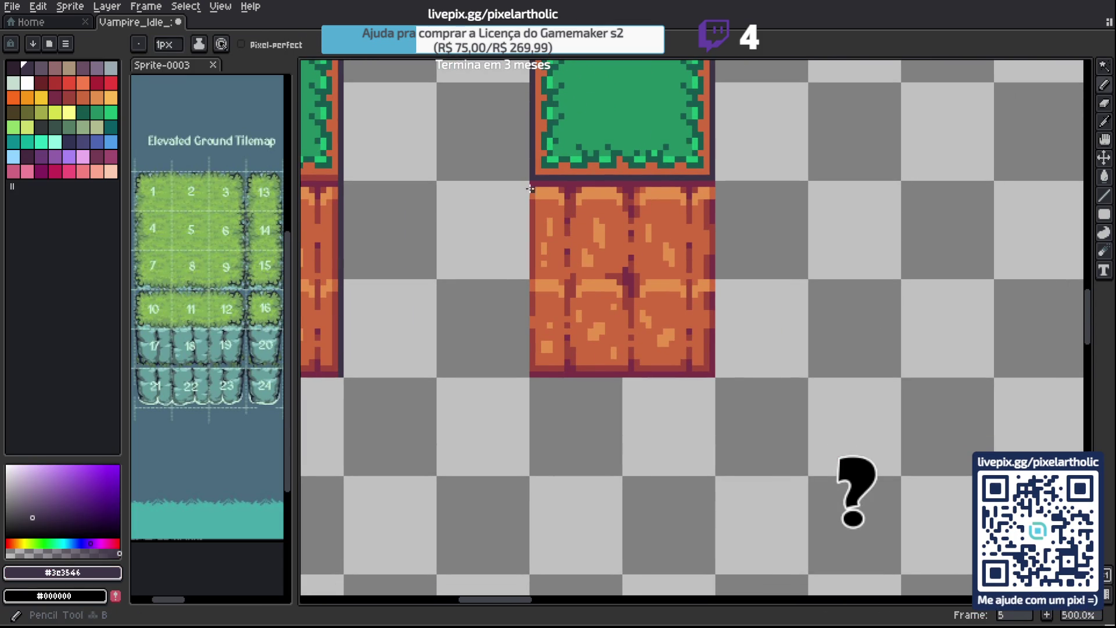
Draw dark outline lines down both the left and right edges of the brick tile.
{"action": "left_click", "coordinate": [533, 372], "text": "shift"}
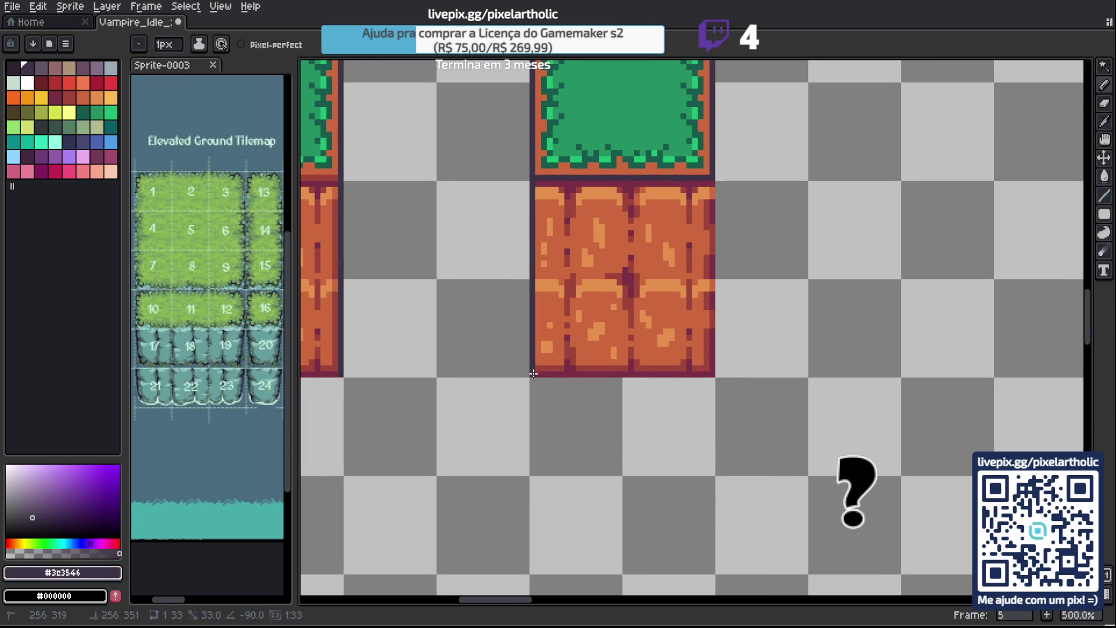
{"action": "left_click", "coordinate": [713, 187]}
{"action": "left_click", "coordinate": [711, 373], "text": "shift"}
{"action": "left_click", "coordinate": [707, 328], "text": "alt"}
{"action": "scroll", "coordinate": [707, 252], "scroll_direction": "up", "scroll_amount": 2}
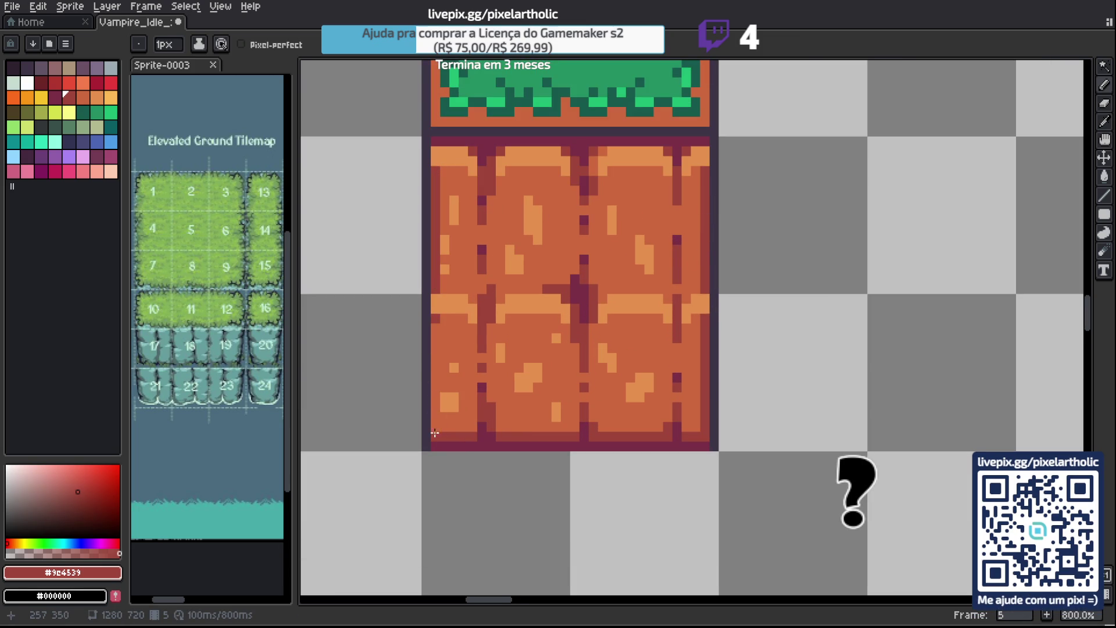
{"action": "left_click", "coordinate": [454, 348], "text": "alt"}
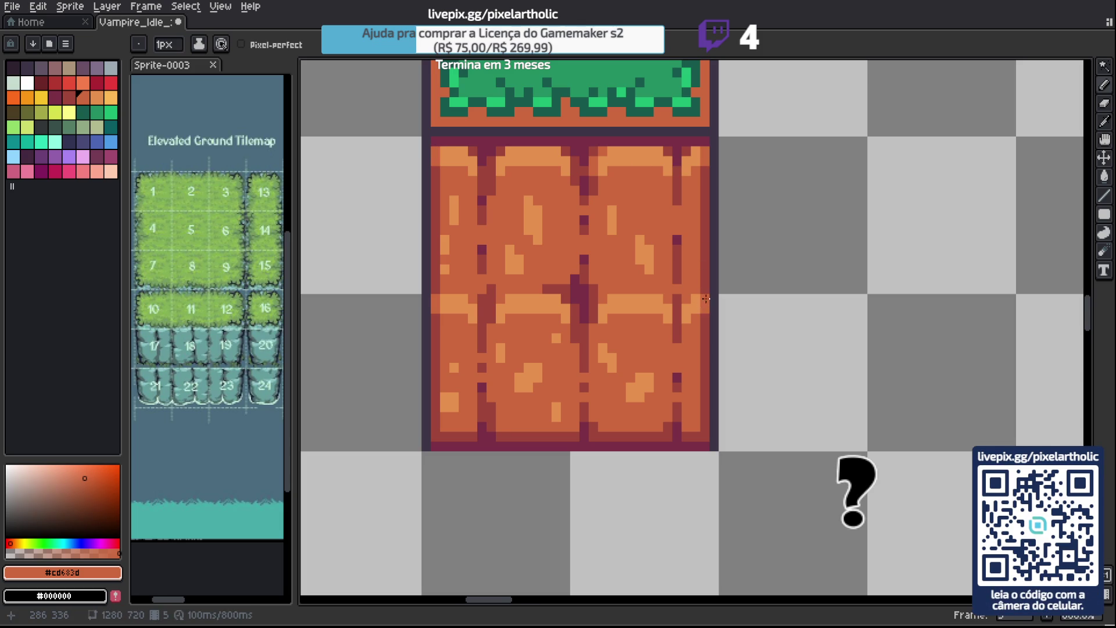
Pan across the outlined dirt tiles and save the file.
{"action": "scroll", "coordinate": [729, 280], "scroll_direction": "down", "scroll_amount": 5}
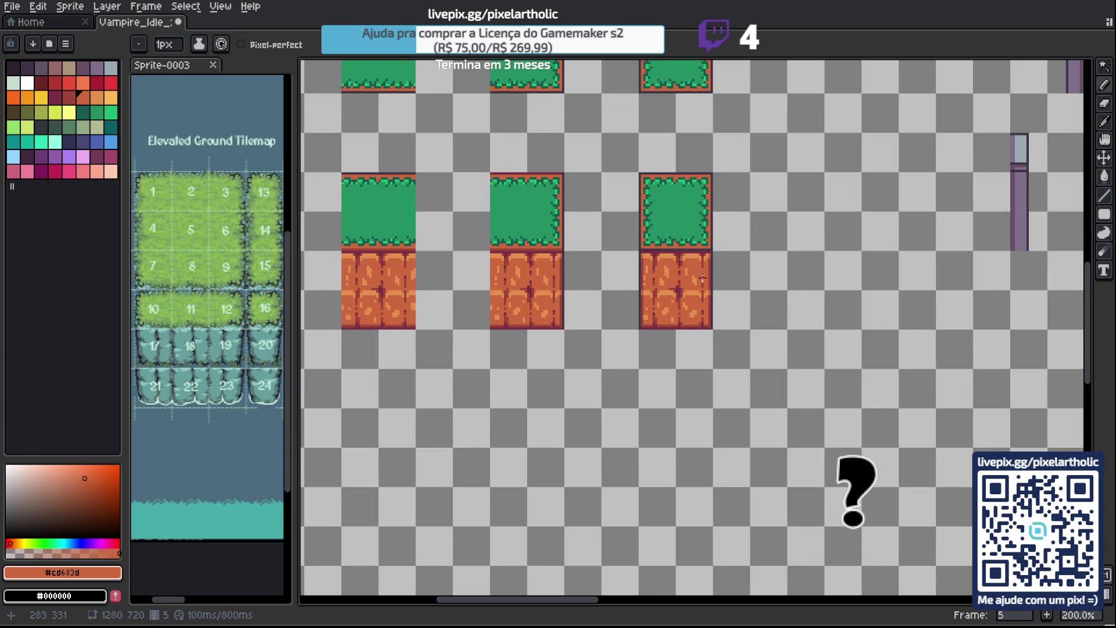
{"action": "scroll", "coordinate": [689, 313], "scroll_direction": "up", "scroll_amount": 1}
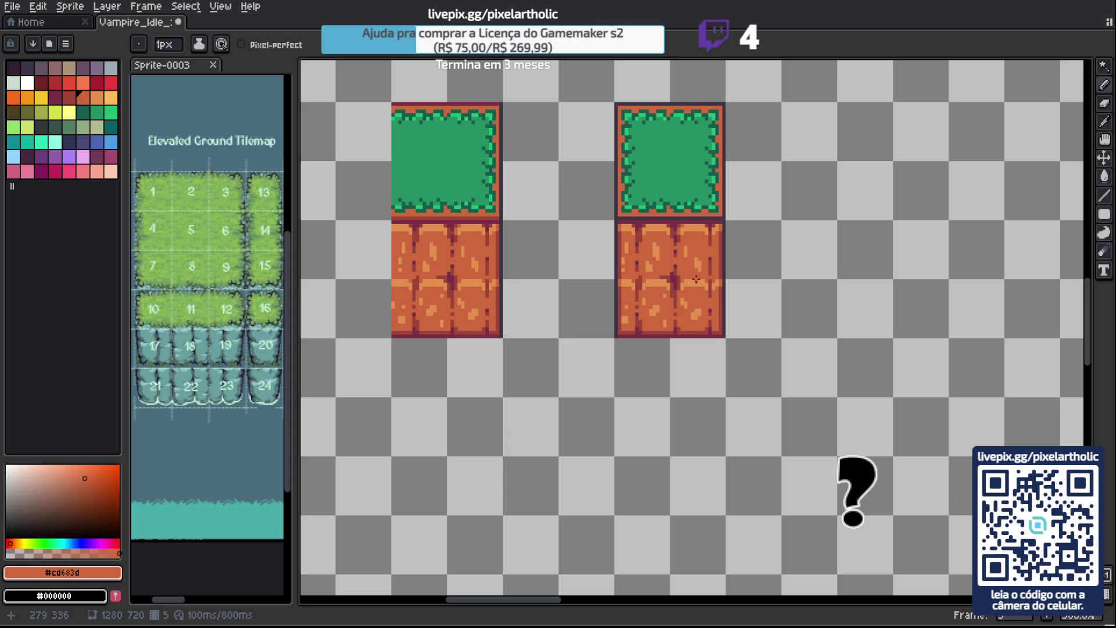
{"action": "scroll", "coordinate": [549, 280], "scroll_direction": "down", "scroll_amount": 1}
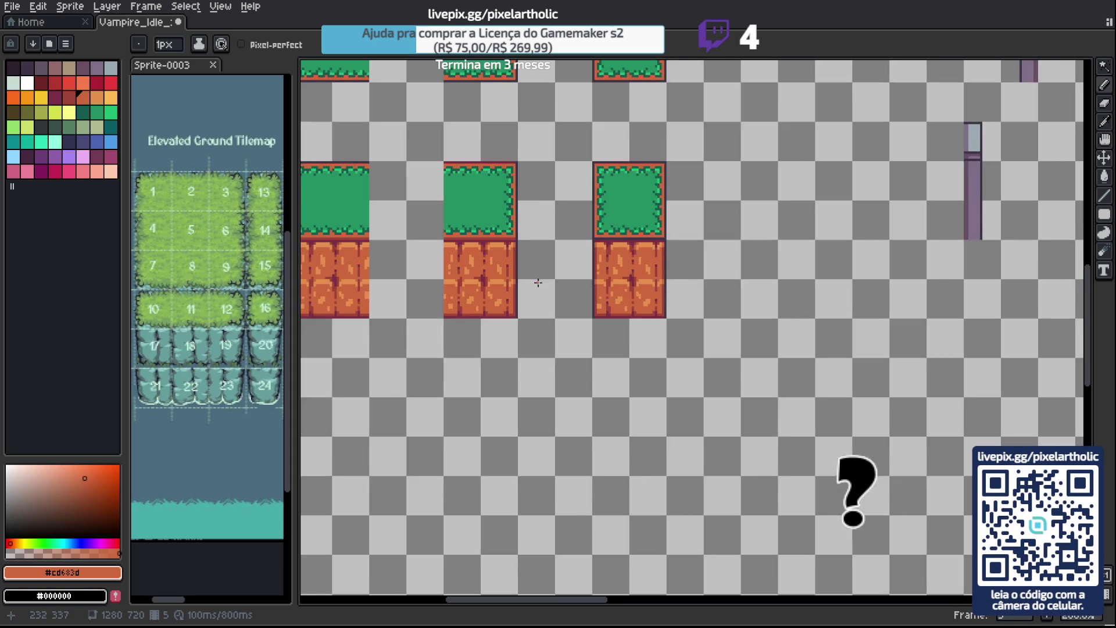
{"action": "left_click_drag", "start_coordinate": [497, 276], "coordinate": [755, 306]}
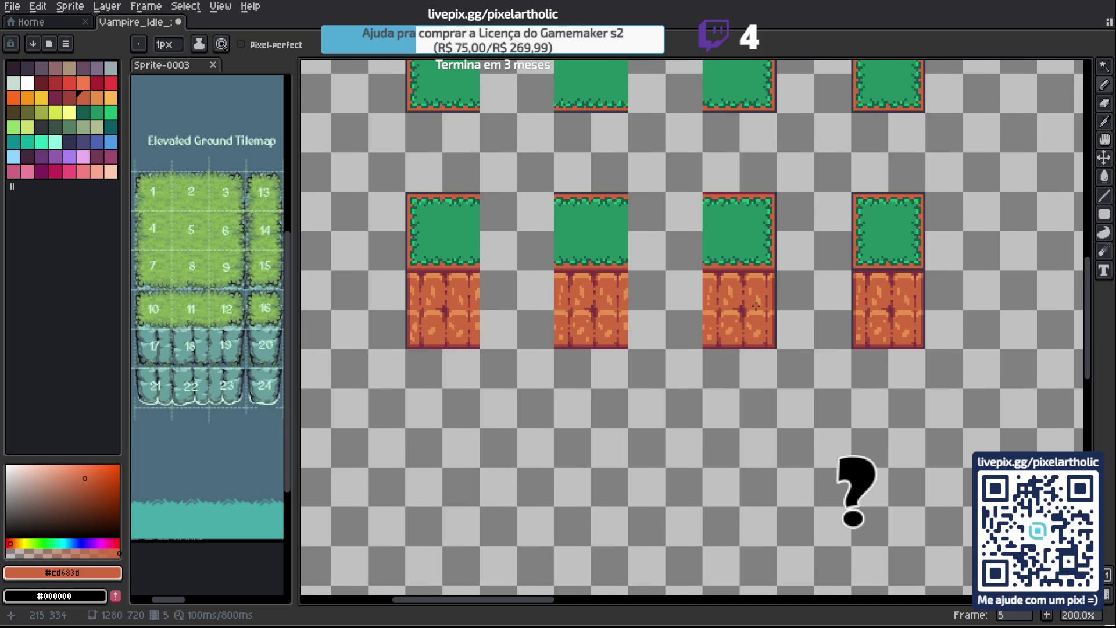
{"action": "key", "text": "ctrl+s"}
{"action": "scroll", "coordinate": [687, 277], "scroll_direction": "down", "scroll_amount": 1}
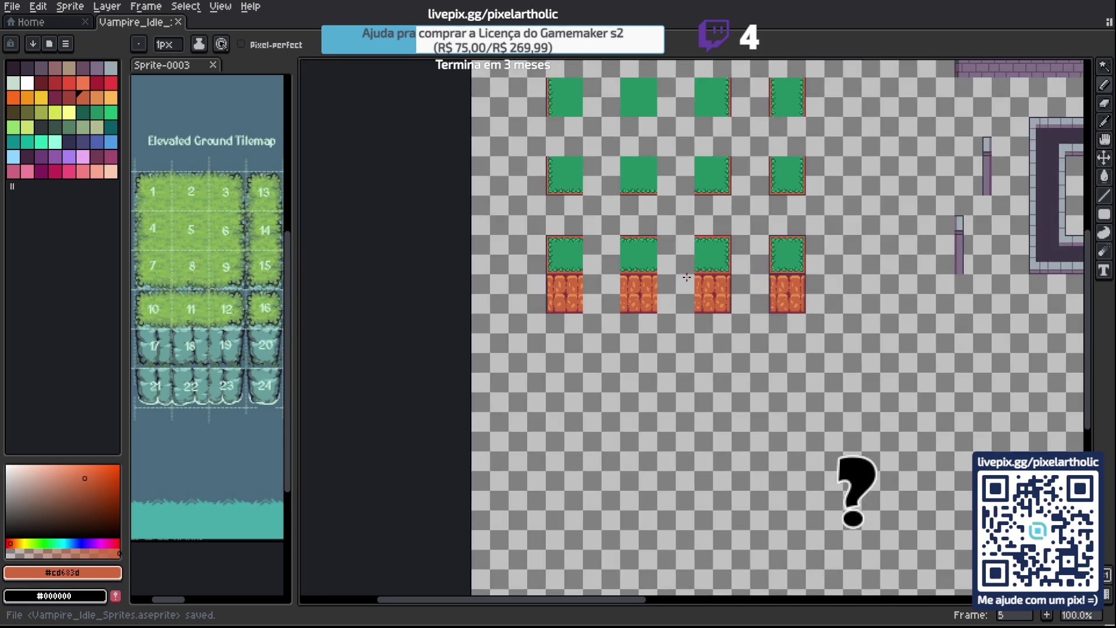
Bring the wall tiles and plant note into view and sample the note's green #239063.
{"action": "mouse_move", "coordinate": [761, 220]}
{"action": "left_mouse_down"}
{"action": "mouse_move", "coordinate": [623, 281]}
{"action": "mouse_move", "coordinate": [628, 309]}
{"action": "mouse_move", "coordinate": [610, 321]}
{"action": "left_mouse_up"}
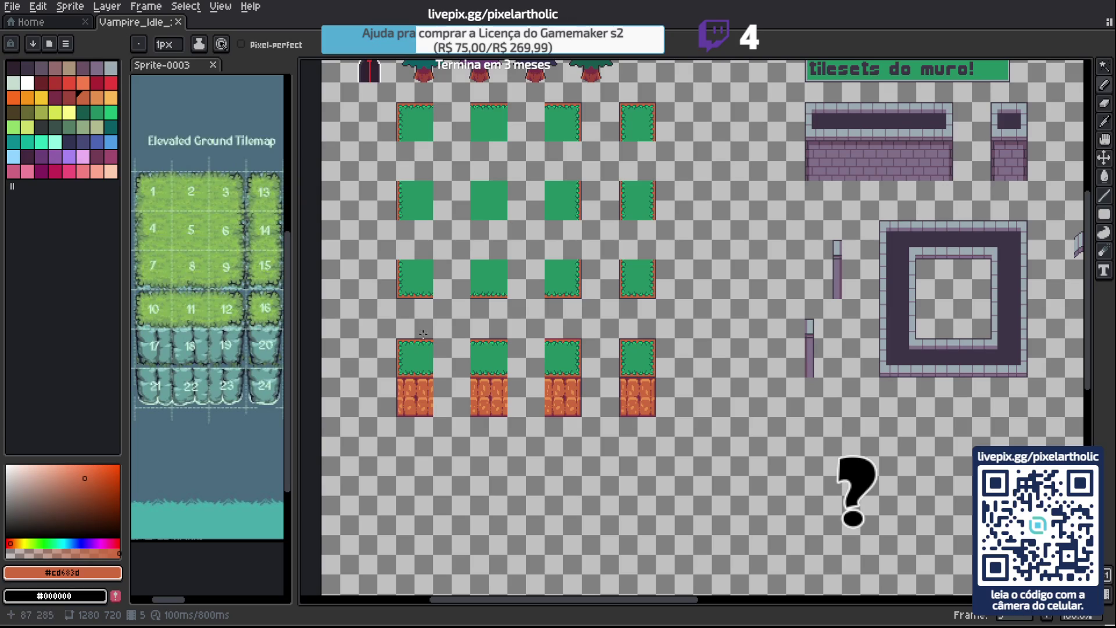
{"action": "scroll", "coordinate": [427, 340], "scroll_direction": "up", "scroll_amount": 2}
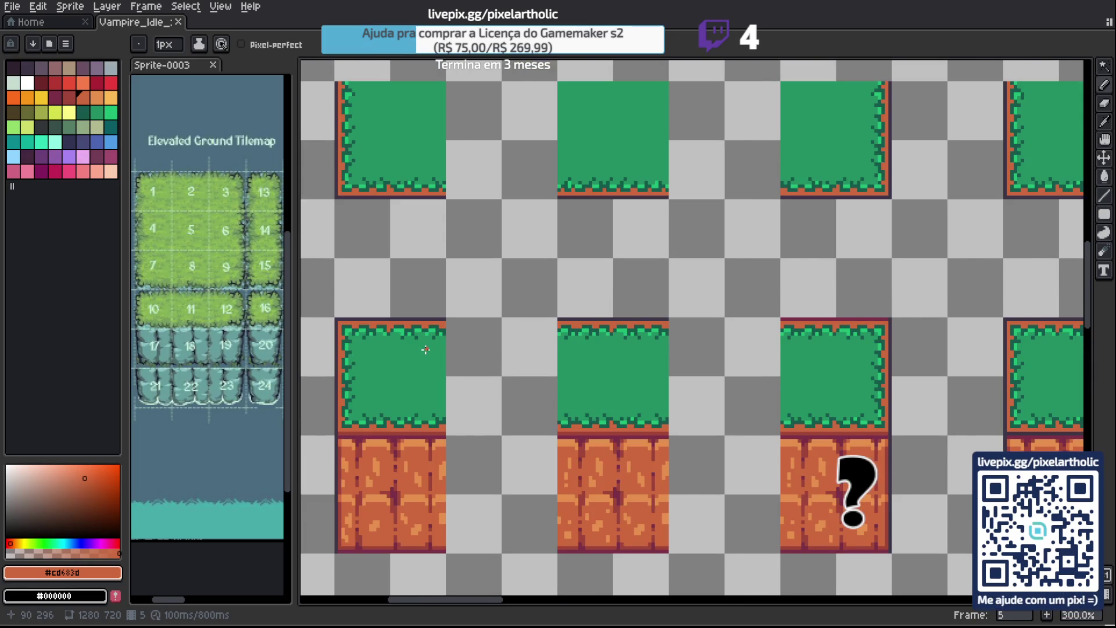
{"action": "scroll", "coordinate": [424, 338], "scroll_direction": "down", "scroll_amount": 1}
{"action": "scroll", "coordinate": [553, 304], "scroll_direction": "down", "scroll_amount": 1}
{"action": "mouse_move", "coordinate": [920, 168]}
{"action": "left_mouse_down"}
{"action": "mouse_move", "coordinate": [703, 242]}
{"action": "mouse_move", "coordinate": [649, 274]}
{"action": "left_mouse_up"}
{"action": "scroll", "coordinate": [637, 207], "scroll_direction": "up", "scroll_amount": 1}
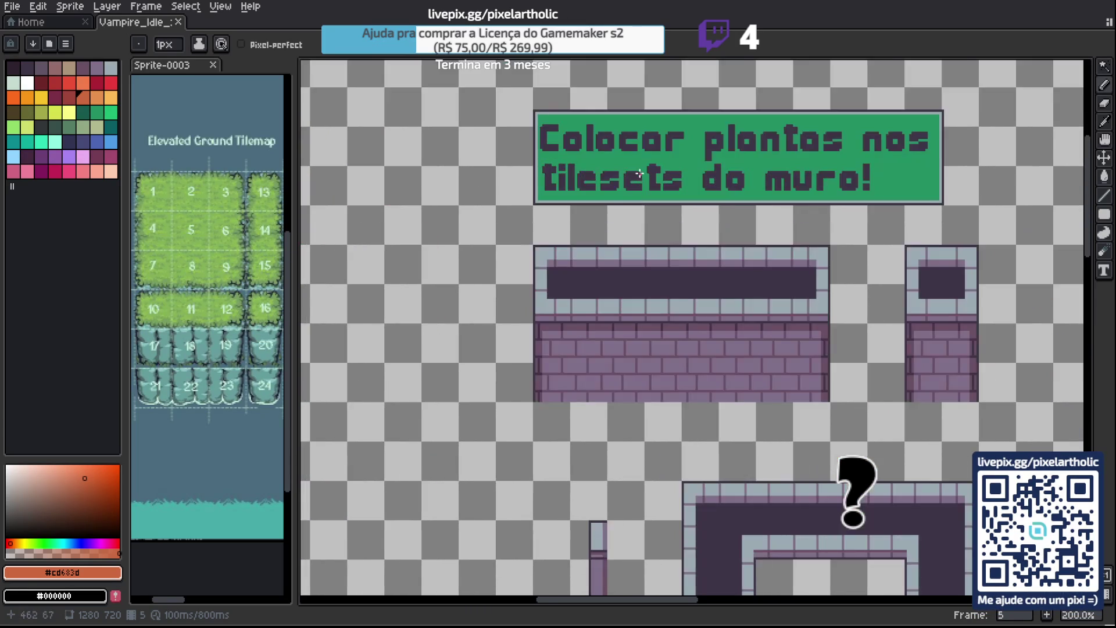
{"action": "scroll", "coordinate": [639, 178], "scroll_direction": "up", "scroll_amount": 1}
{"action": "left_click", "coordinate": [604, 155], "text": "alt"}
{"action": "scroll", "coordinate": [621, 298], "scroll_direction": "down", "scroll_amount": 1}
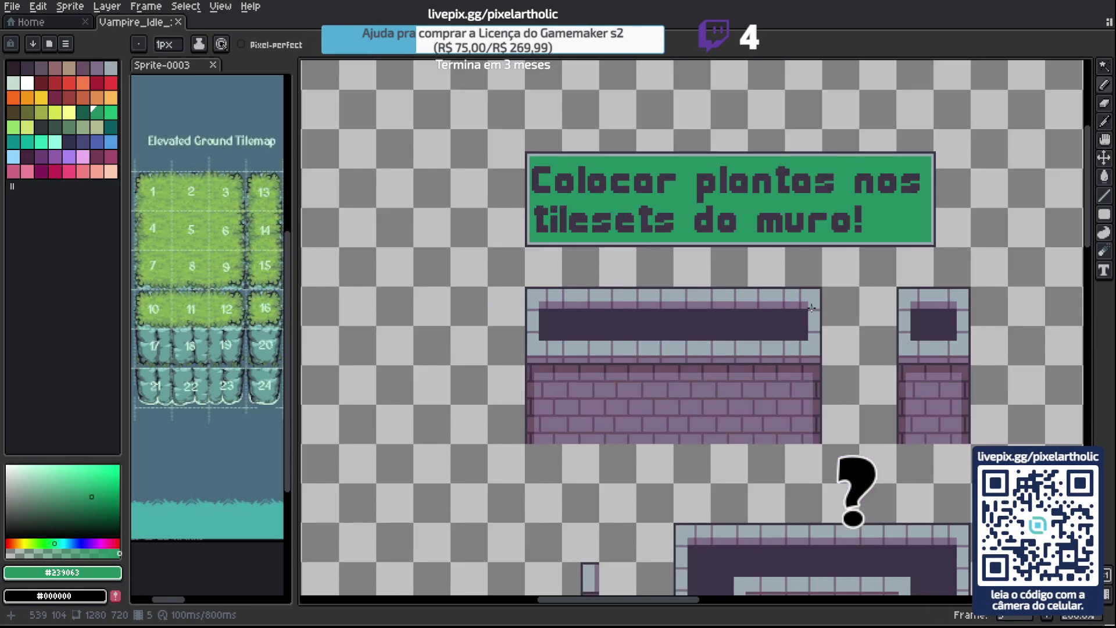
{"action": "scroll", "coordinate": [812, 308], "scroll_direction": "down", "scroll_amount": 1}
Open the F7 preview window and zoom in on the purple brick wall tile.
{"action": "mouse_move", "coordinate": [910, 319]}
{"action": "left_mouse_down"}
{"action": "mouse_move", "coordinate": [579, 157]}
{"action": "mouse_move", "coordinate": [653, 167]}
{"action": "left_mouse_up"}
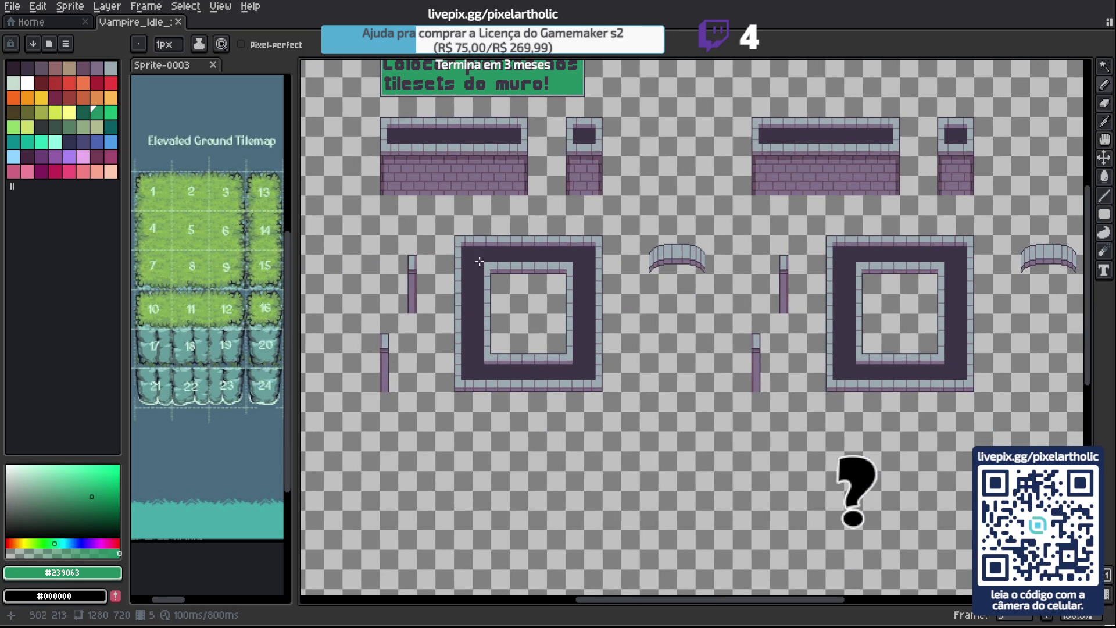
{"action": "scroll", "coordinate": [420, 149], "scroll_direction": "up", "scroll_amount": 1}
{"action": "left_click_drag", "start_coordinate": [421, 149], "coordinate": [516, 261]}
{"action": "key", "text": "F7"}
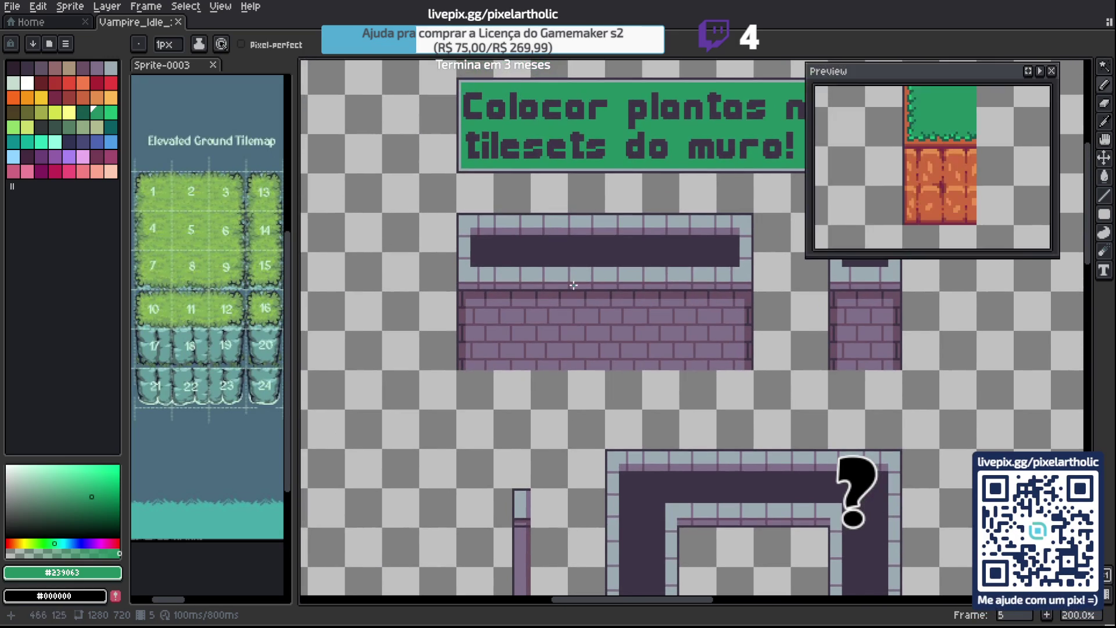
{"action": "scroll", "coordinate": [942, 186], "scroll_direction": "down", "scroll_amount": 4}
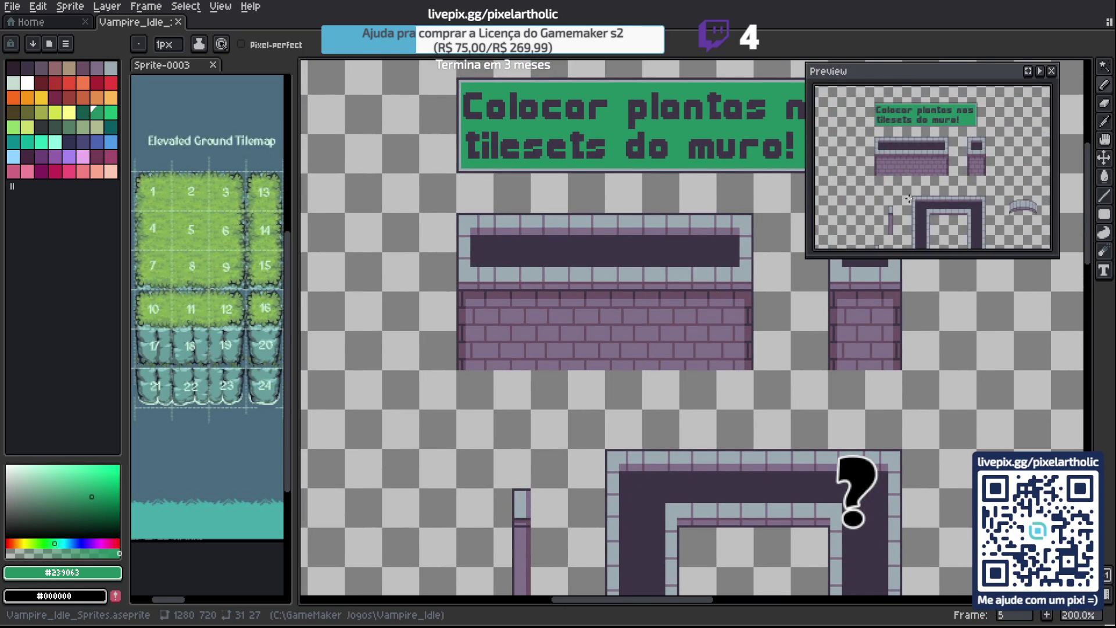
{"action": "scroll", "coordinate": [983, 172], "scroll_direction": "up", "scroll_amount": 3}
{"action": "scroll", "coordinate": [982, 173], "scroll_direction": "down", "scroll_amount": 1}
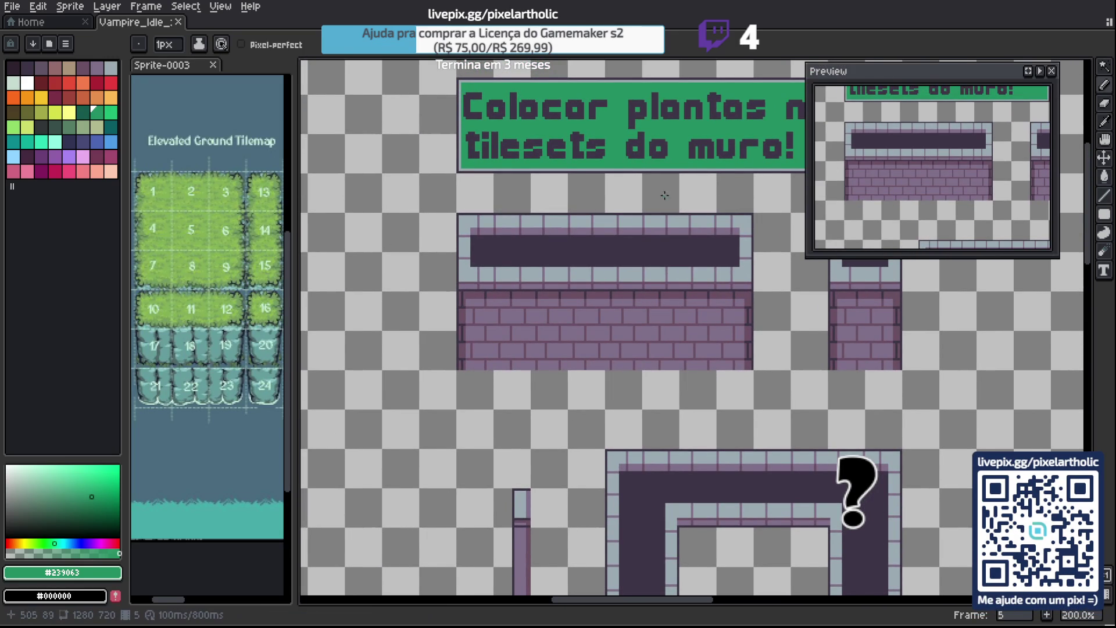
{"action": "left_click_drag", "start_coordinate": [341, 274], "coordinate": [602, 291]}
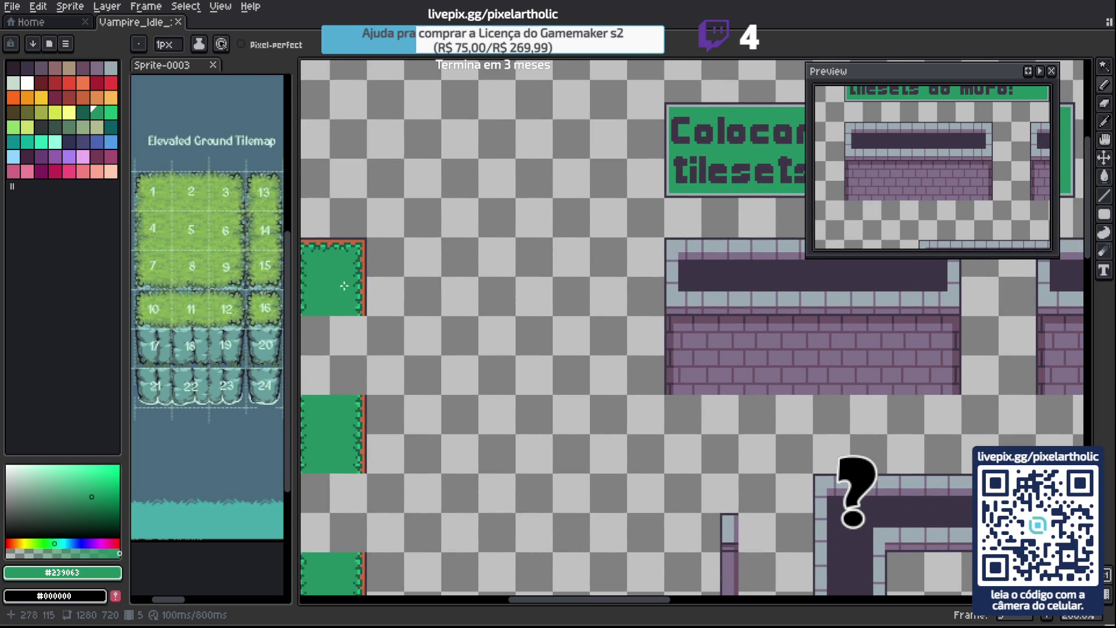
{"action": "scroll", "coordinate": [327, 282], "scroll_direction": "up", "scroll_amount": 3}
{"action": "scroll", "coordinate": [364, 283], "scroll_direction": "down", "scroll_amount": 4}
{"action": "scroll", "coordinate": [553, 274], "scroll_direction": "up", "scroll_amount": 4}
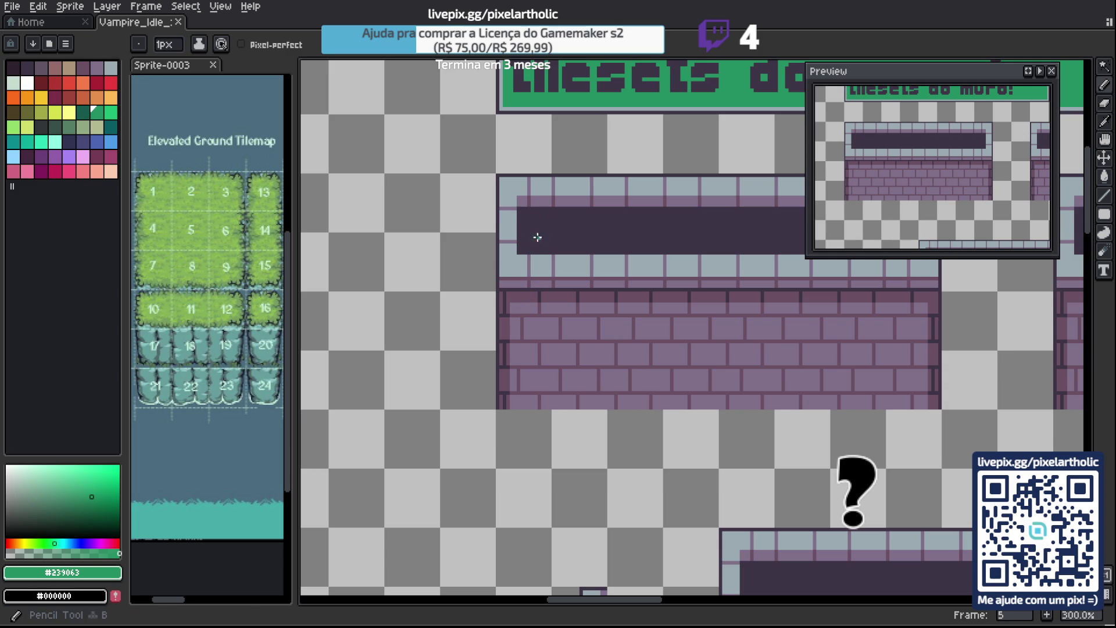
{"action": "left_click_drag", "start_coordinate": [521, 227], "coordinate": [522, 227]}
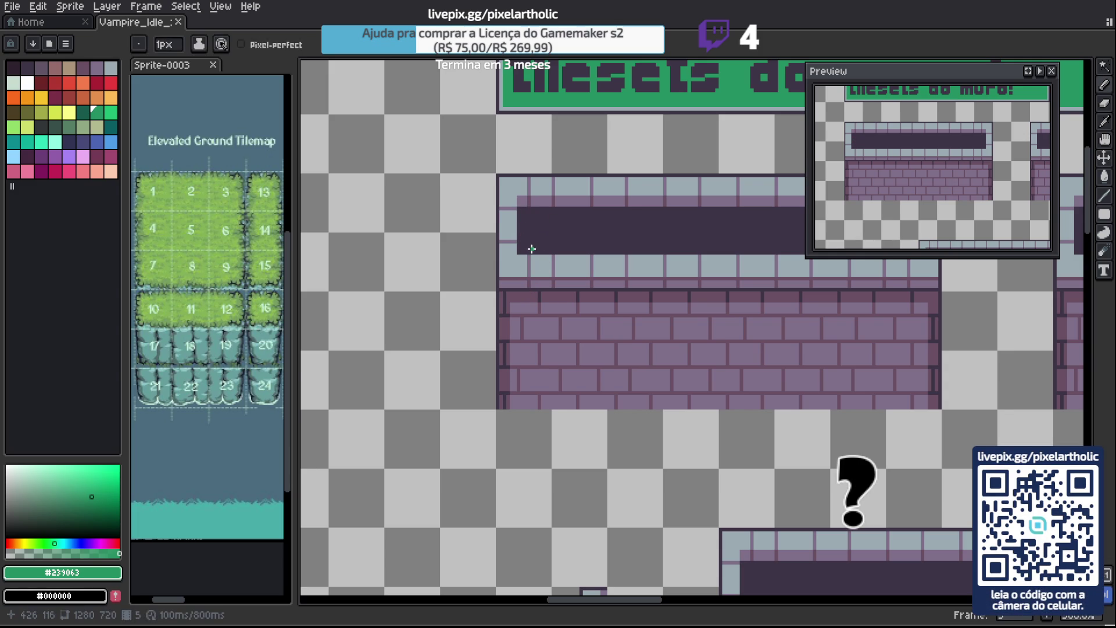
{"action": "scroll", "coordinate": [528, 235], "scroll_direction": "down", "scroll_amount": 3}
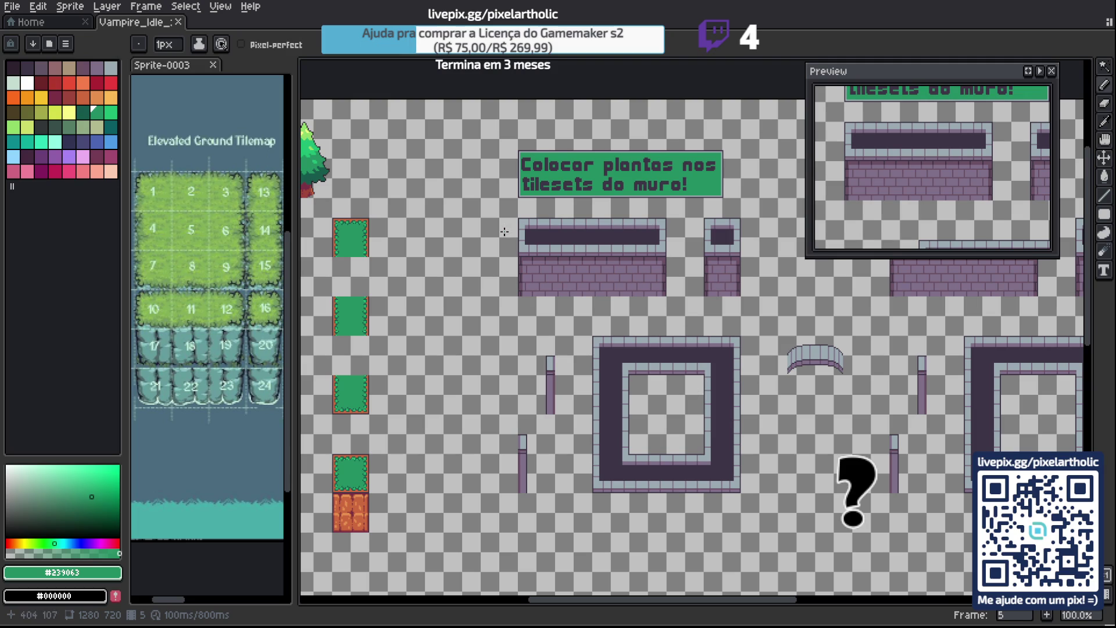
{"action": "scroll", "coordinate": [524, 220], "scroll_direction": "up", "scroll_amount": 3}
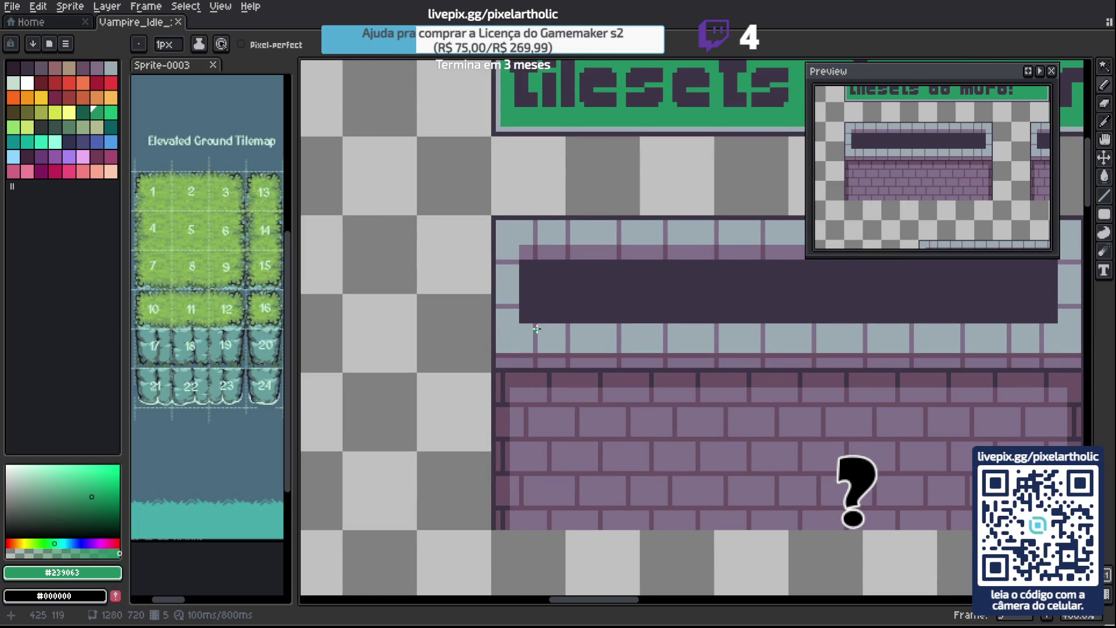
{"action": "left_click_drag", "start_coordinate": [555, 321], "coordinate": [535, 280]}
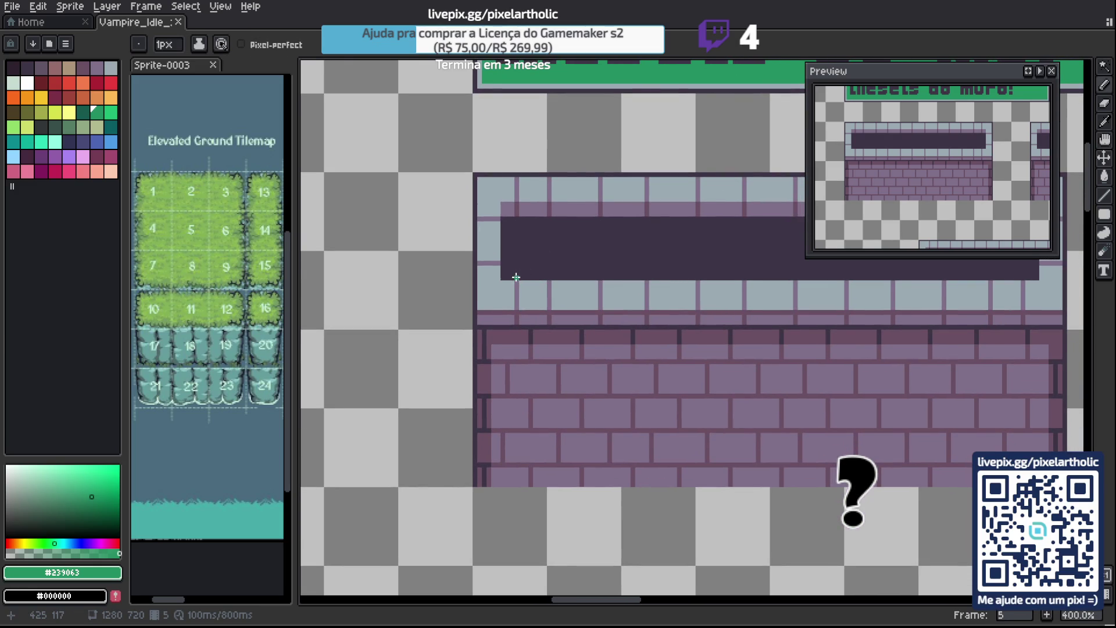
Draw a green vine stem down the wall tile with a short branch at its top.
{"action": "left_click", "coordinate": [517, 277]}
{"action": "left_click_drag", "start_coordinate": [516, 277], "coordinate": [533, 326]}
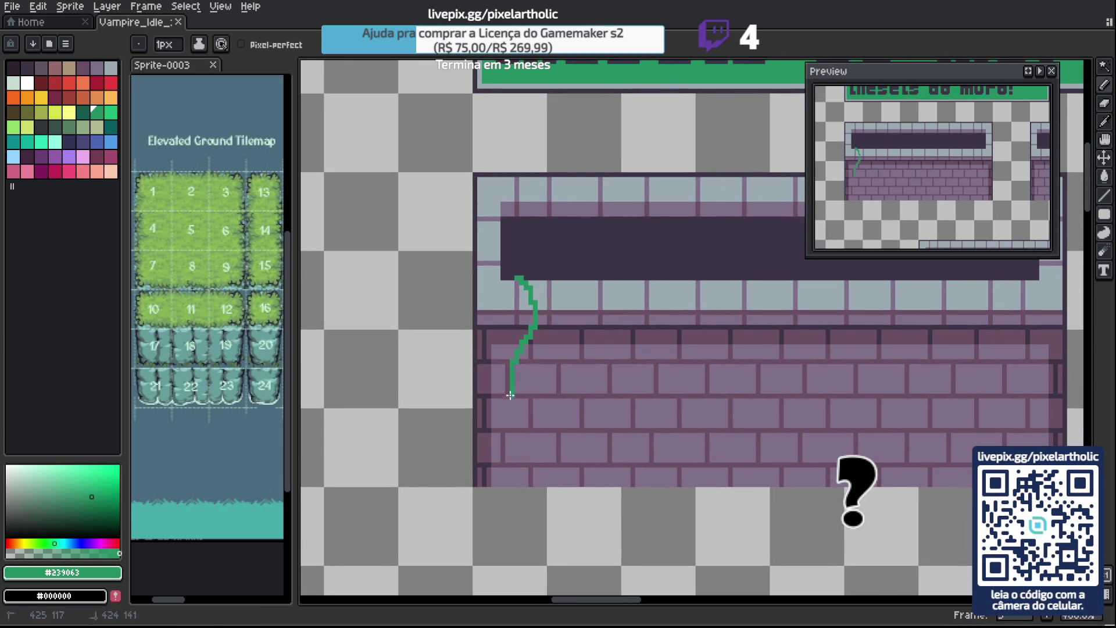
{"action": "left_click_drag", "start_coordinate": [520, 422], "coordinate": [517, 434]}
{"action": "mouse_move", "coordinate": [520, 284]}
{"action": "left_mouse_down"}
{"action": "mouse_move", "coordinate": [544, 311]}
{"action": "mouse_move", "coordinate": [553, 377]}
{"action": "left_mouse_up"}
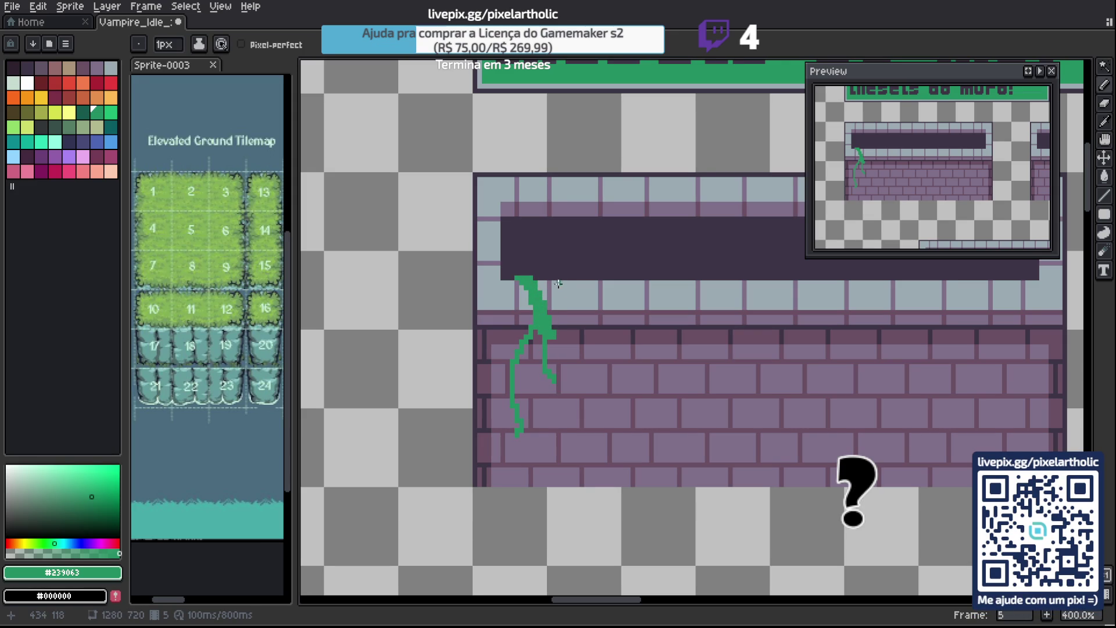
{"action": "left_click_drag", "start_coordinate": [504, 267], "coordinate": [565, 277]}
Bucket-fill the vine's small gap, then extend it up the left edge with an offshoot and leaves.
{"action": "key", "text": "g"}
{"action": "left_click", "coordinate": [510, 275]}
{"action": "key", "text": "b"}
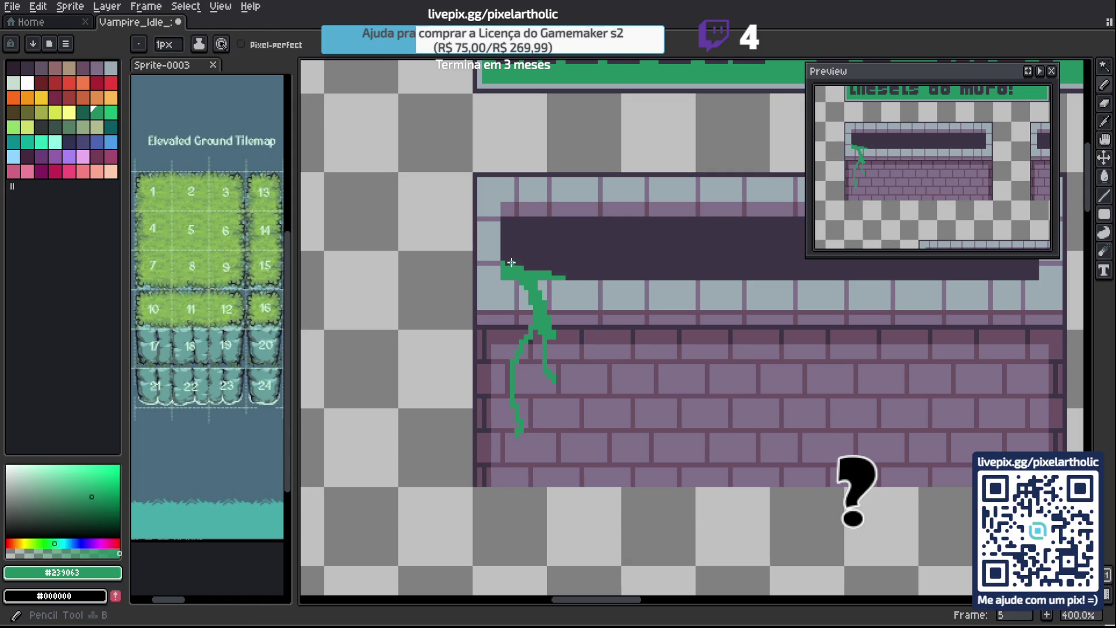
{"action": "mouse_move", "coordinate": [510, 263]}
{"action": "left_mouse_down"}
{"action": "mouse_move", "coordinate": [505, 220]}
{"action": "mouse_move", "coordinate": [515, 244]}
{"action": "mouse_move", "coordinate": [543, 180]}
{"action": "mouse_move", "coordinate": [577, 187]}
{"action": "left_mouse_up"}
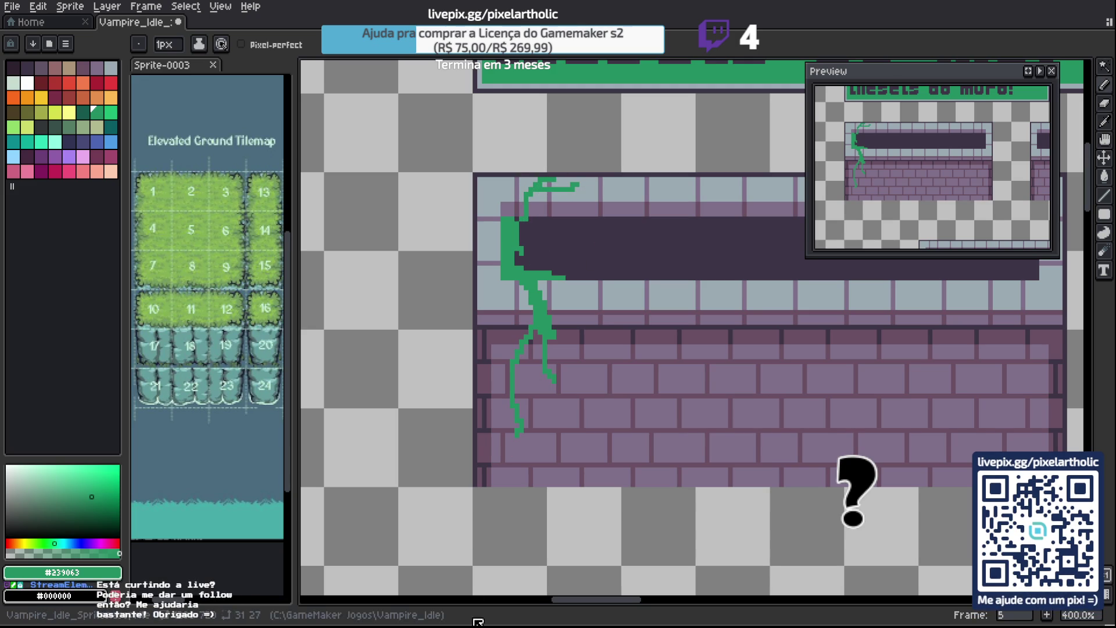
{"action": "left_click_drag", "start_coordinate": [564, 258], "coordinate": [576, 246]}
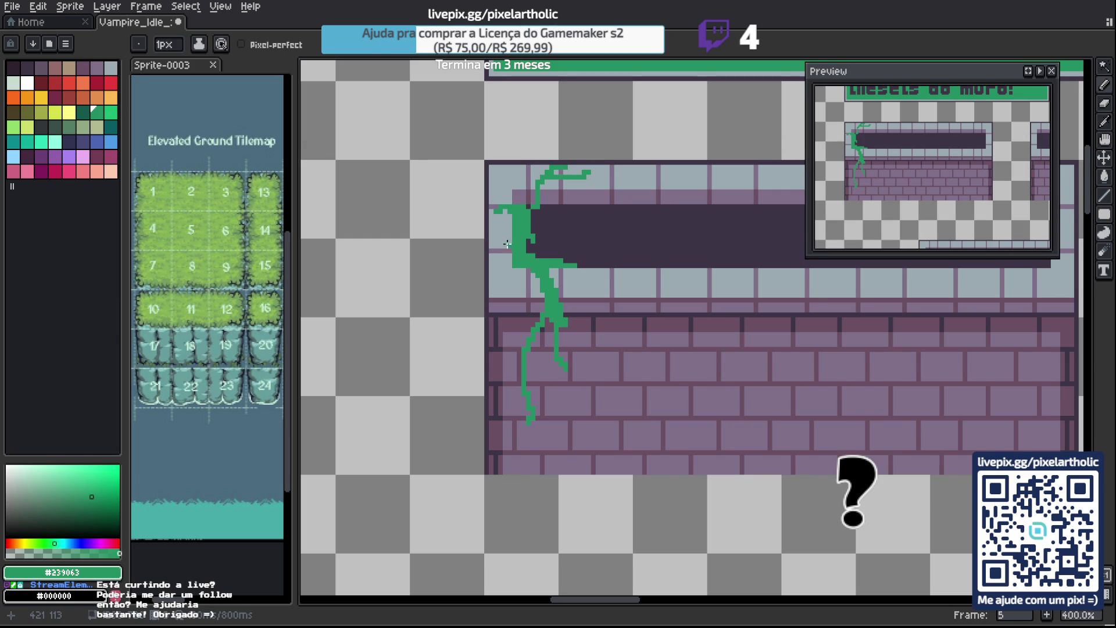
{"action": "left_click_drag", "start_coordinate": [510, 260], "coordinate": [500, 290]}
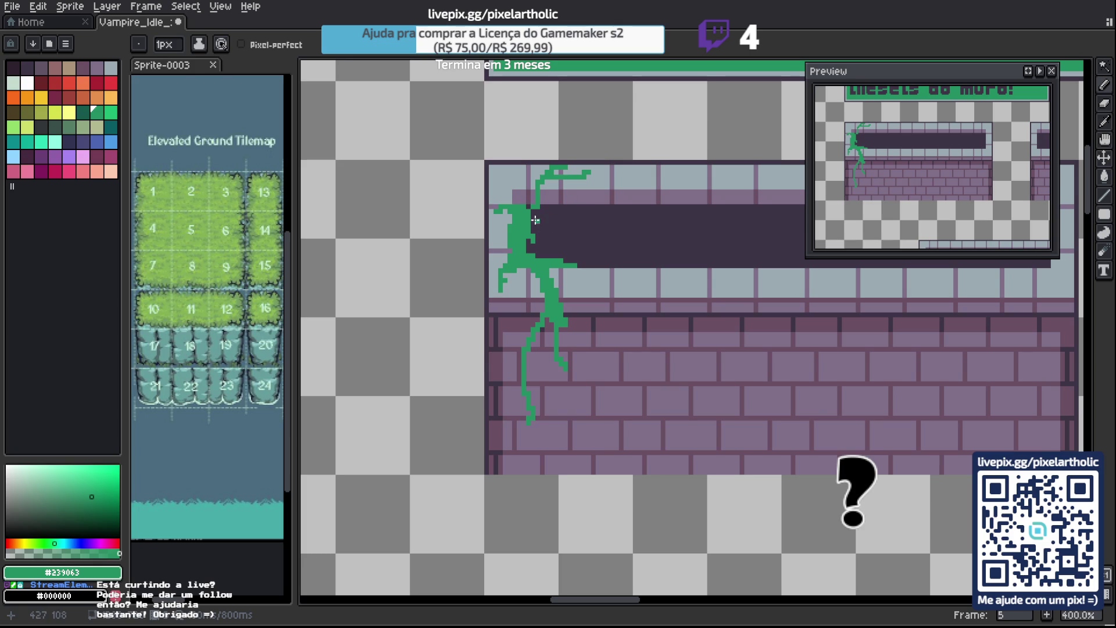
{"action": "left_click_drag", "start_coordinate": [529, 215], "coordinate": [543, 239]}
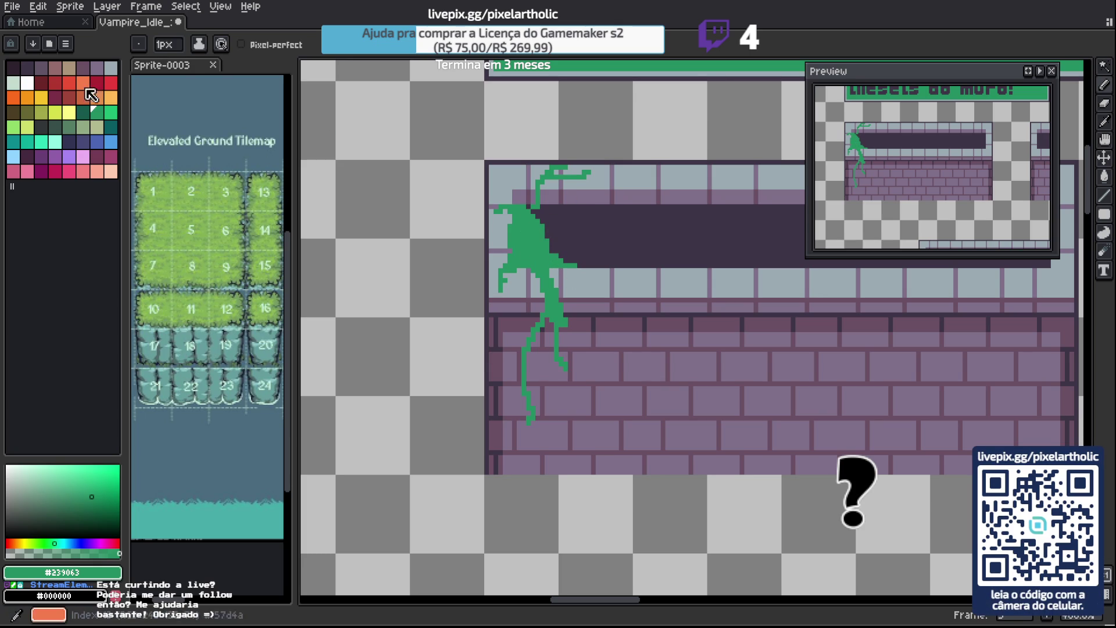
Shade the vine's interior and lower stem dark teal within a colour selection of the vine.
{"action": "left_click", "coordinate": [82, 112]}
{"action": "mouse_move", "coordinate": [518, 216]}
{"action": "left_mouse_down"}
{"action": "mouse_move", "coordinate": [520, 257]}
{"action": "mouse_move", "coordinate": [533, 254]}
{"action": "left_mouse_up"}
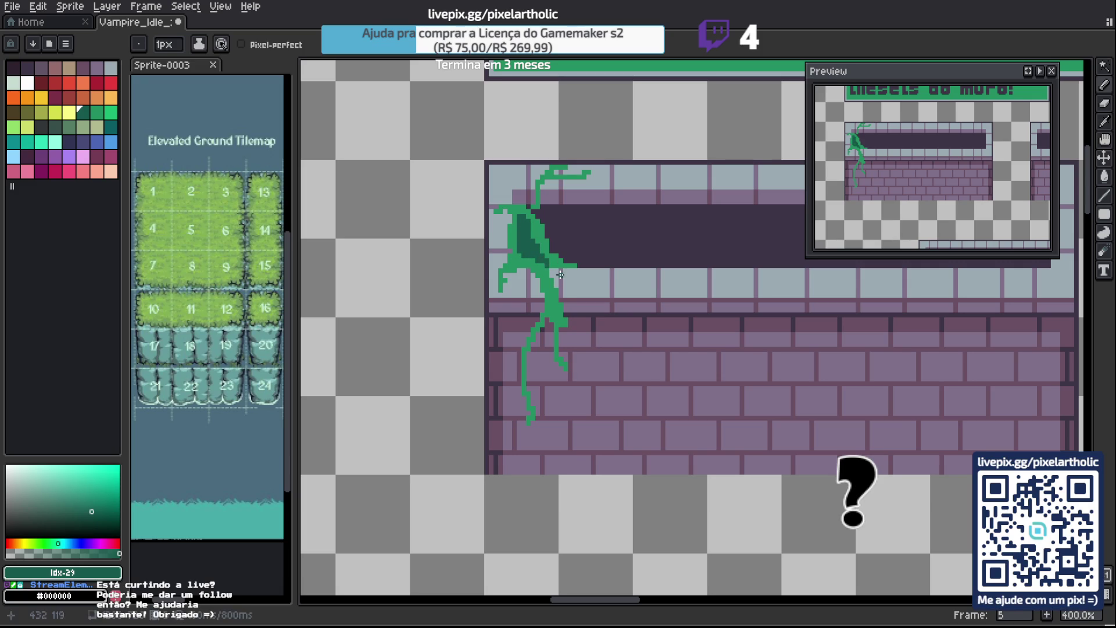
{"action": "key", "text": "w"}
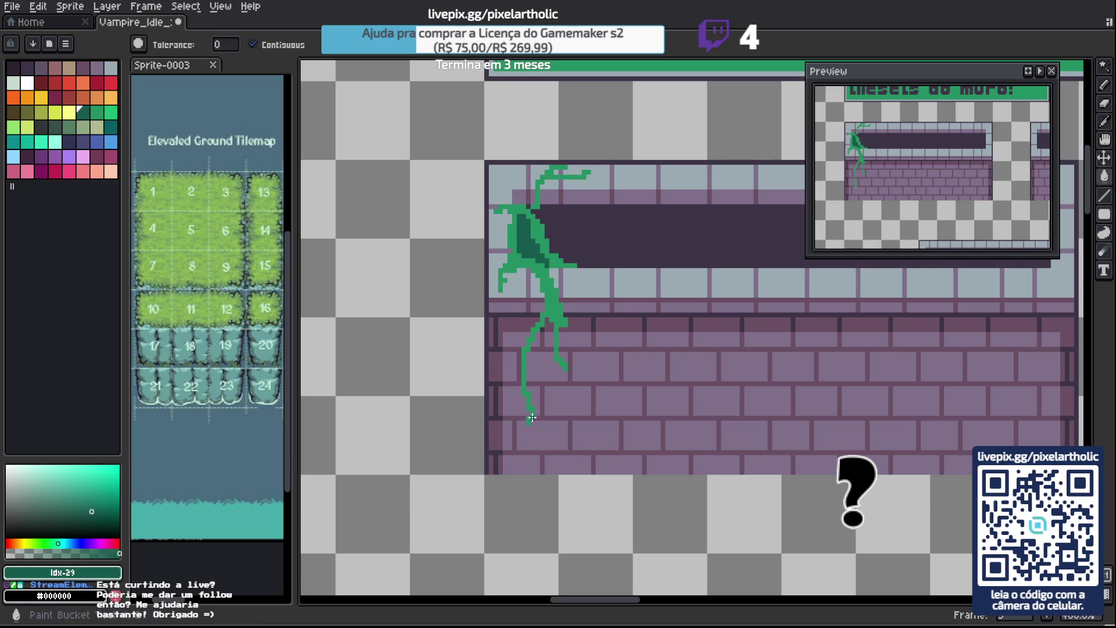
{"action": "left_click", "coordinate": [532, 415]}
{"action": "key", "text": "b"}
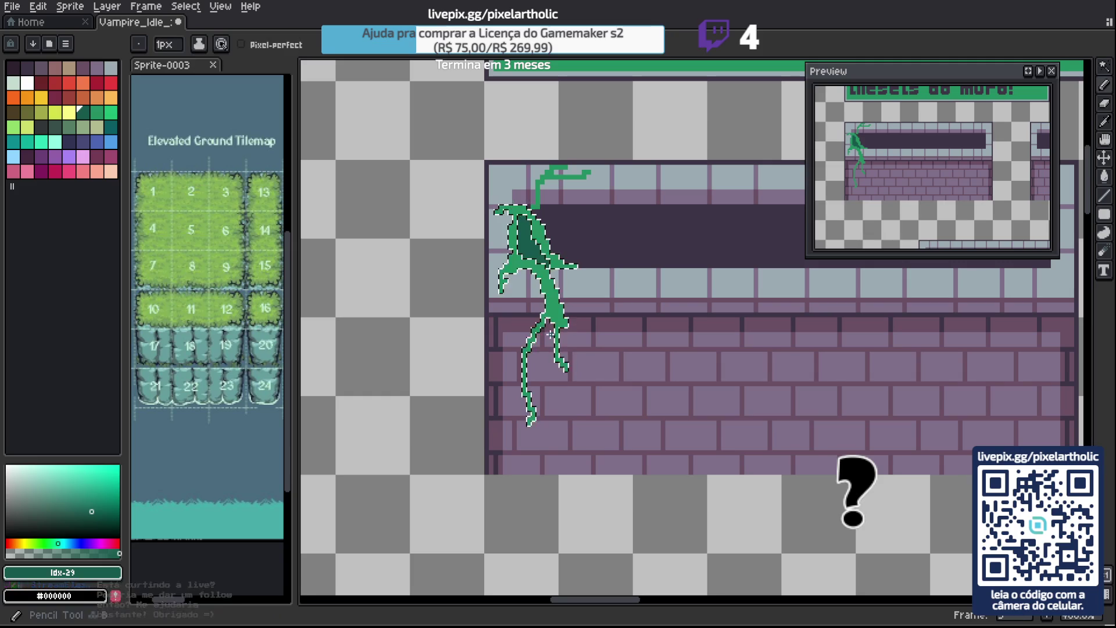
{"action": "left_click_drag", "start_coordinate": [556, 304], "coordinate": [553, 354]}
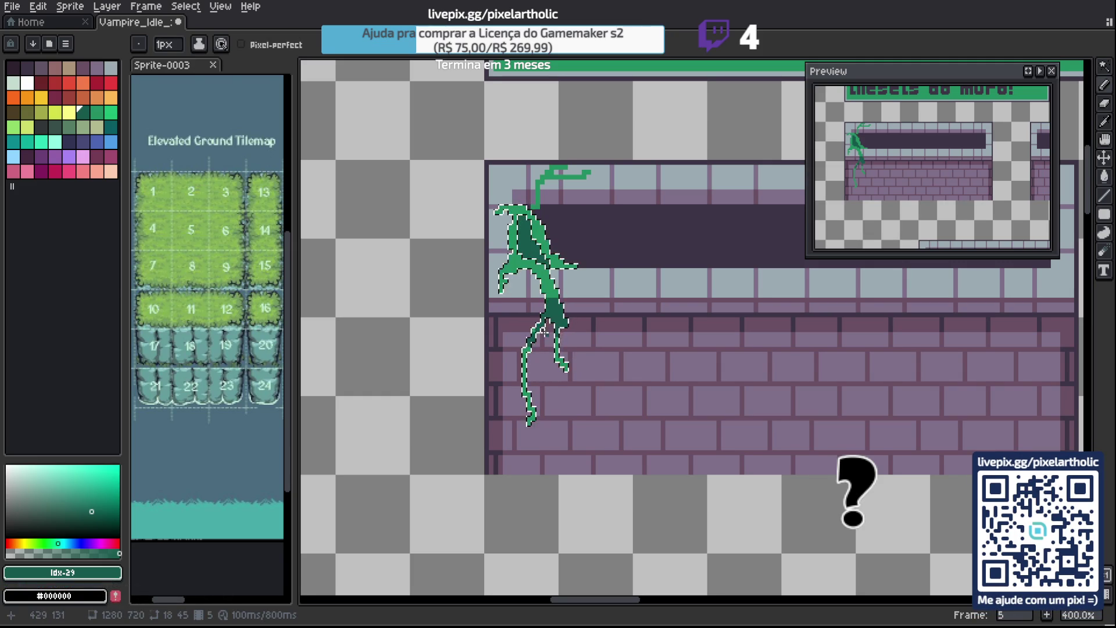
Deselect the vine and sample its darker green #165a4c for shading.
{"action": "key", "text": "ctrl+d"}
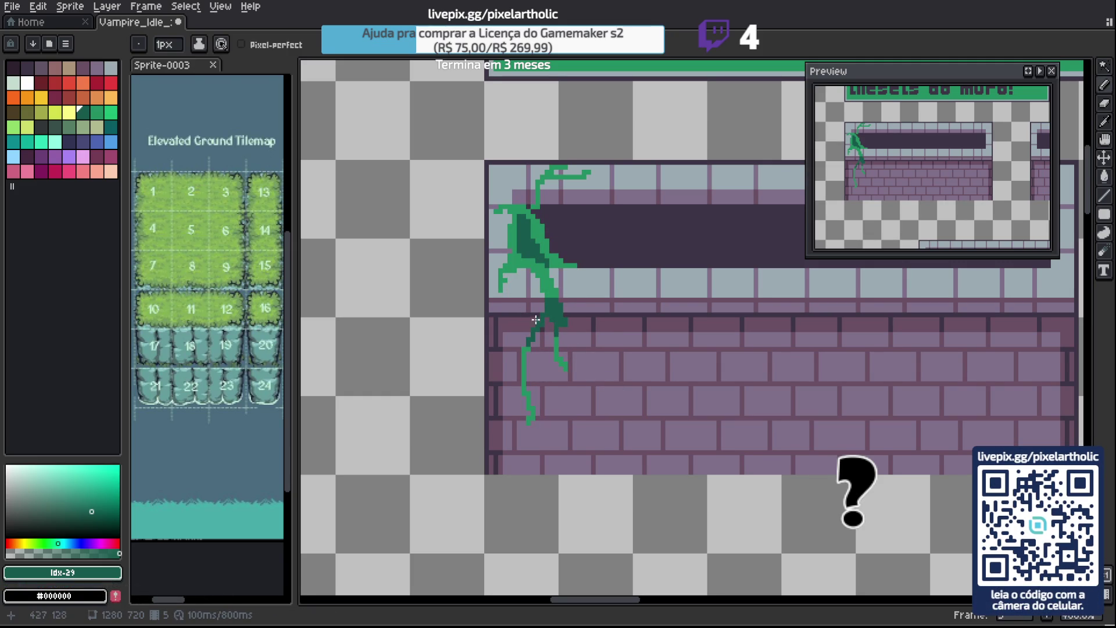
{"action": "key", "text": "i"}
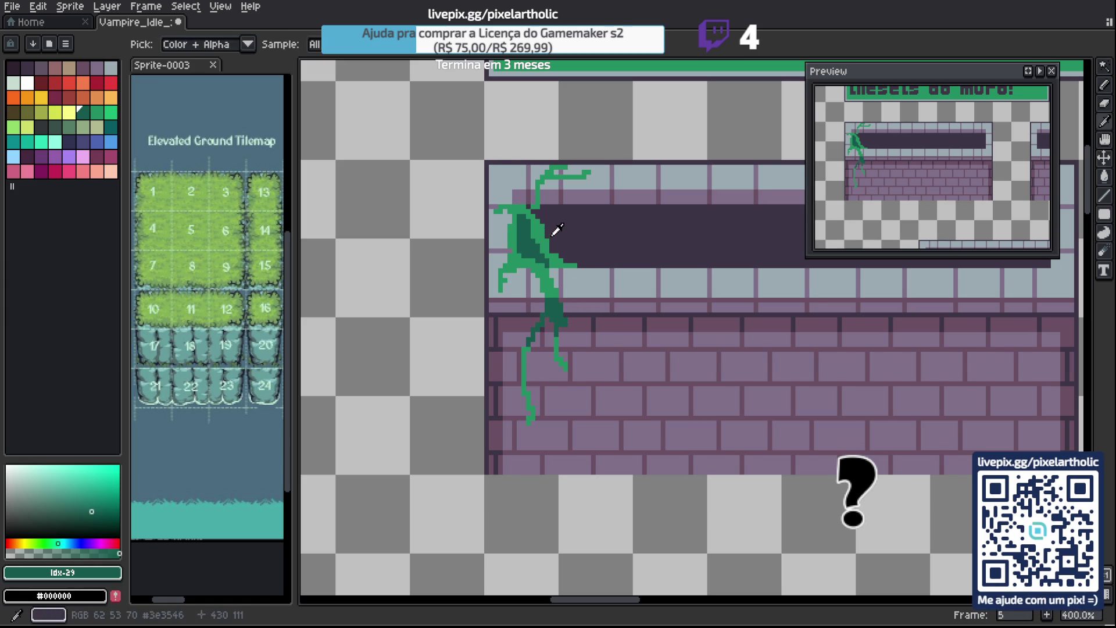
{"action": "left_click", "coordinate": [537, 230]}
{"action": "key", "text": "b"}
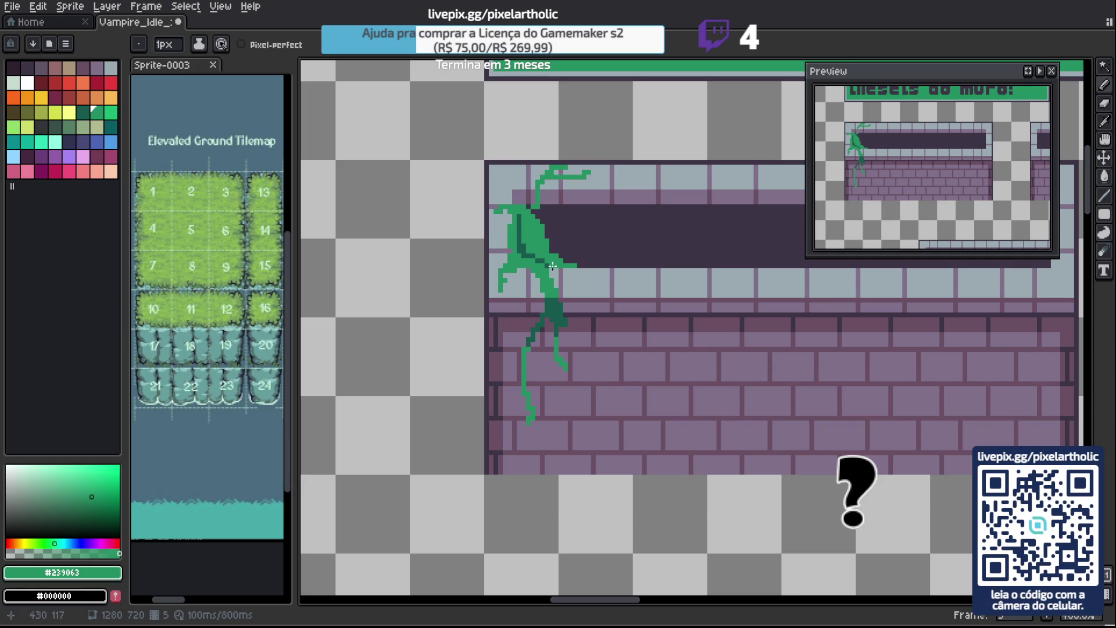
{"action": "key", "text": "i"}
{"action": "key", "text": "b"}
{"action": "key", "text": "i"}
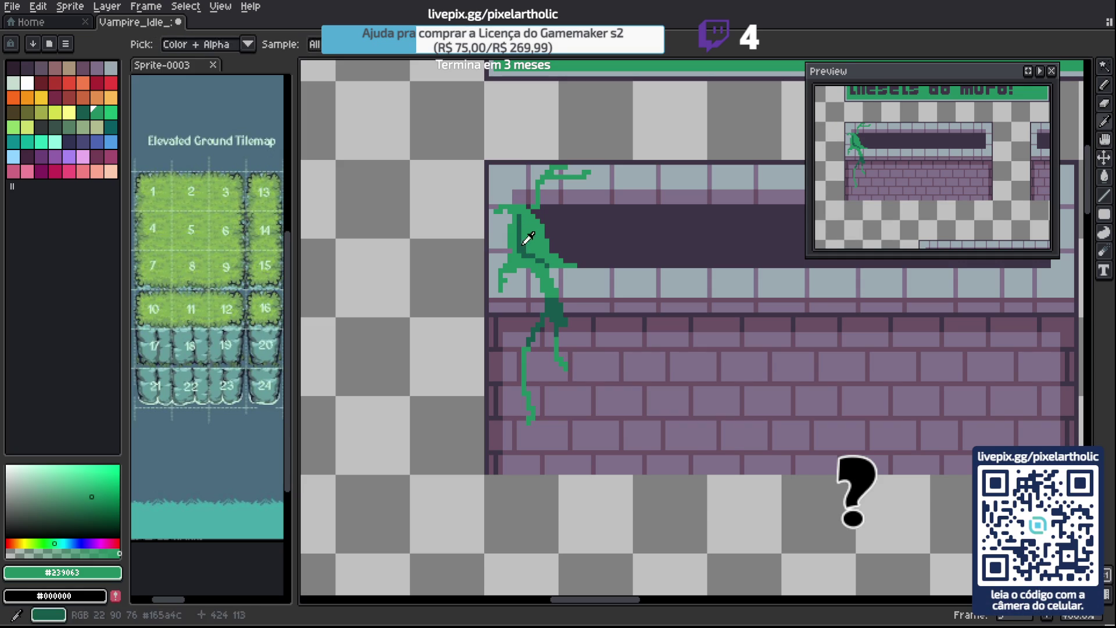
{"action": "left_click", "coordinate": [524, 244]}
Paint #165a4c shading down the vine and add a dark purple pixel inside it.
{"action": "key", "text": "b"}
{"action": "left_click_drag", "start_coordinate": [524, 249], "coordinate": [546, 279]}
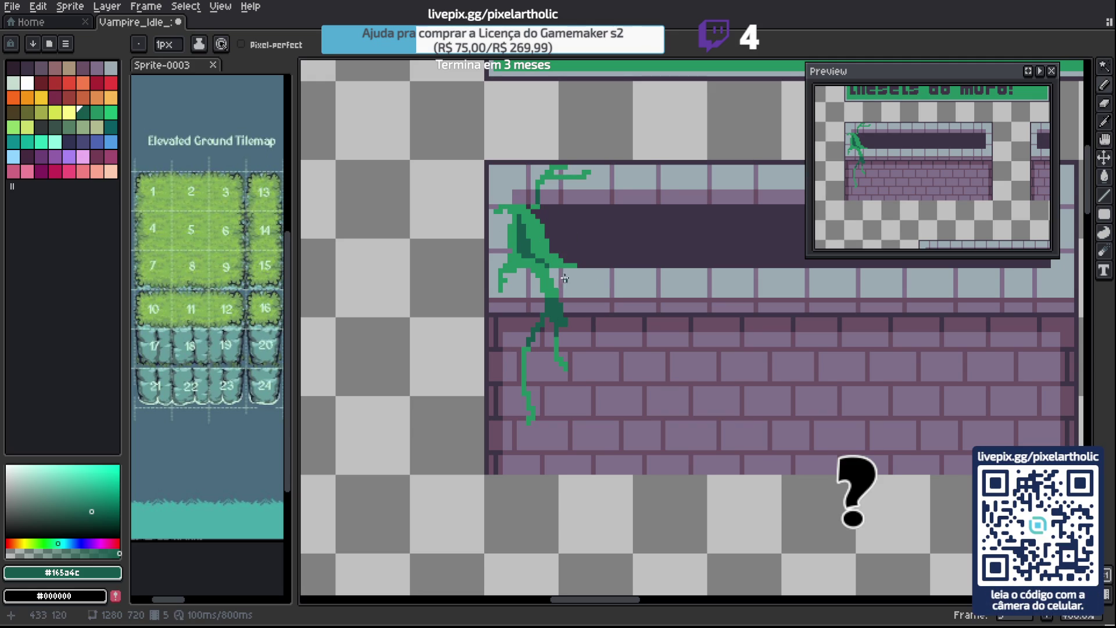
{"action": "left_click", "coordinate": [559, 225], "text": "alt"}
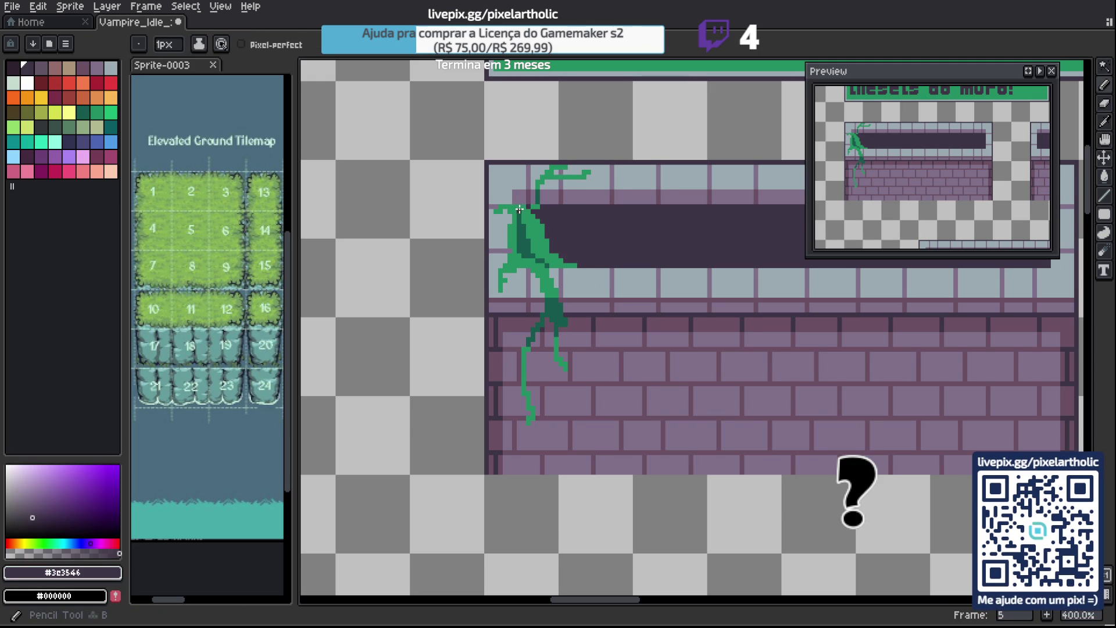
{"action": "left_click", "coordinate": [529, 217]}
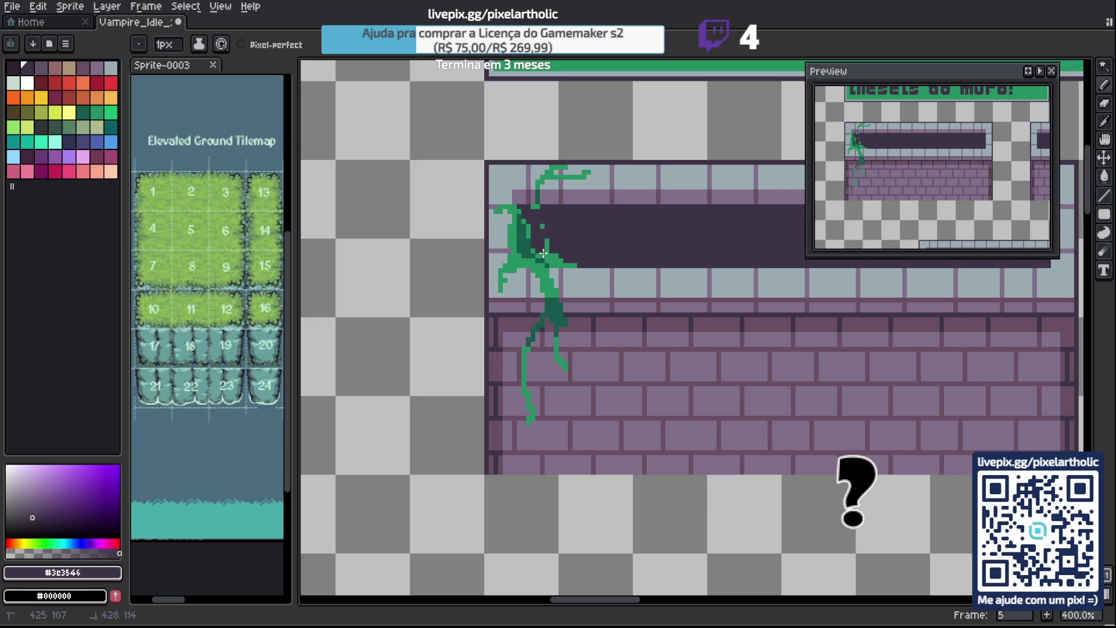
{"action": "left_click", "coordinate": [531, 228], "text": "alt"}
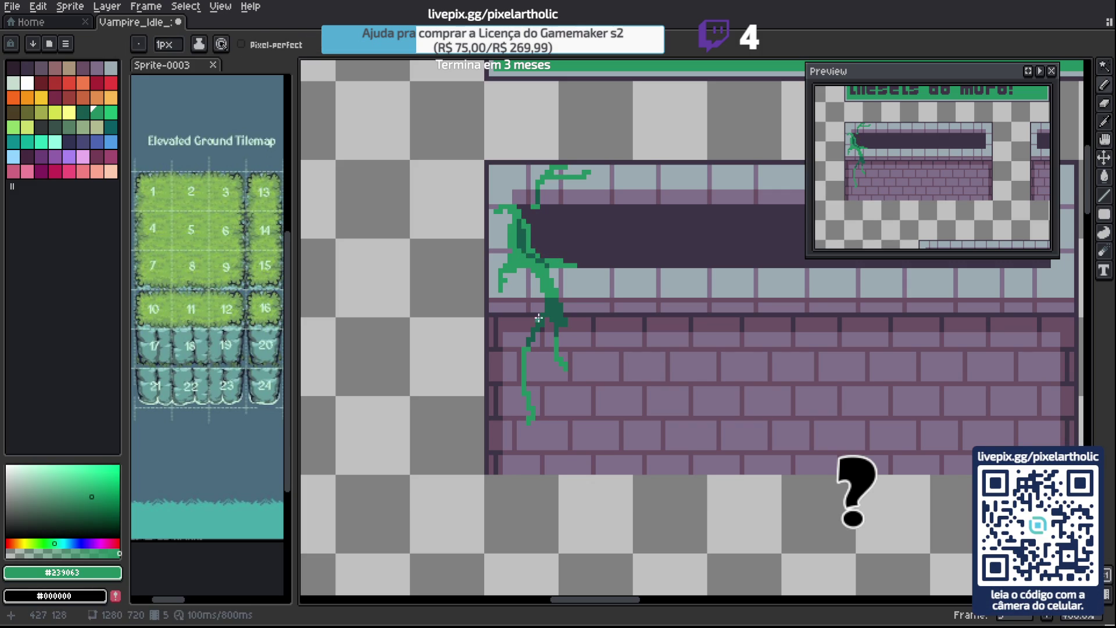
{"action": "left_click", "coordinate": [539, 262], "text": "alt"}
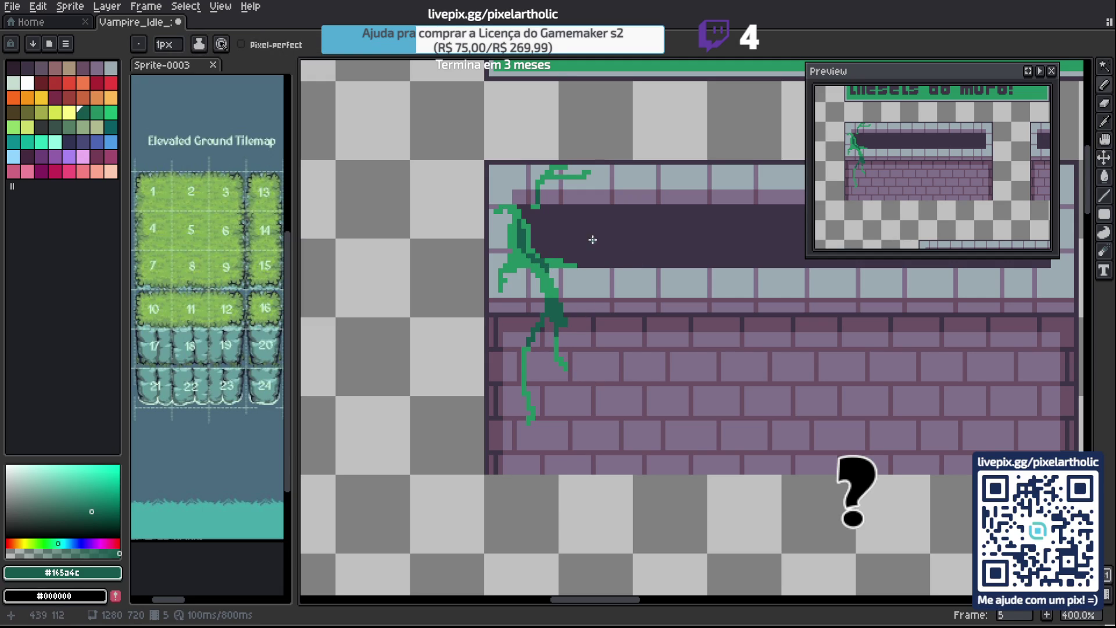
{"action": "left_click", "coordinate": [551, 174], "text": "alt"}
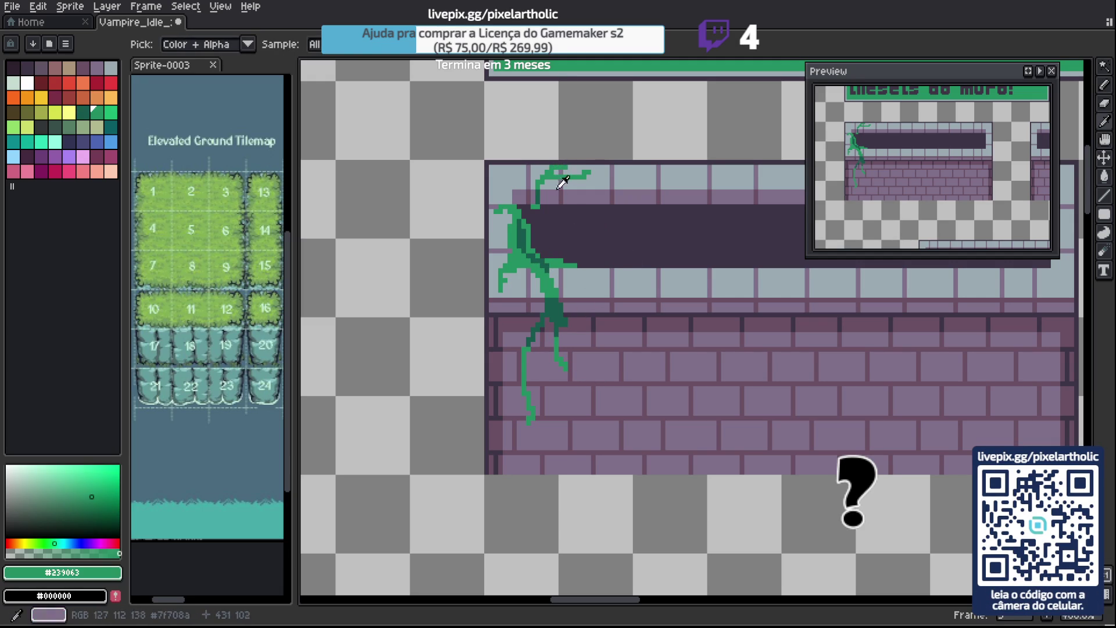
Add bright green #1ebc73 highlights along the vine's lower stems.
{"action": "left_click", "coordinate": [111, 113]}
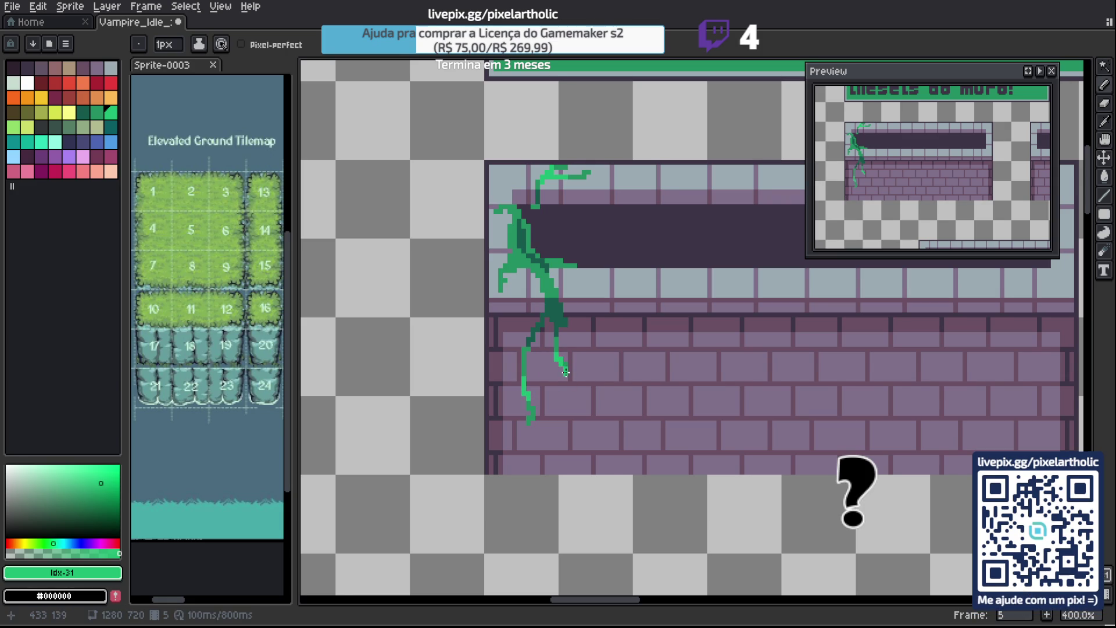
{"action": "key", "text": "alt"}
{"action": "left_click", "coordinate": [561, 336], "text": "alt"}
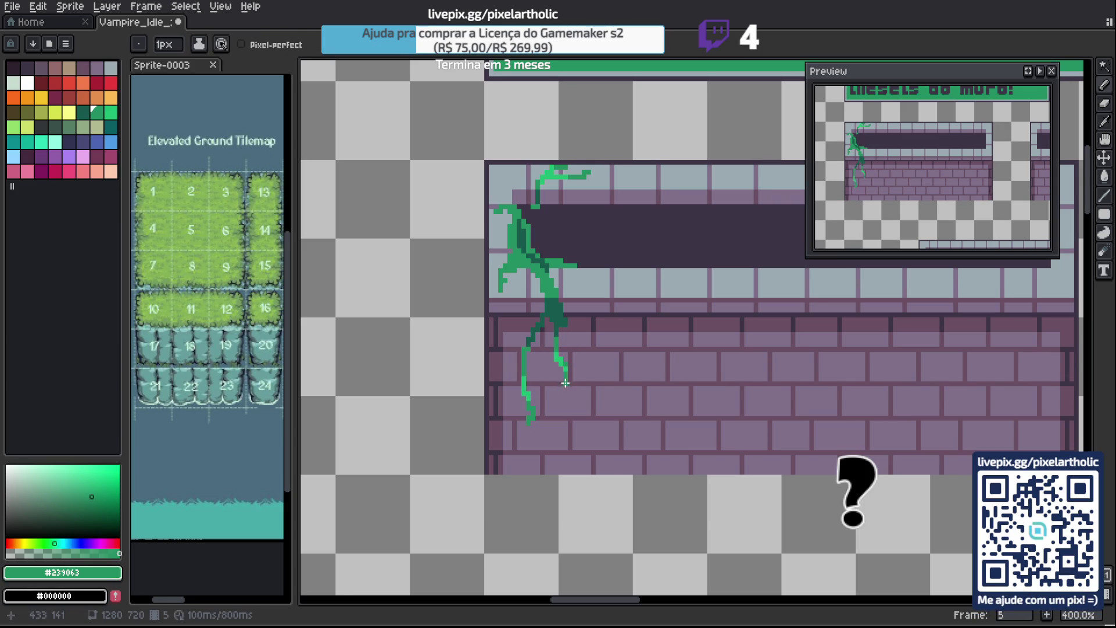
{"action": "left_click", "coordinate": [565, 370], "text": "alt"}
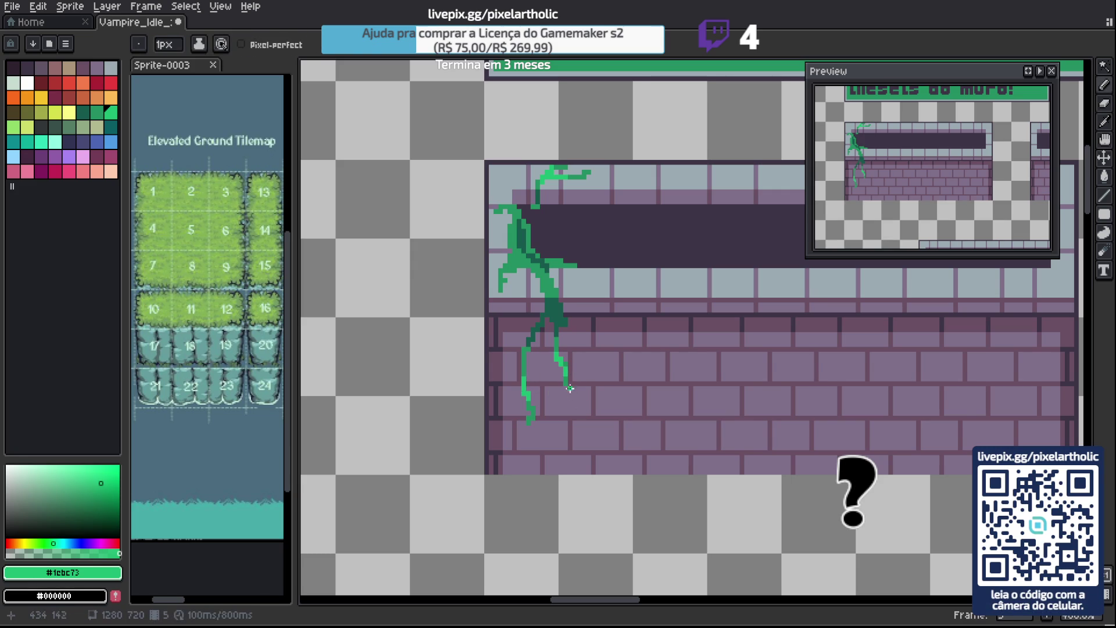
{"action": "left_click_drag", "start_coordinate": [564, 376], "coordinate": [566, 367]}
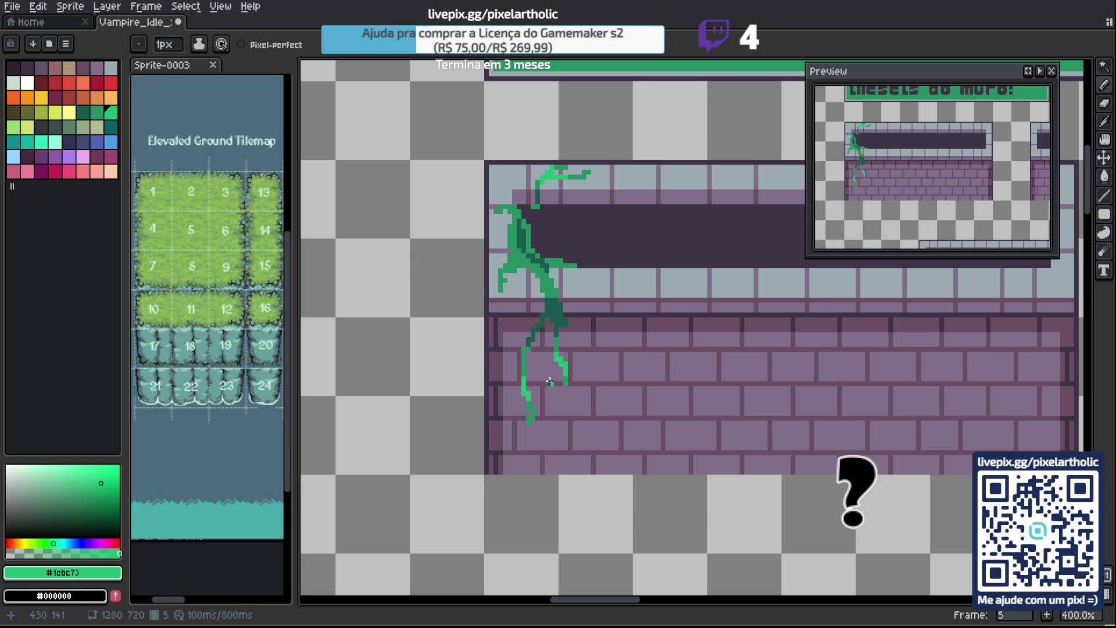
{"action": "left_click", "coordinate": [522, 251], "text": "alt"}
{"action": "left_click_drag", "start_coordinate": [645, 319], "coordinate": [591, 302]}
Show the tile grid, draw a vine branch across the wall top, and fill its leaf solid green.
{"action": "key", "text": "ctrl+apostrophe"}
{"action": "scroll", "coordinate": [564, 260], "scroll_direction": "down", "scroll_amount": 2}
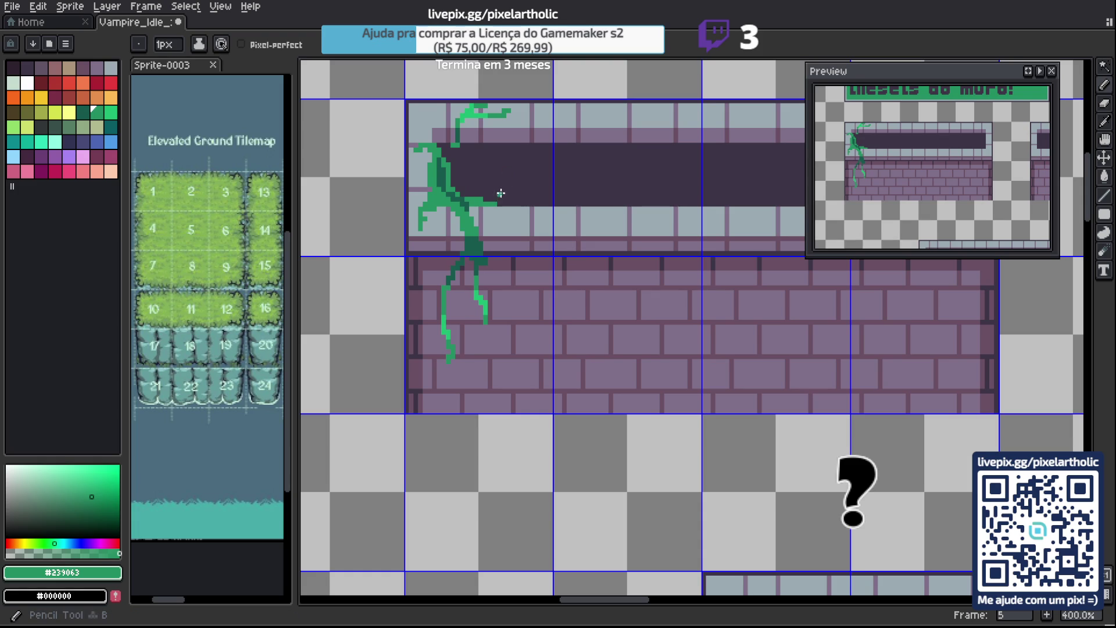
{"action": "left_click_drag", "start_coordinate": [469, 171], "coordinate": [520, 199]}
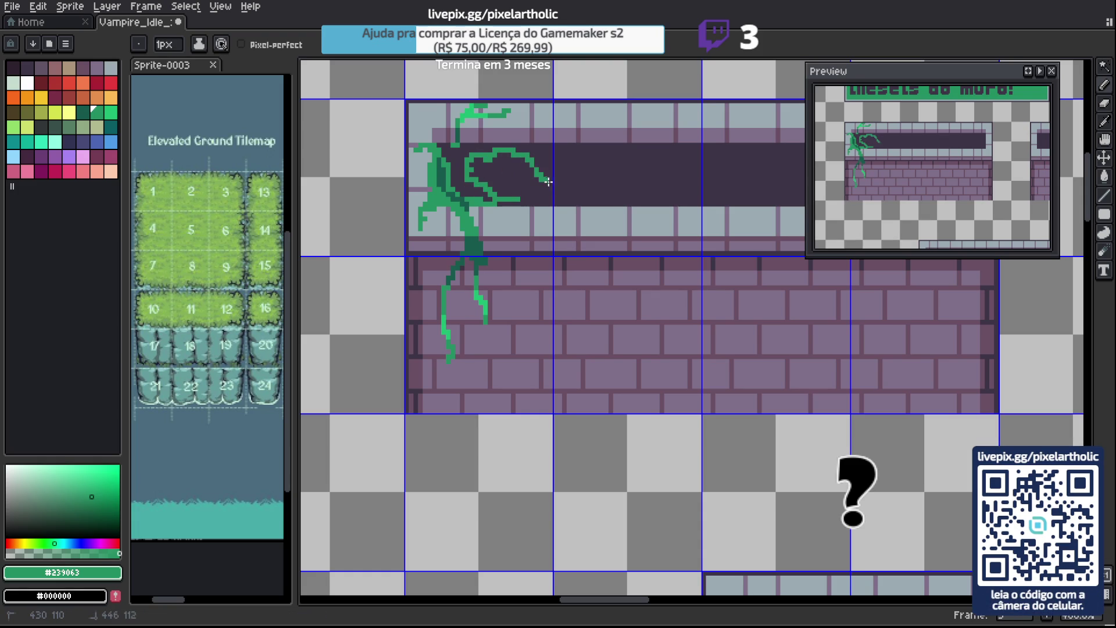
{"action": "key", "text": "g"}
{"action": "left_click", "coordinate": [512, 178]}
{"action": "left_click", "coordinate": [561, 189], "text": "alt"}
Paint dark green vein pixels inside the leaf with the Pencil.
{"action": "key", "text": "b"}
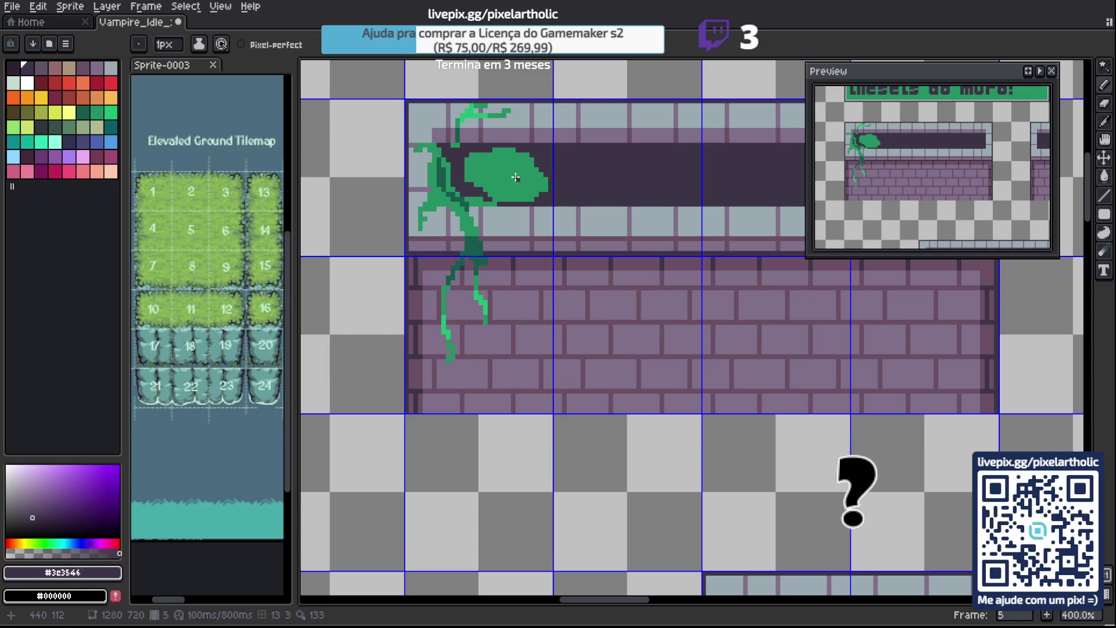
{"action": "left_click", "coordinate": [518, 177], "text": "alt"}
{"action": "left_click", "coordinate": [447, 171], "text": "alt"}
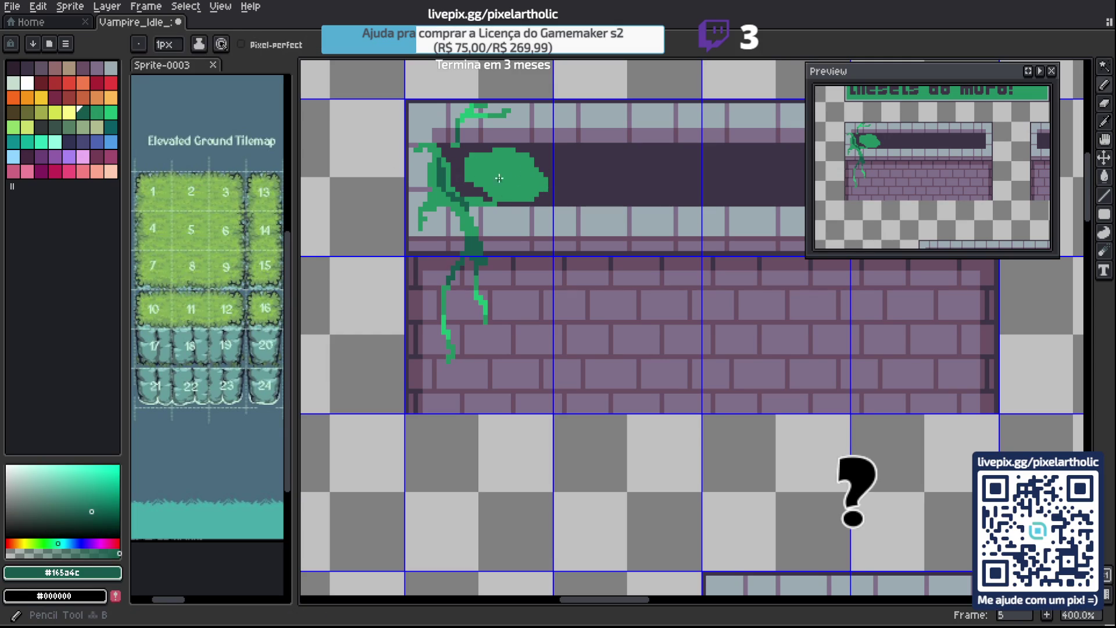
{"action": "left_click", "coordinate": [495, 185]}
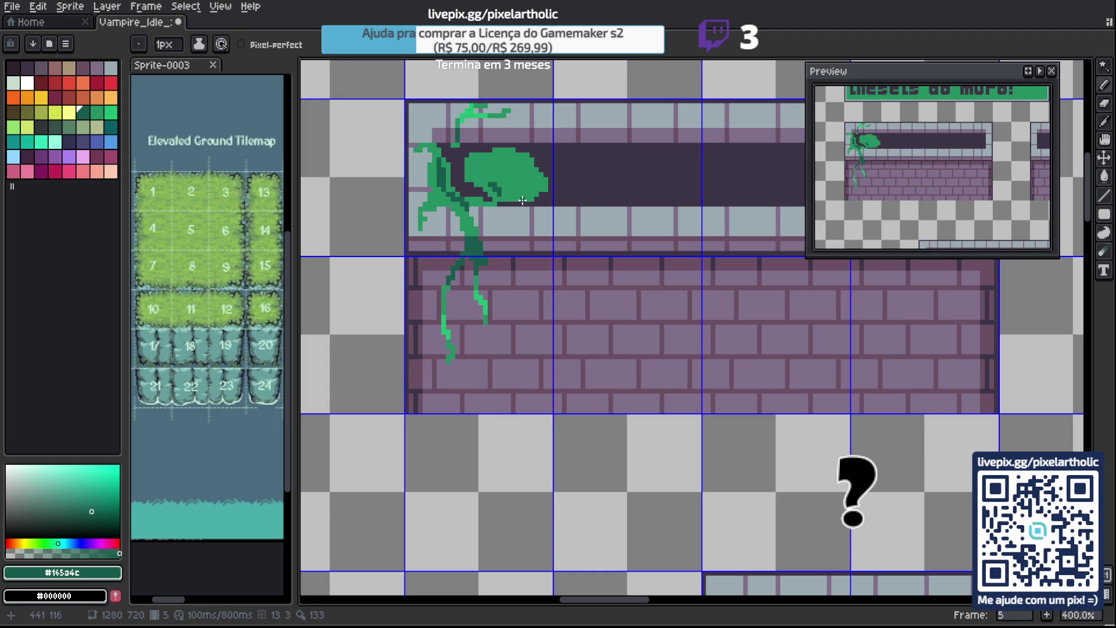
{"action": "left_click", "coordinate": [506, 186]}
{"action": "left_click", "coordinate": [511, 182]}
{"action": "left_click", "coordinate": [512, 179]}
{"action": "left_click", "coordinate": [516, 182]}
Add bright green highlights to the leaf.
{"action": "left_click", "coordinate": [510, 178], "text": "alt"}
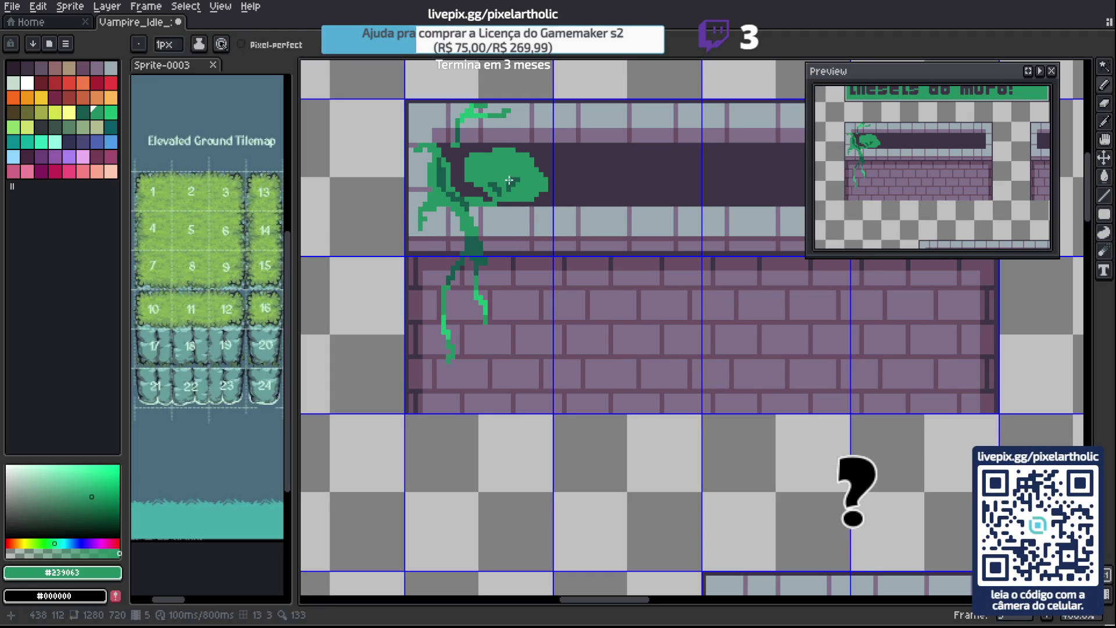
{"action": "left_click", "coordinate": [517, 185], "text": "alt"}
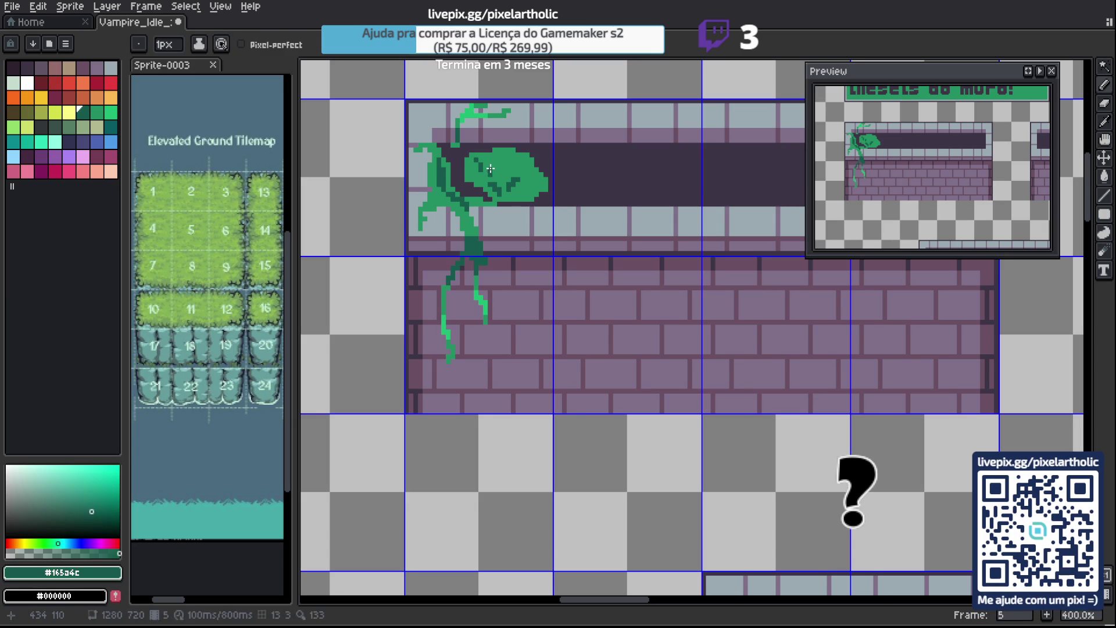
{"action": "key", "text": "]"}
{"action": "key", "text": "]"}
{"action": "left_click", "coordinate": [528, 184]}
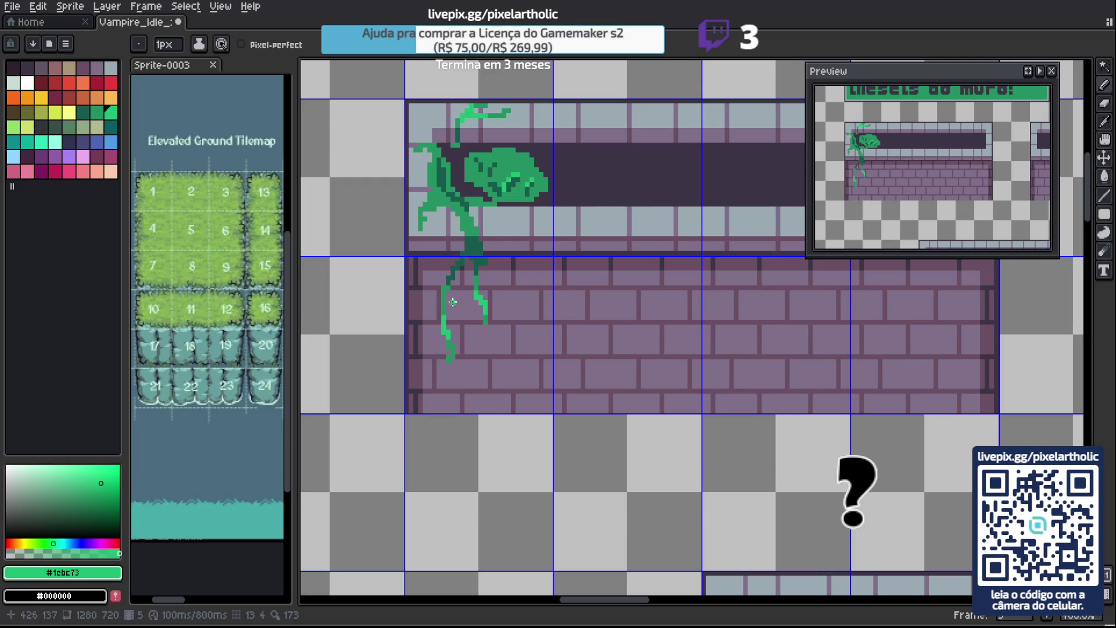
{"action": "scroll", "coordinate": [470, 289], "scroll_direction": "down", "scroll_amount": 4}
{"action": "scroll", "coordinate": [470, 289], "scroll_direction": "up", "scroll_amount": 3}
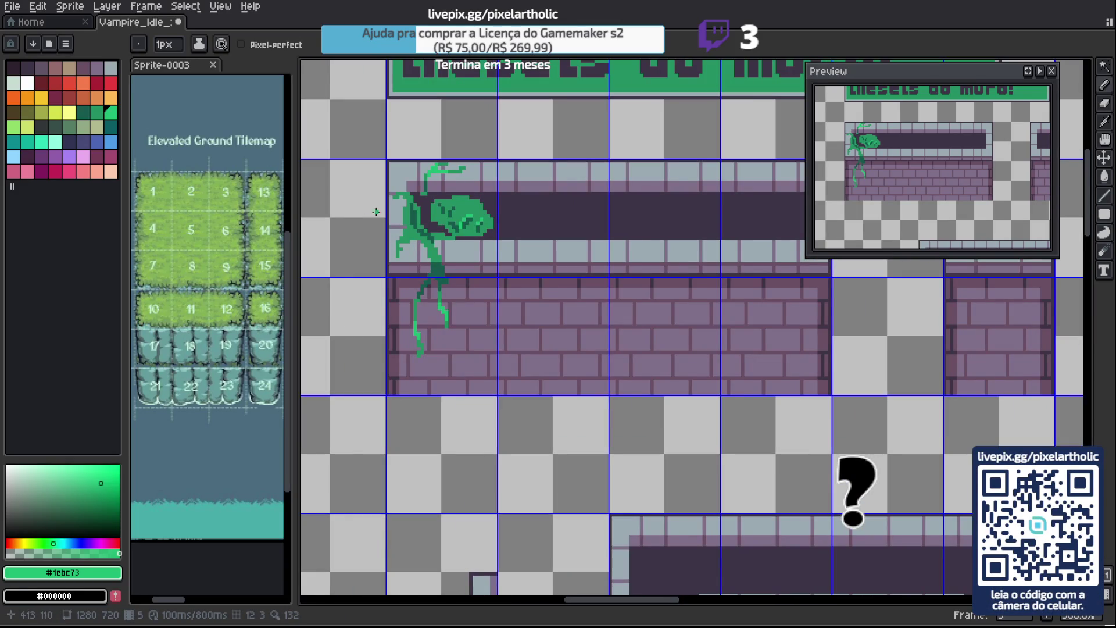
{"action": "left_click", "coordinate": [531, 200], "text": "alt"}
Bucket-fill the leaf with the wall's dark purple #3c3546.
{"action": "key", "text": "g"}
{"action": "left_click", "coordinate": [463, 219]}
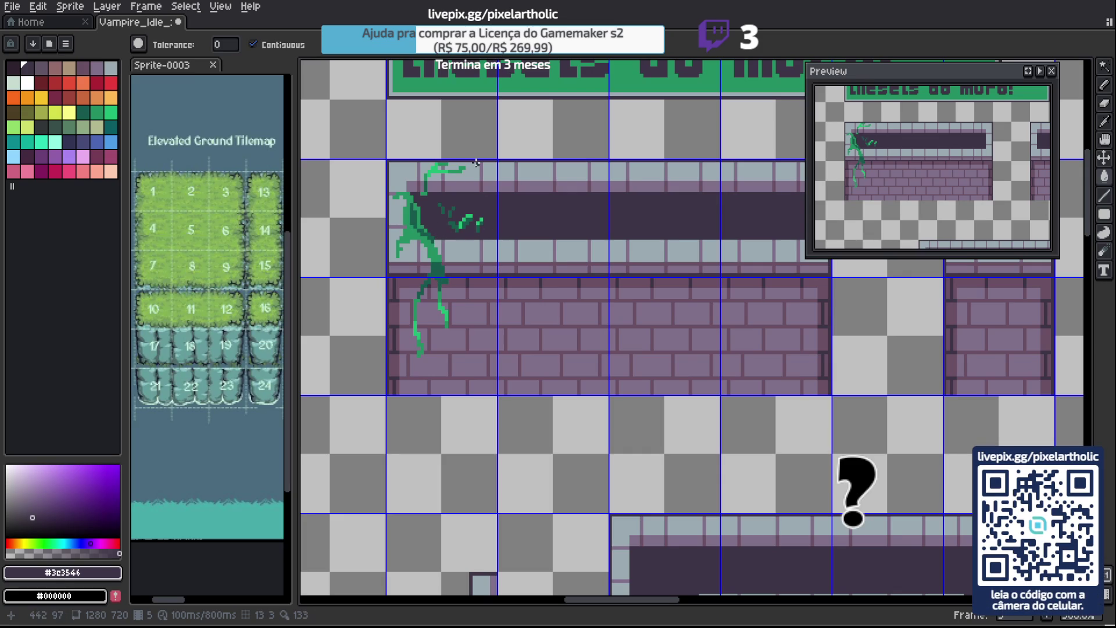
{"action": "scroll", "coordinate": [480, 193], "scroll_direction": "down", "scroll_amount": 3}
{"action": "scroll", "coordinate": [662, 192], "scroll_direction": "up", "scroll_amount": 1}
Marquee-select the plant and clear it off the wall tile.
{"action": "key", "text": "m"}
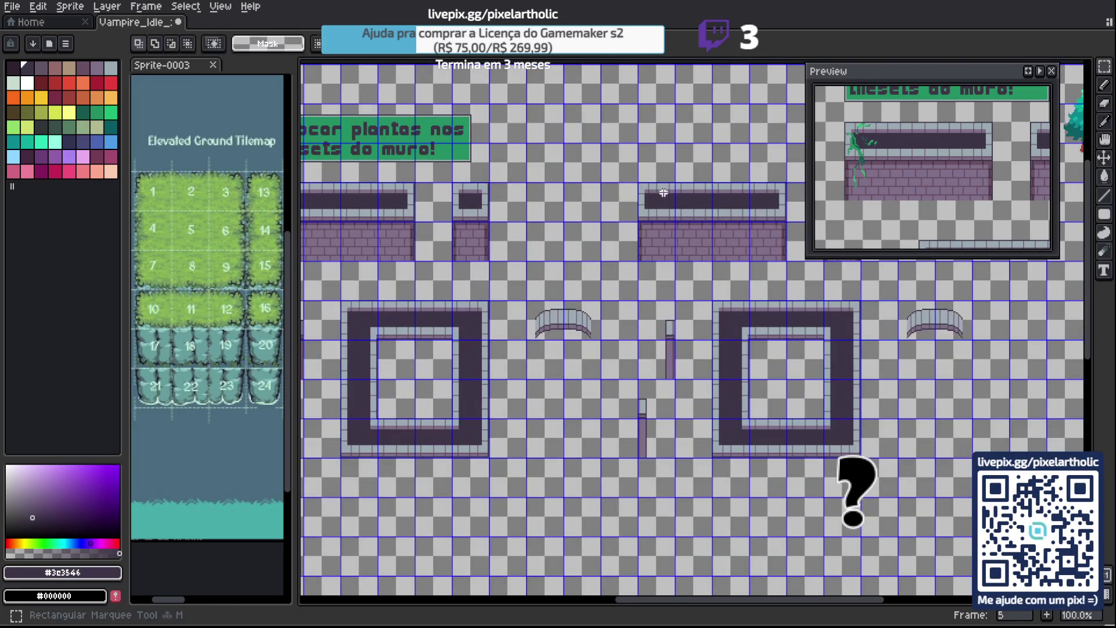
{"action": "left_click_drag", "start_coordinate": [660, 190], "coordinate": [669, 259]}
{"action": "left_click_drag", "start_coordinate": [588, 245], "coordinate": [771, 283]}
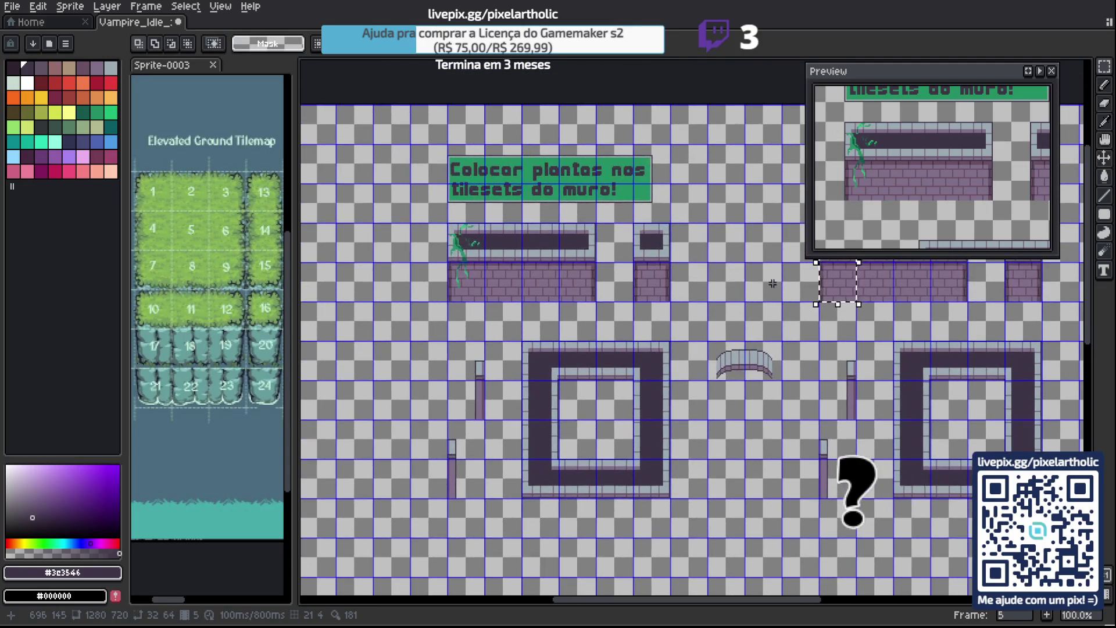
{"action": "left_click_drag", "start_coordinate": [779, 221], "coordinate": [823, 305]}
{"action": "left_click_drag", "start_coordinate": [801, 262], "coordinate": [503, 261]}
{"action": "key", "text": "Escape"}
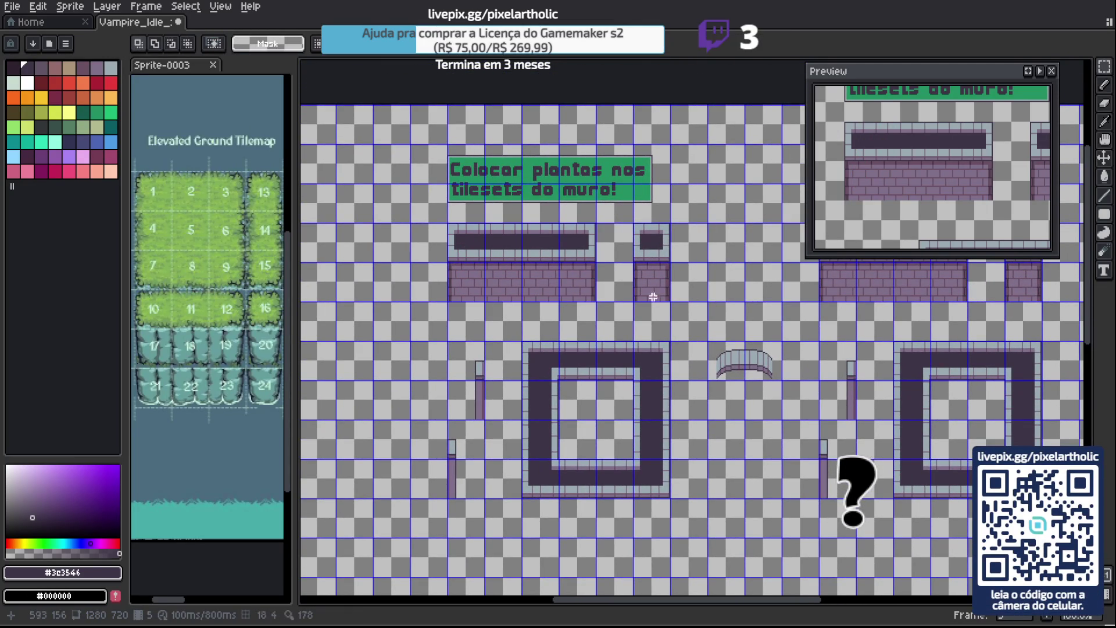
Hide the tile grid, save Vampire_Idle_Sprites.aseprite, and move over to the pine tree tiles.
{"action": "right_click", "coordinate": [566, 294]}
{"action": "key", "text": "Escape"}
{"action": "key", "text": "ctrl+s"}
{"action": "key", "text": "ctrl+apostrophe"}
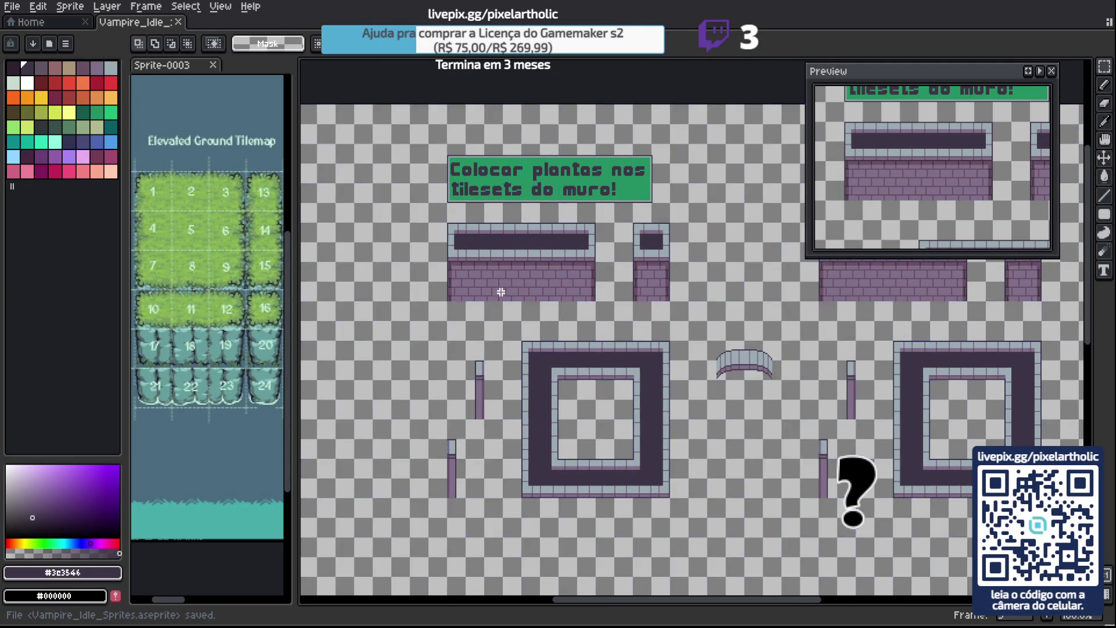
{"action": "key", "text": "Right"}
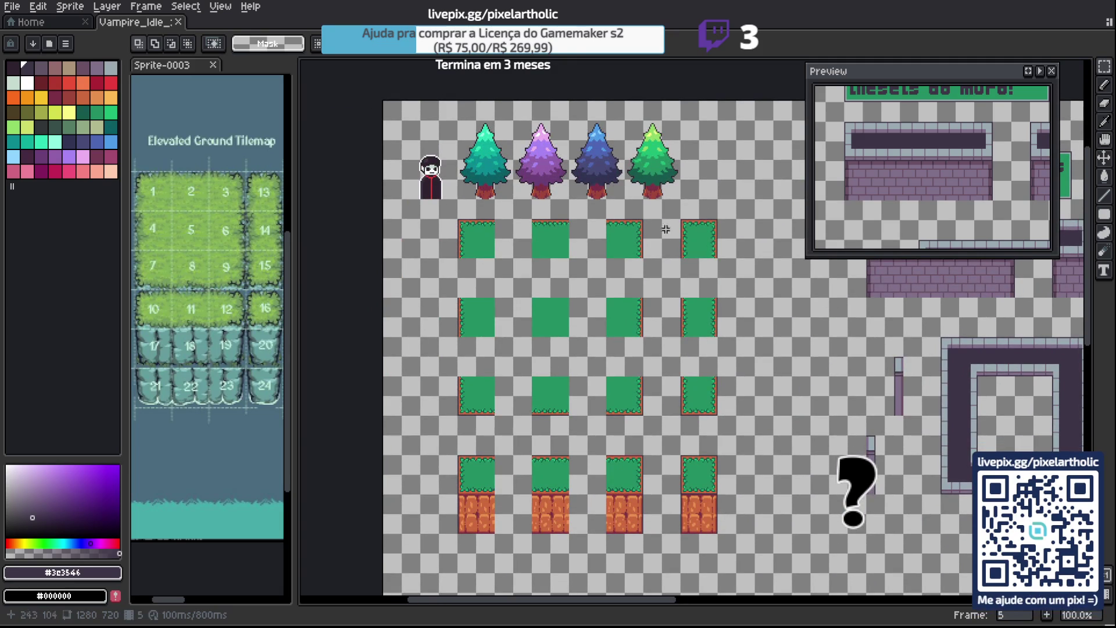
Close Sprite-0003 and open Tileset_Castelo_01_Oficial.png from the recent files list.
{"action": "left_click", "coordinate": [215, 67]}
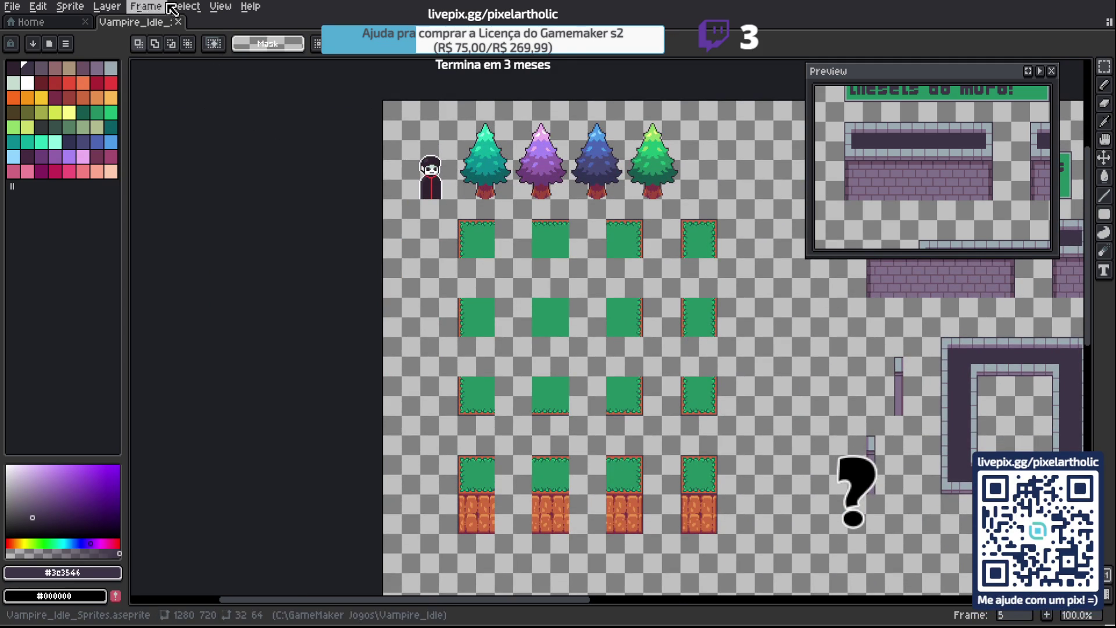
{"action": "left_click", "coordinate": [61, 25]}
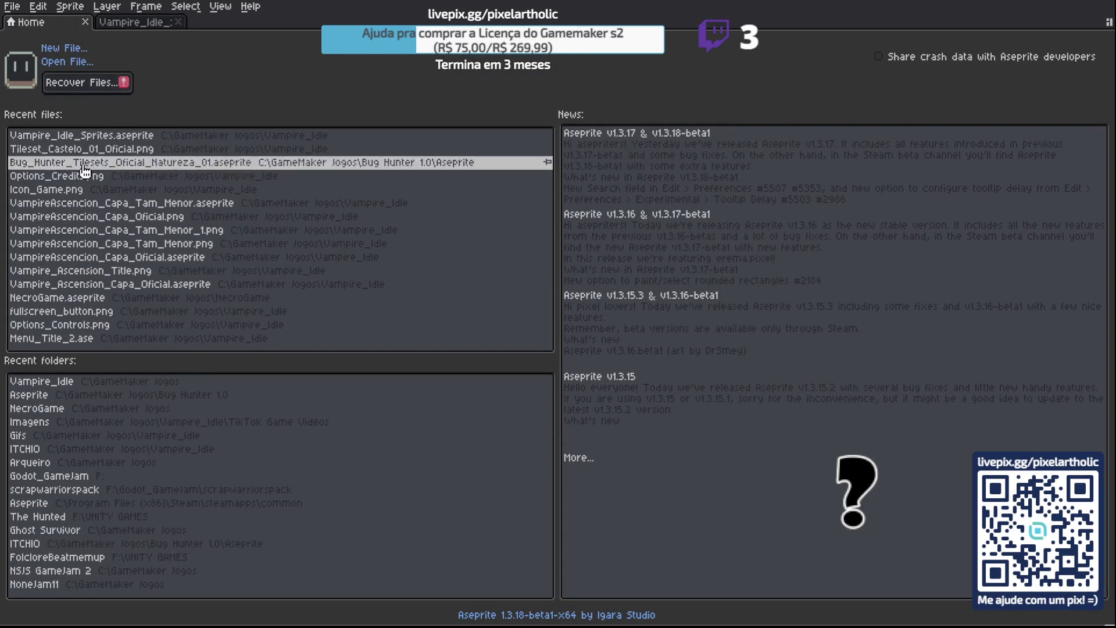
{"action": "left_click", "coordinate": [131, 150]}
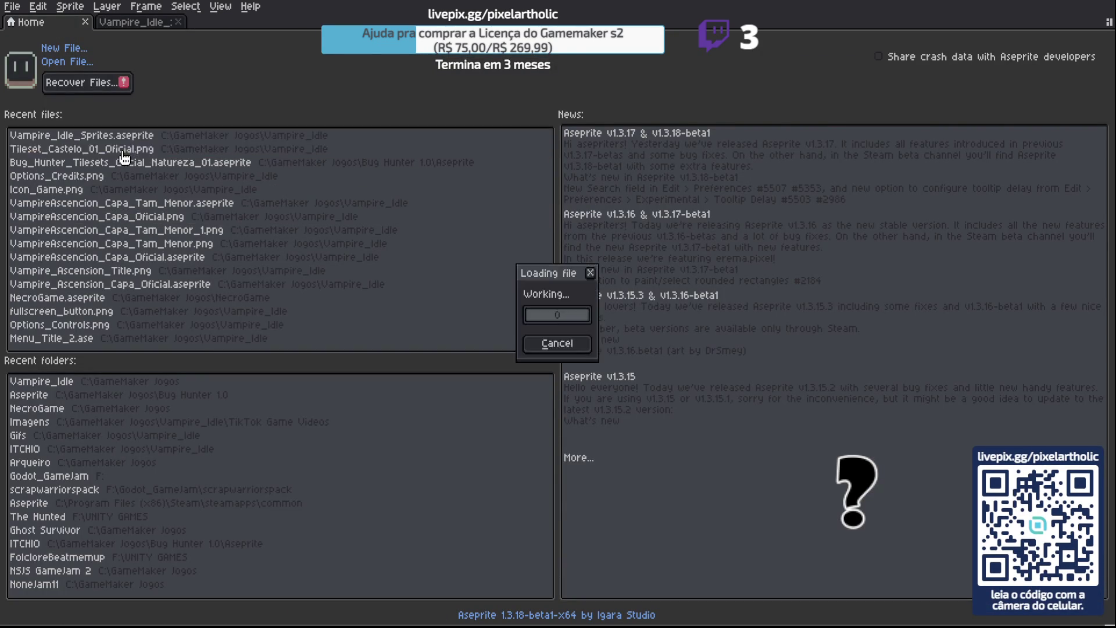
{"action": "key", "text": "Tab"}
{"action": "key", "text": "Tab"}
{"action": "mouse_move", "coordinate": [593, 252]}
{"action": "left_mouse_down"}
{"action": "mouse_move", "coordinate": [330, 272]}
{"action": "mouse_move", "coordinate": [314, 294]}
{"action": "mouse_move", "coordinate": [329, 295]}
{"action": "mouse_move", "coordinate": [305, 254]}
{"action": "mouse_move", "coordinate": [329, 217]}
{"action": "mouse_move", "coordinate": [345, 226]}
{"action": "left_mouse_up"}
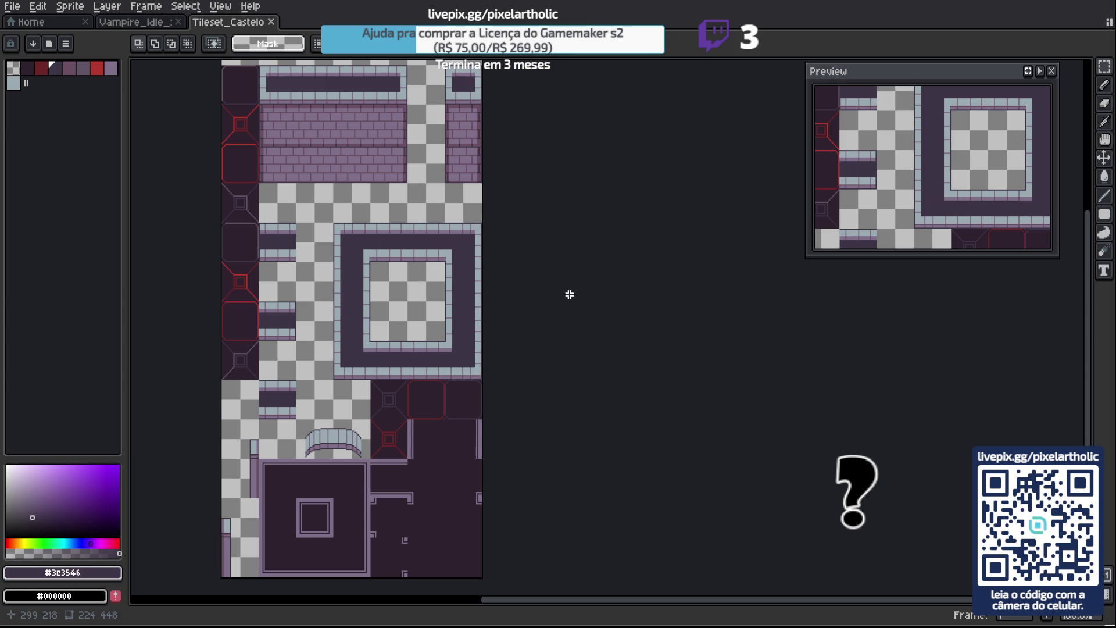
Select the entire castle tileset on the canvas.
{"action": "mouse_move", "coordinate": [442, 135]}
{"action": "left_mouse_down"}
{"action": "mouse_move", "coordinate": [483, 249]}
{"action": "mouse_move", "coordinate": [429, 154]}
{"action": "left_mouse_up"}
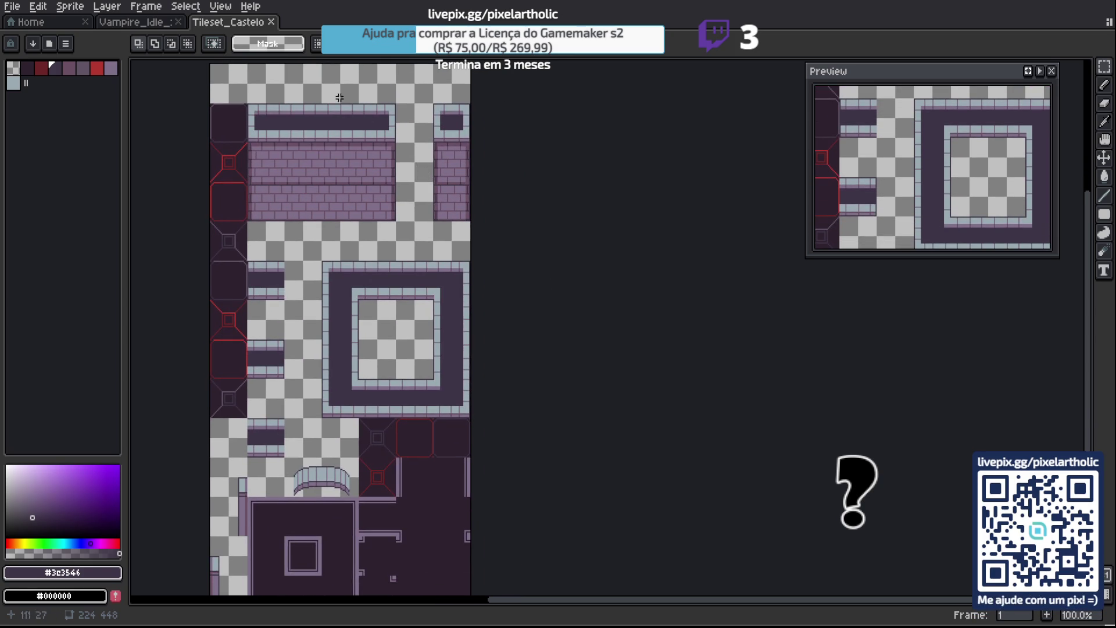
{"action": "mouse_move", "coordinate": [329, 153]}
{"action": "left_mouse_down"}
{"action": "mouse_move", "coordinate": [346, 107]}
{"action": "mouse_move", "coordinate": [344, 126]}
{"action": "left_mouse_up"}
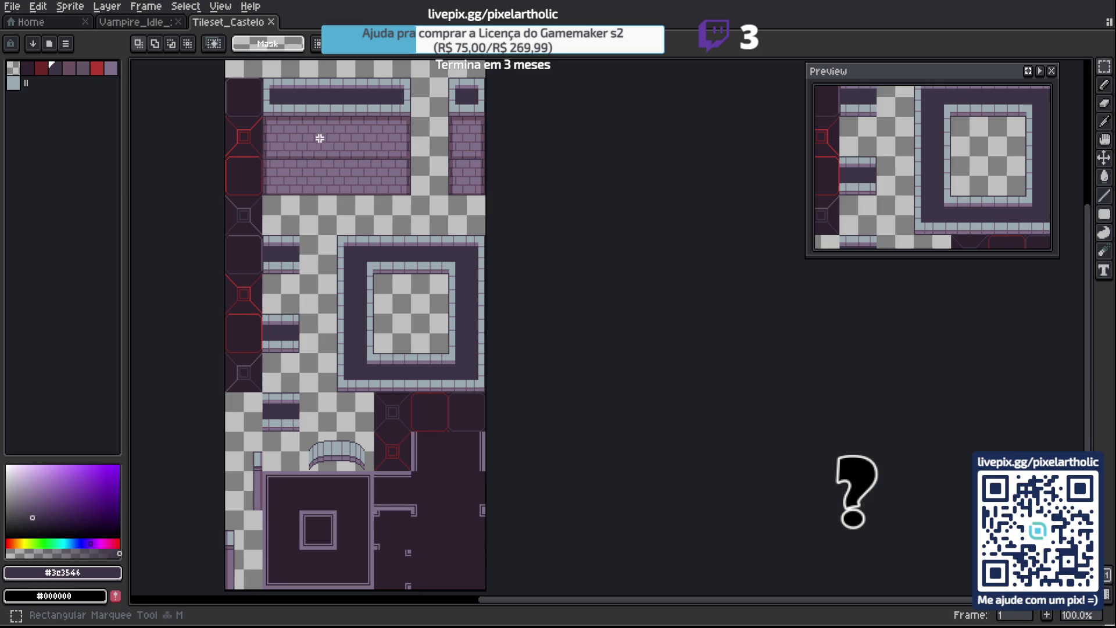
{"action": "scroll", "coordinate": [267, 134], "scroll_direction": "down", "scroll_amount": 1}
{"action": "mouse_move", "coordinate": [263, 92]}
{"action": "left_mouse_down"}
{"action": "mouse_move", "coordinate": [328, 295]}
{"action": "mouse_move", "coordinate": [363, 365]}
{"action": "mouse_move", "coordinate": [377, 362]}
{"action": "left_mouse_up"}
{"action": "key", "text": "ctrl+d"}
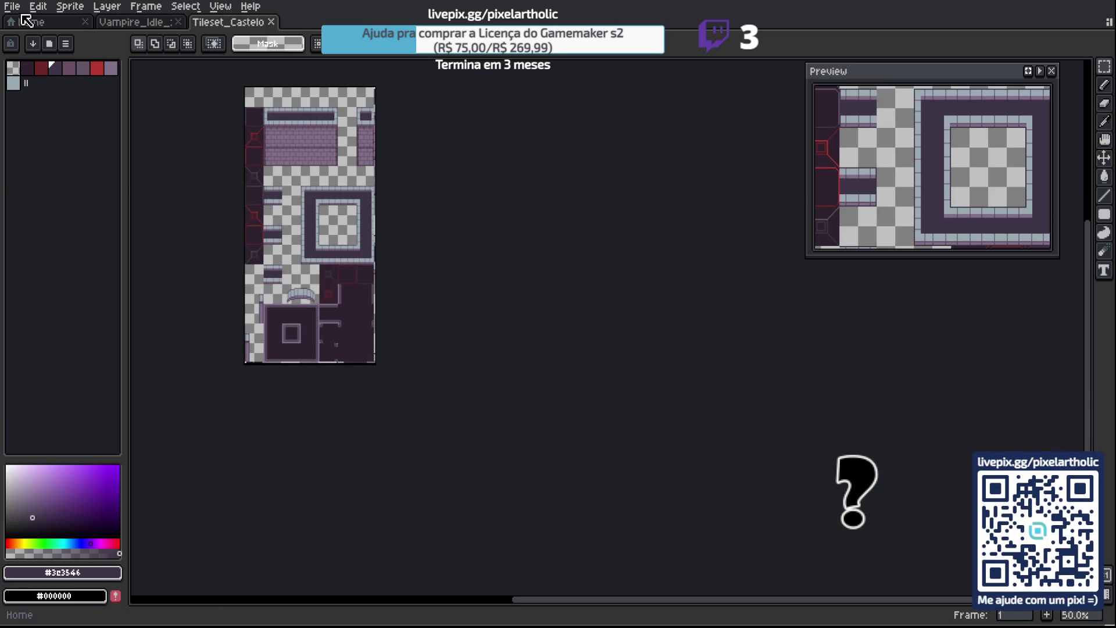
Create a new 224×448 sprite, paste the tileset in, then delete it to leave a blank canvas.
{"action": "left_click", "coordinate": [12, 6]}
{"action": "left_click", "coordinate": [34, 25]}
{"action": "key", "text": "Return"}
{"action": "key", "text": "ctrl+v"}
{"action": "key", "text": "Delete"}
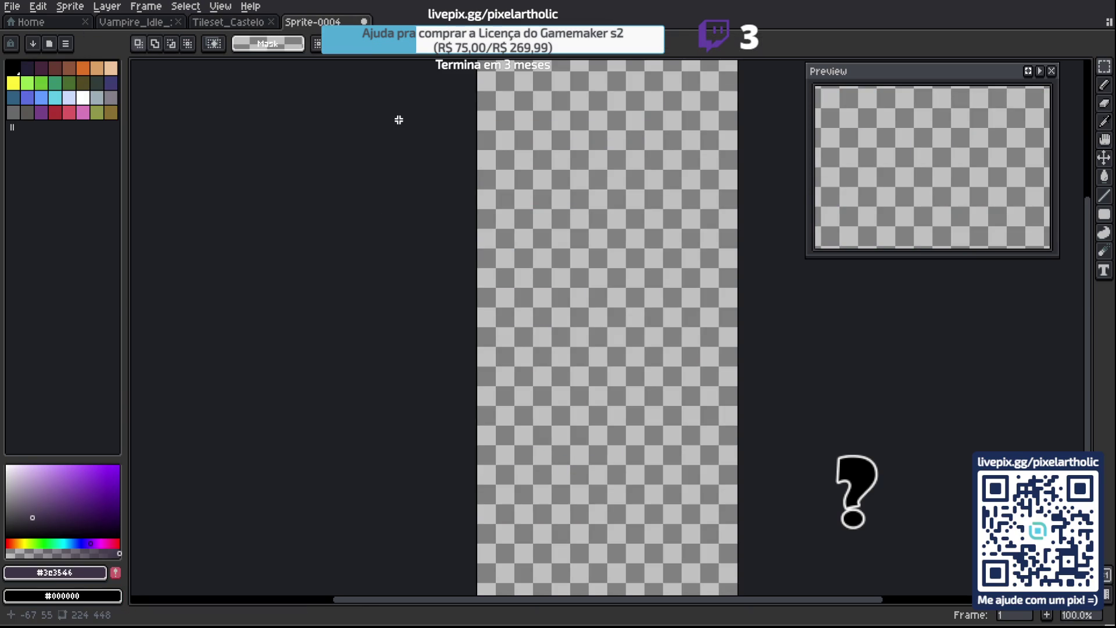
Dock the castle tileset as a side view next to the new empty sprite.
{"action": "key", "text": "ctrl+'"}
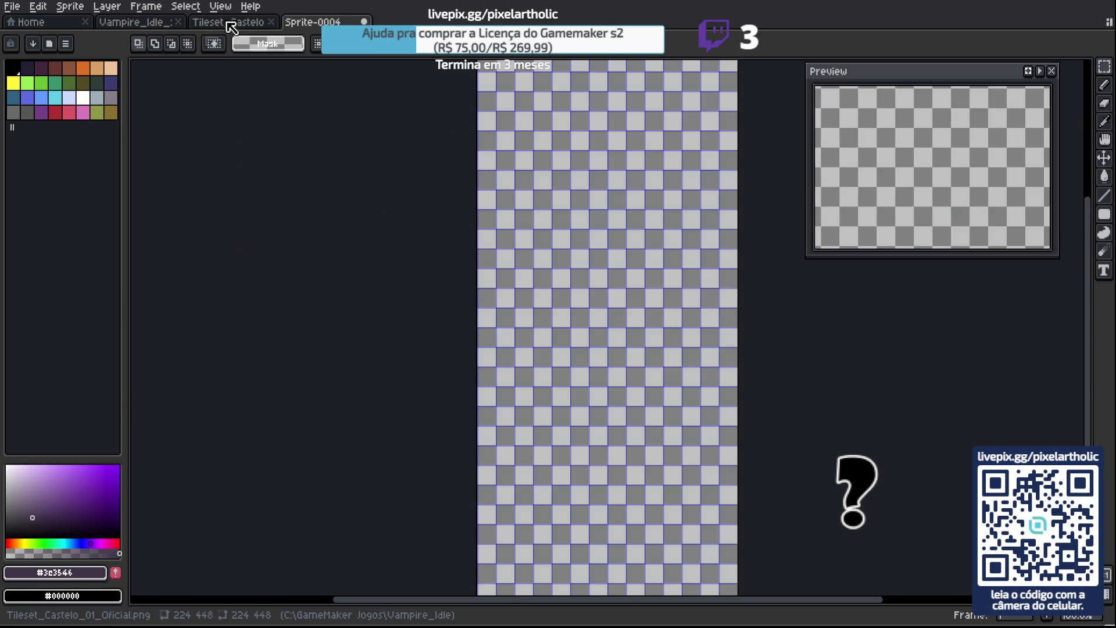
{"action": "left_click", "coordinate": [229, 22]}
{"action": "mouse_move", "coordinate": [264, 23]}
{"action": "left_mouse_down"}
{"action": "mouse_move", "coordinate": [165, 108]}
{"action": "mouse_move", "coordinate": [168, 167]}
{"action": "left_mouse_up"}
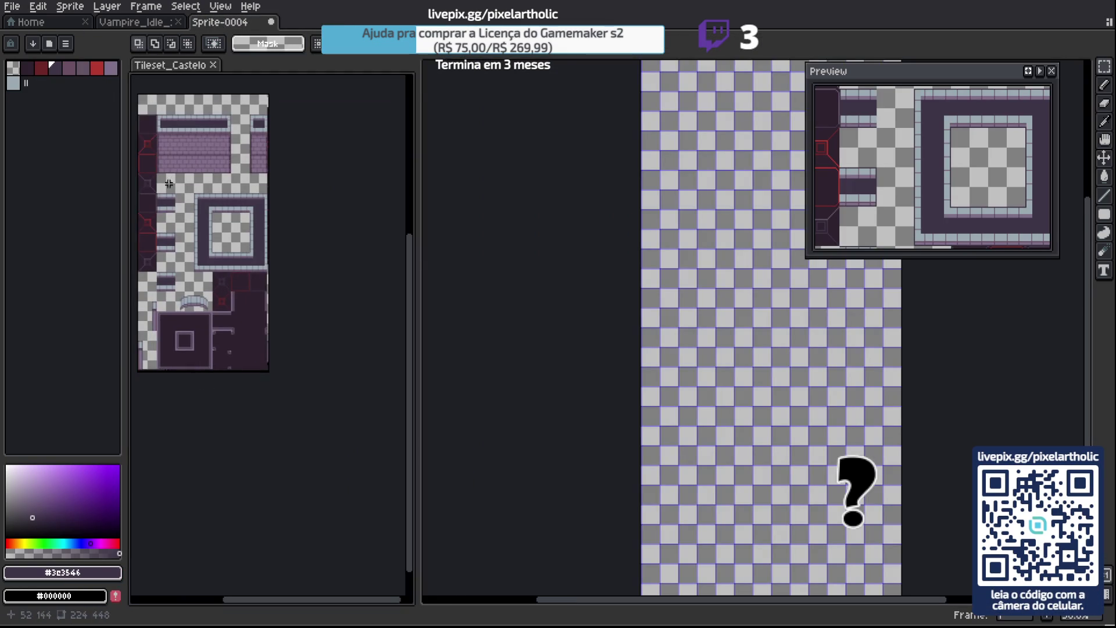
{"action": "scroll", "coordinate": [182, 193], "scroll_direction": "up", "scroll_amount": 2}
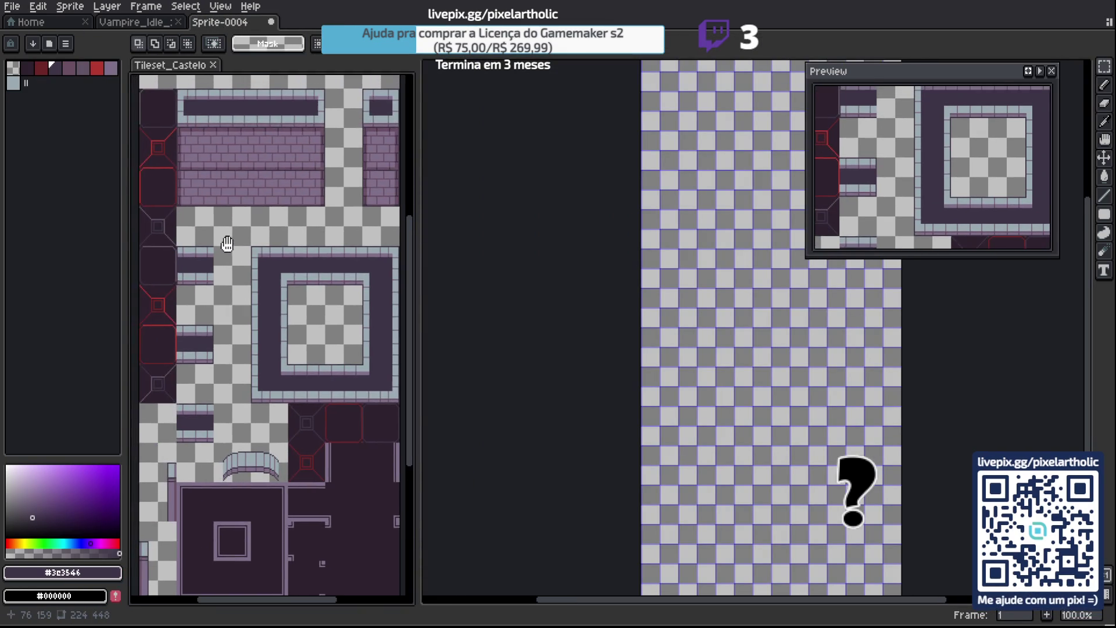
{"action": "scroll", "coordinate": [225, 244], "scroll_direction": "down", "scroll_amount": 2}
{"action": "mouse_move", "coordinate": [229, 236]}
{"action": "left_mouse_down"}
{"action": "mouse_move", "coordinate": [203, 214]}
{"action": "mouse_move", "coordinate": [181, 214]}
{"action": "left_mouse_up"}
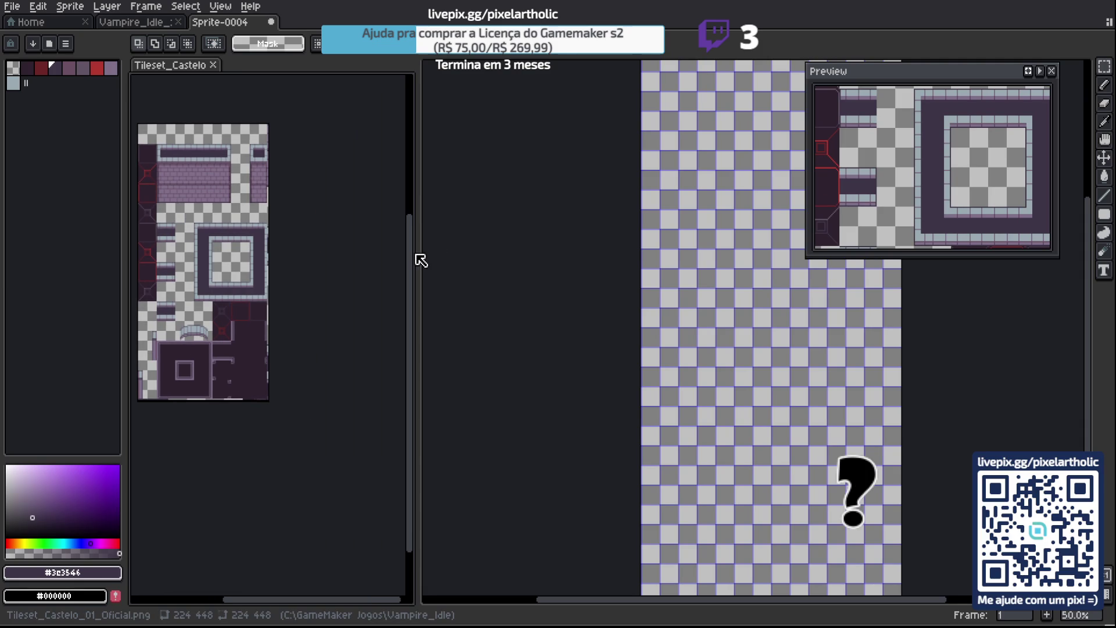
{"action": "left_click_drag", "start_coordinate": [417, 254], "coordinate": [294, 252]}
{"action": "left_click", "coordinate": [623, 287]}
{"action": "left_click_drag", "start_coordinate": [623, 177], "coordinate": [379, 374]}
{"action": "scroll", "coordinate": [421, 308], "scroll_direction": "up", "scroll_amount": 1}
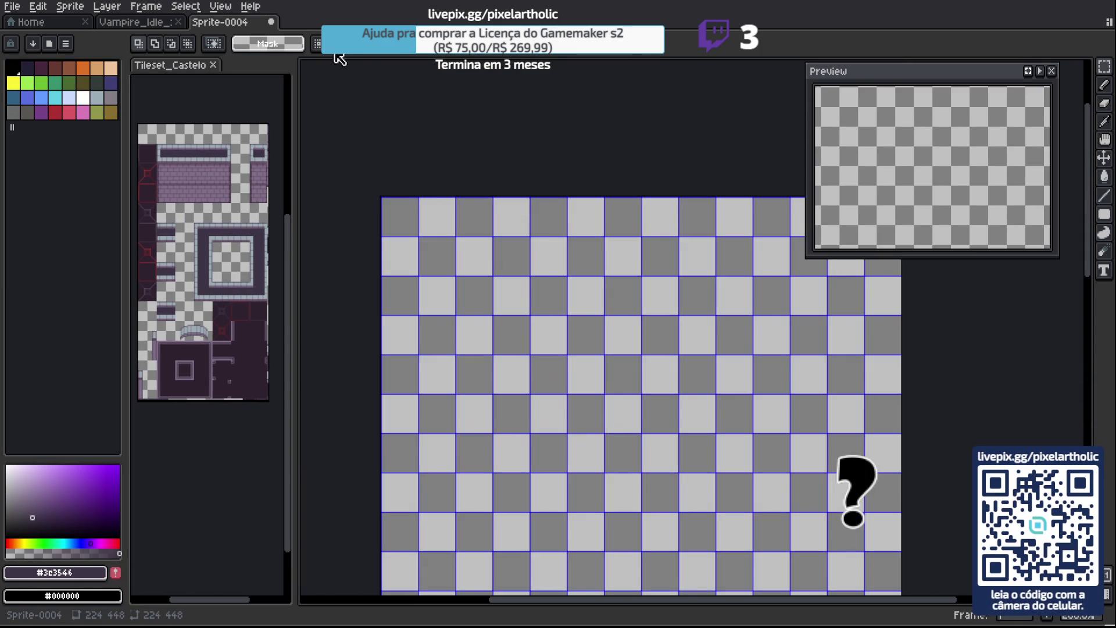
Set Sprite-0004's grid to 32×32 cells, then return to the Vampire_Idle sprite.
{"action": "left_click", "coordinate": [220, 6]}
{"action": "mouse_move", "coordinate": [314, 100]}
{"action": "left_click", "coordinate": [385, 101]}
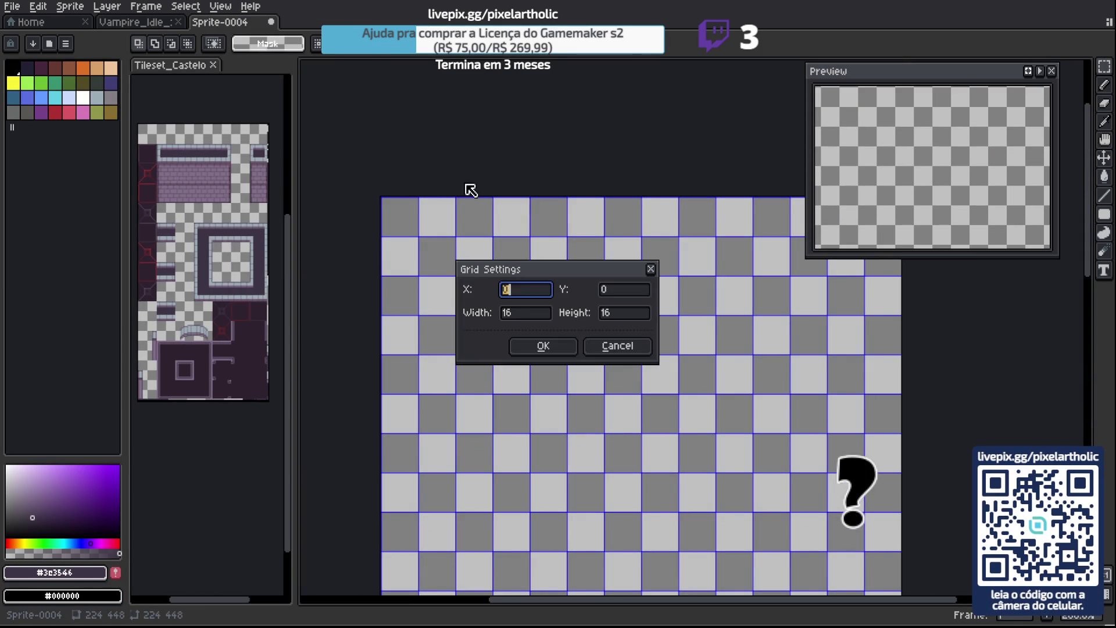
{"action": "double_click", "coordinate": [523, 314]}
{"action": "type", "text": "32"}
{"action": "key", "text": "Tab"}
{"action": "type", "text": "32"}
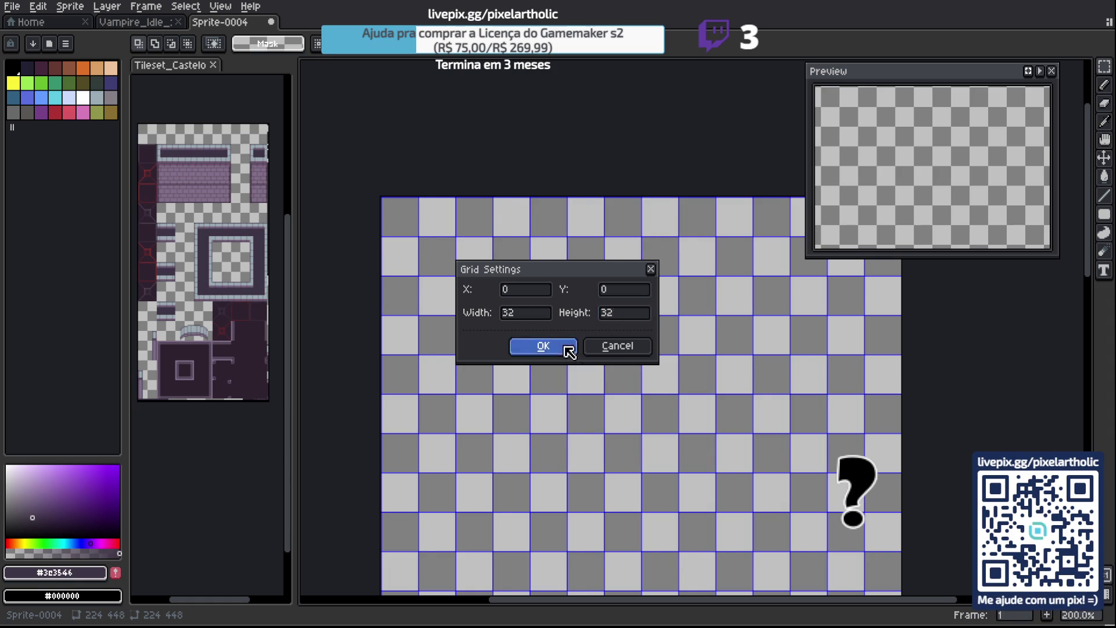
{"action": "left_click", "coordinate": [567, 346]}
{"action": "left_click", "coordinate": [144, 22]}
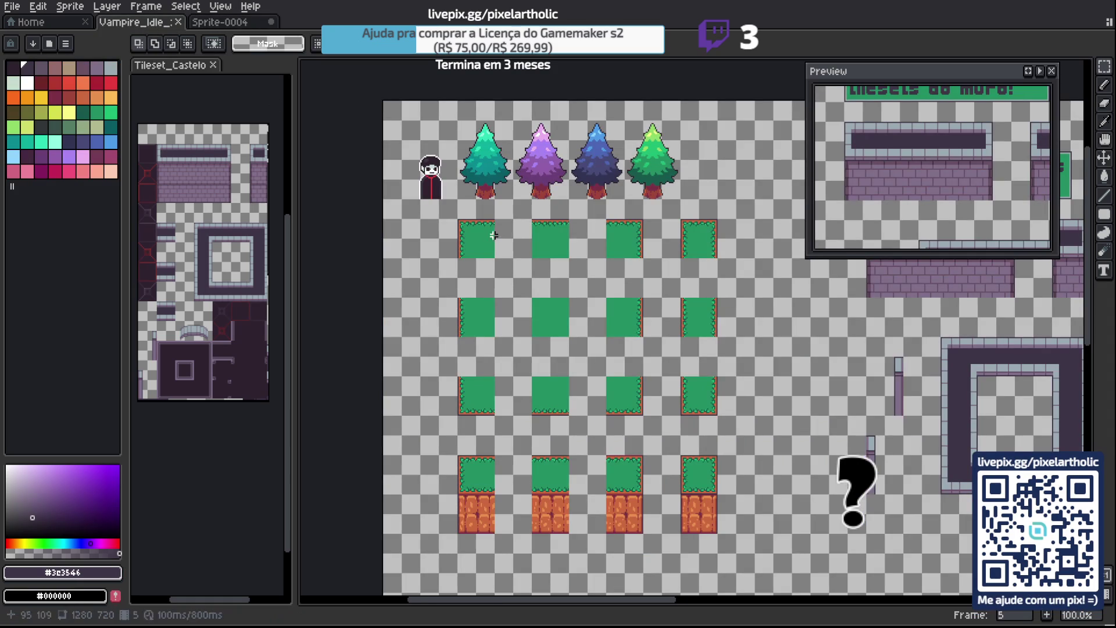
Copy the grass and dirt tiles from Vampire_Idle and paste them into Sprite-0004.
{"action": "key", "text": "m"}
{"action": "mouse_move", "coordinate": [478, 235]}
{"action": "left_mouse_down"}
{"action": "mouse_move", "coordinate": [750, 454]}
{"action": "mouse_move", "coordinate": [716, 531]}
{"action": "mouse_move", "coordinate": [712, 521]}
{"action": "left_mouse_up"}
{"action": "key", "text": "ctrl+c"}
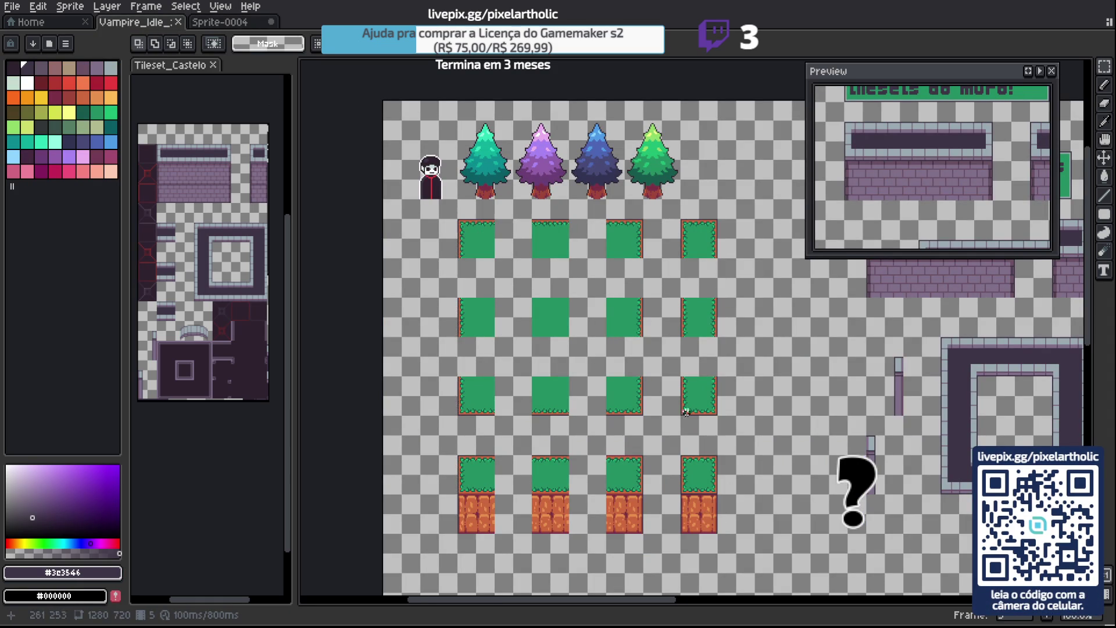
{"action": "key", "text": "ctrl+Tab"}
{"action": "key", "text": "ctrl+v"}
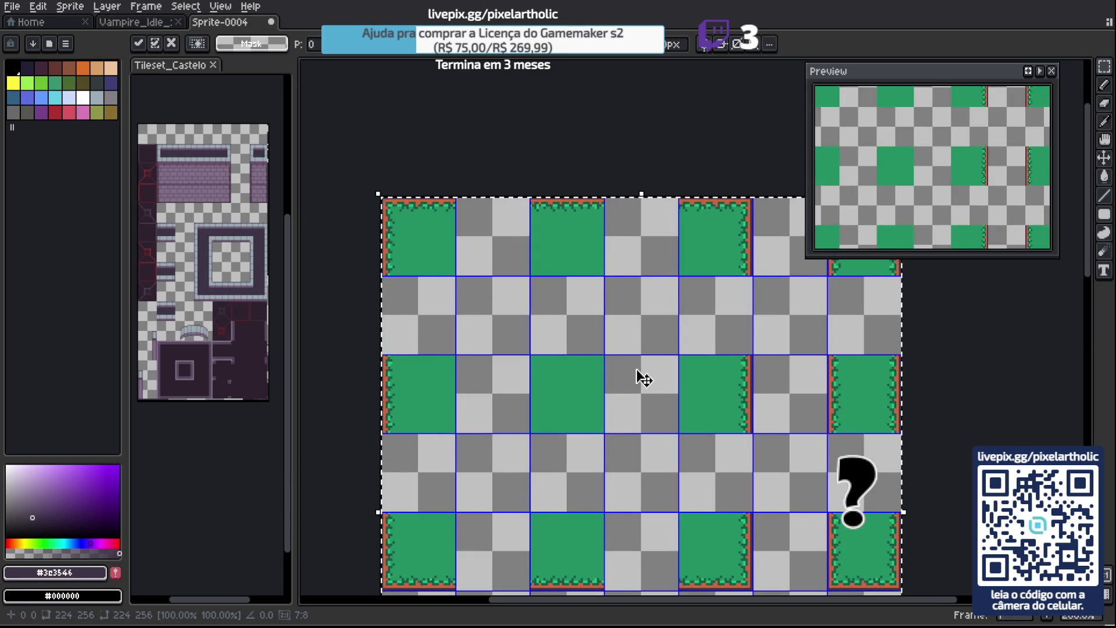
{"action": "scroll", "coordinate": [646, 384], "scroll_direction": "down", "scroll_amount": 1}
{"action": "mouse_move", "coordinate": [673, 412]}
{"action": "left_mouse_down"}
{"action": "mouse_move", "coordinate": [641, 272]}
{"action": "mouse_move", "coordinate": [651, 282]}
{"action": "left_mouse_up"}
{"action": "key", "text": "Return"}
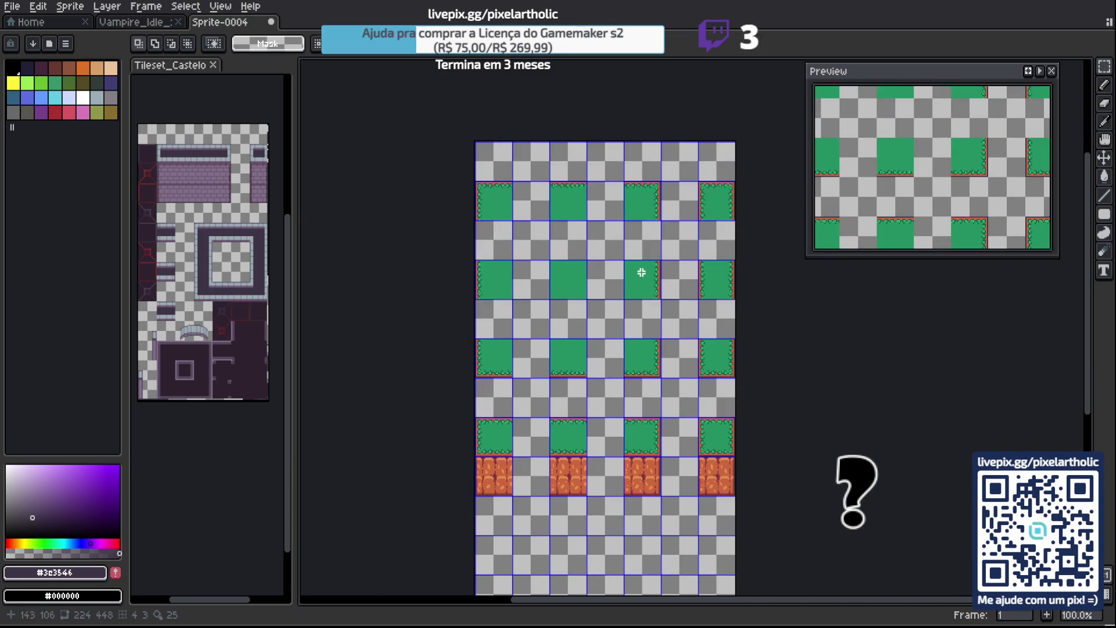
Move a group of the pasted tiles up one tile row.
{"action": "mouse_move", "coordinate": [569, 190]}
{"action": "left_mouse_down"}
{"action": "mouse_move", "coordinate": [662, 320]}
{"action": "mouse_move", "coordinate": [712, 474]}
{"action": "mouse_move", "coordinate": [681, 334]}
{"action": "mouse_move", "coordinate": [692, 385]}
{"action": "left_mouse_up"}
{"action": "key", "text": "shift+Up"}
{"action": "key", "text": "Return"}
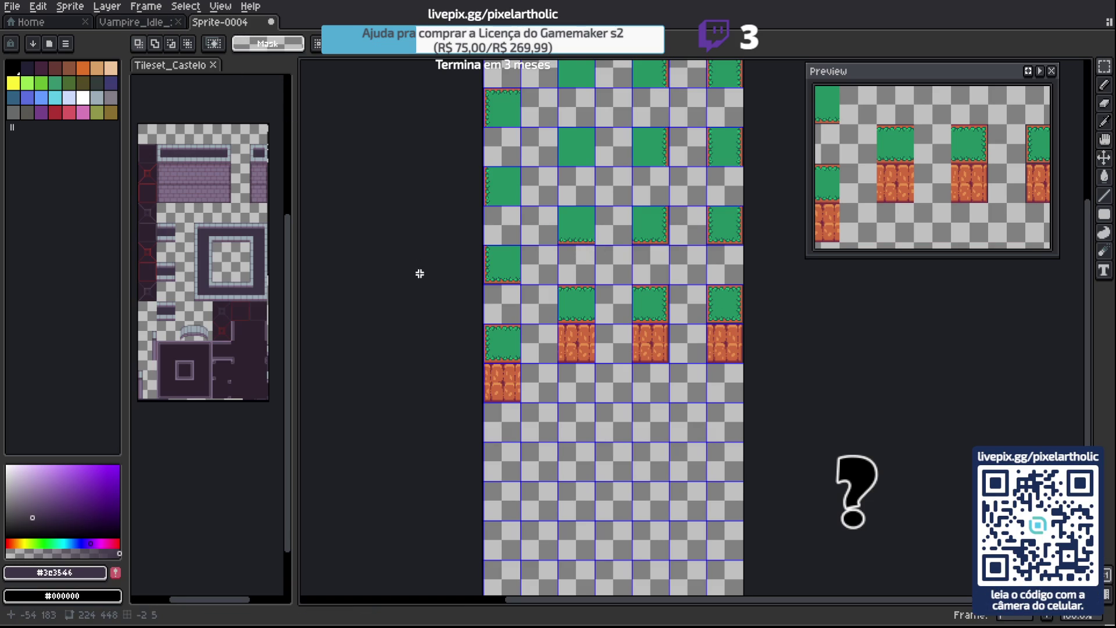
{"action": "key", "text": "Tab"}
Add a second frame to Sprite-0004, undoing an extra Layer 2 created along the way.
{"action": "right_click", "coordinate": [232, 539]}
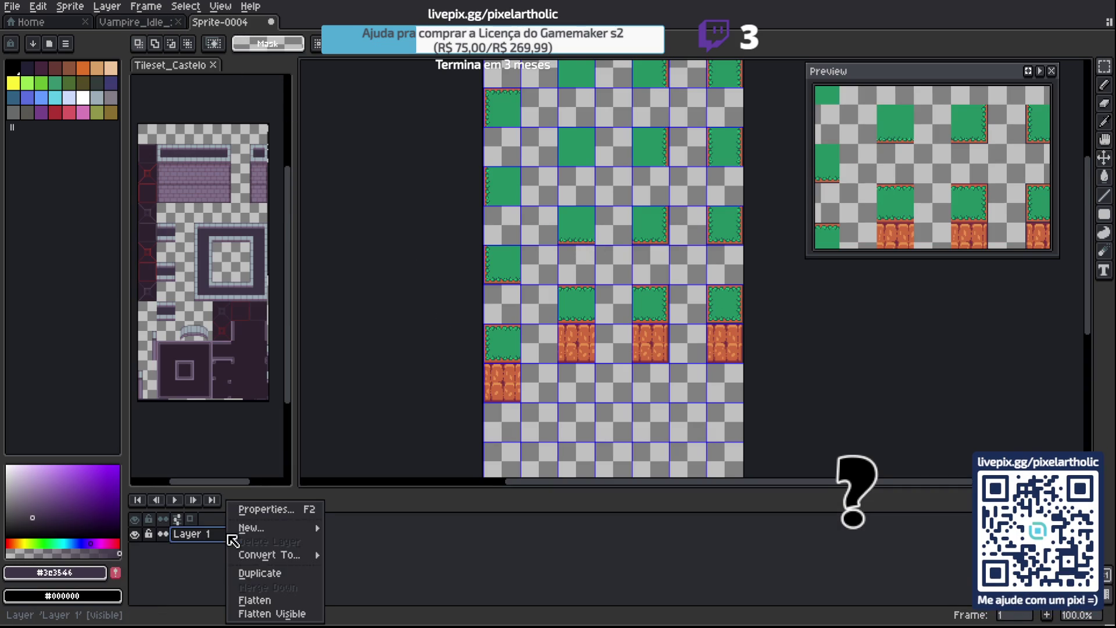
{"action": "mouse_move", "coordinate": [275, 536]}
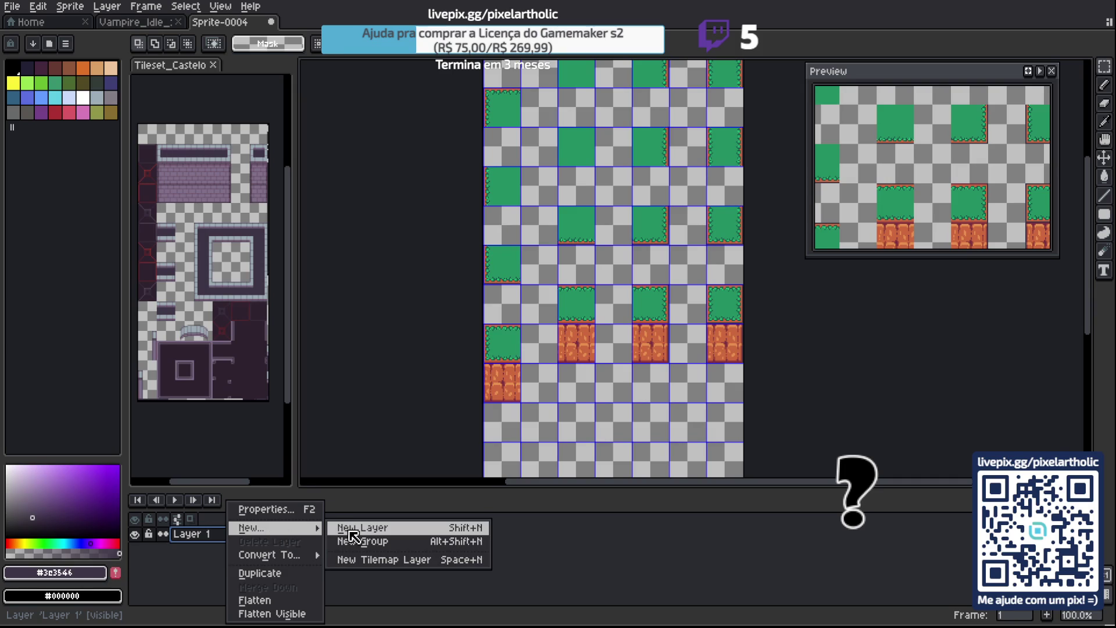
{"action": "left_click", "coordinate": [350, 532]}
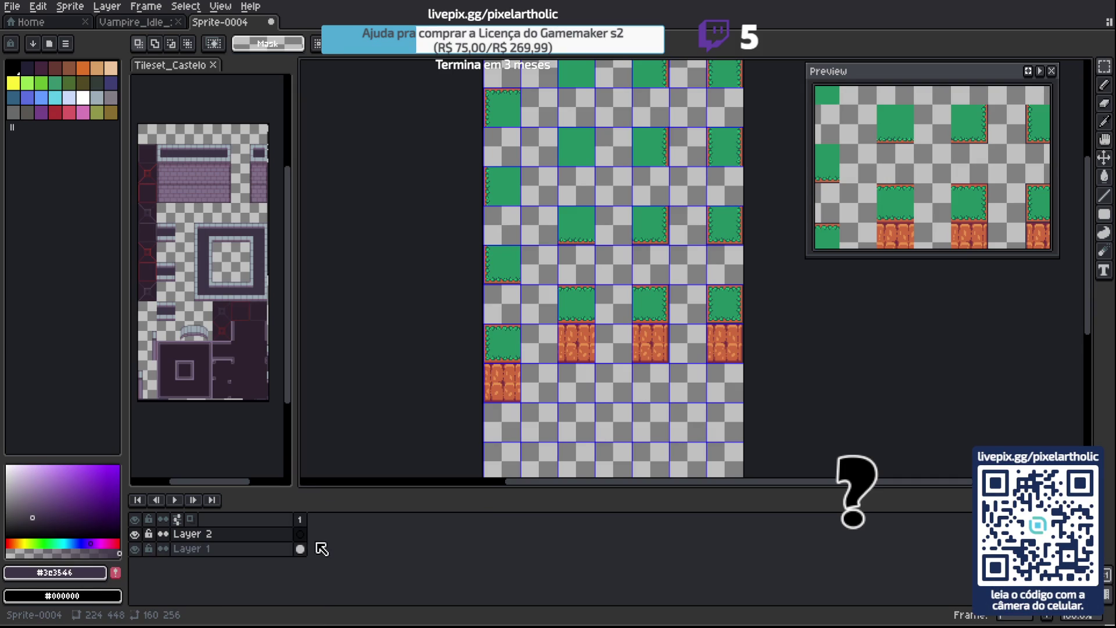
{"action": "key", "text": "ctrl+z"}
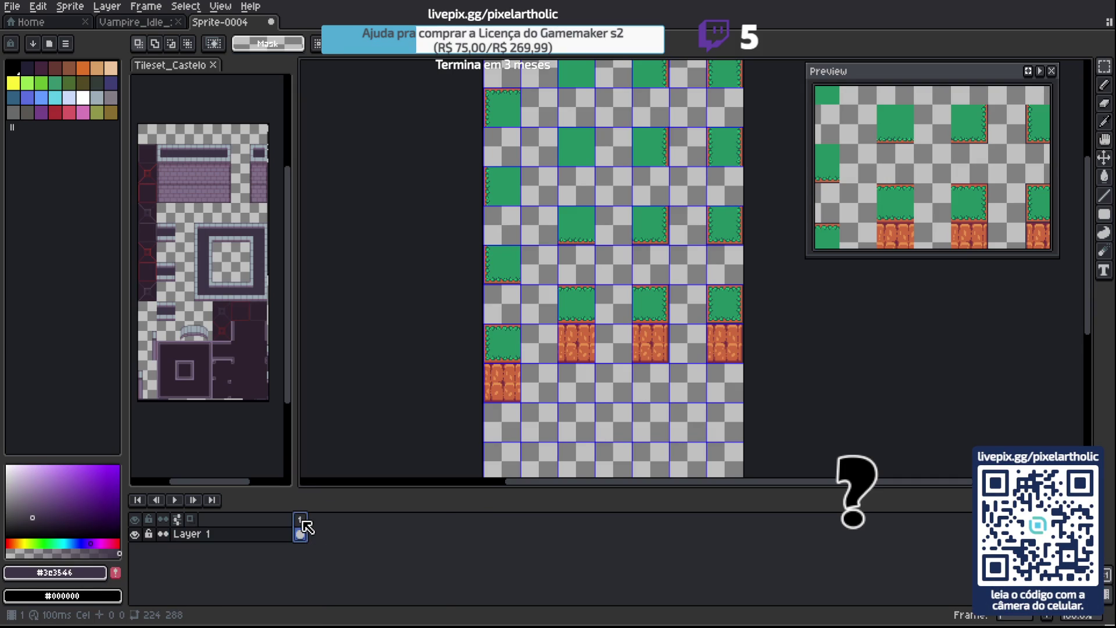
{"action": "right_click", "coordinate": [303, 523]}
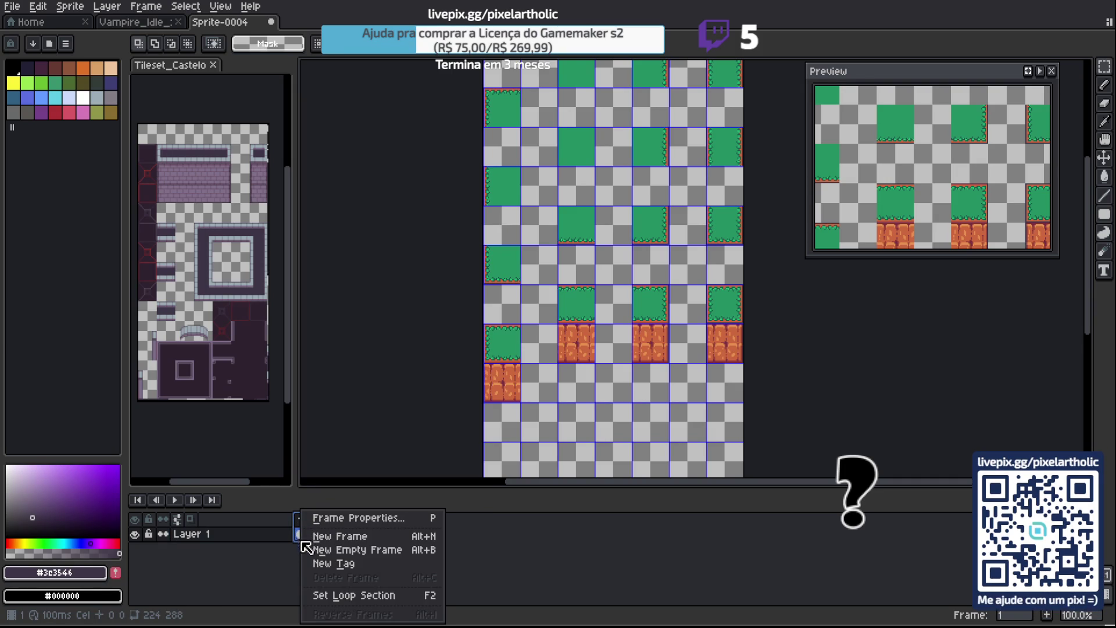
{"action": "left_click", "coordinate": [538, 572]}
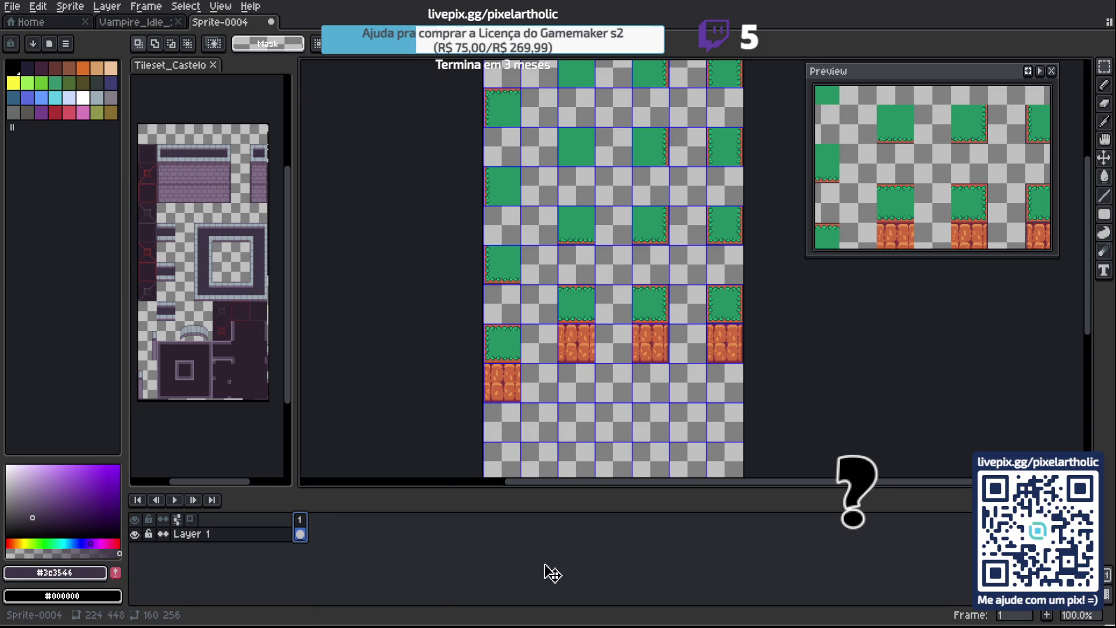
{"action": "right_click", "coordinate": [302, 517]}
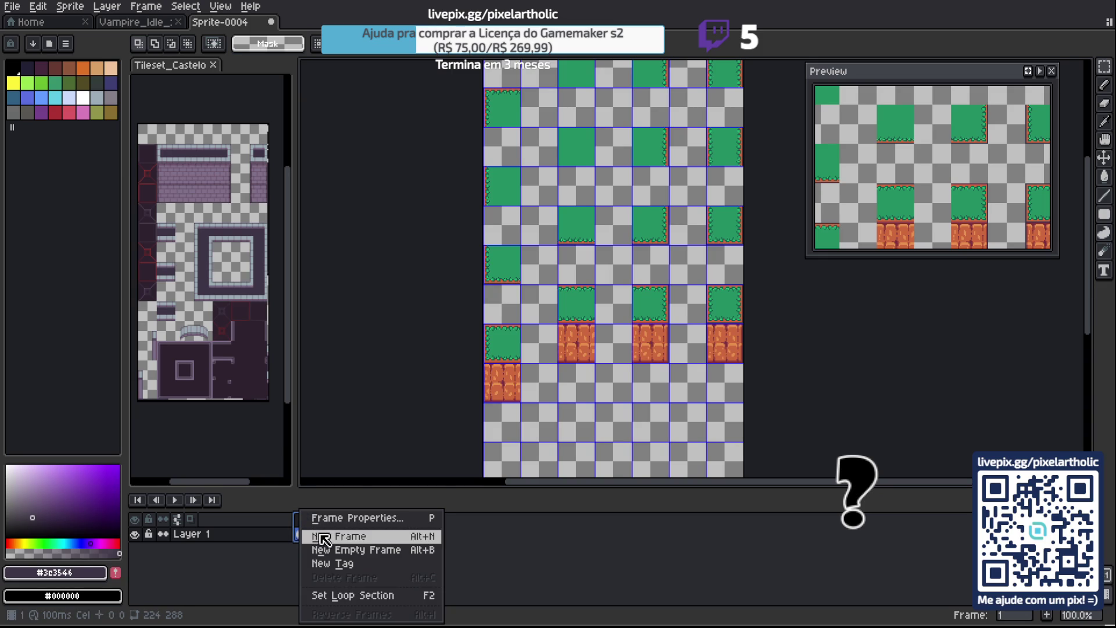
{"action": "left_click", "coordinate": [324, 538]}
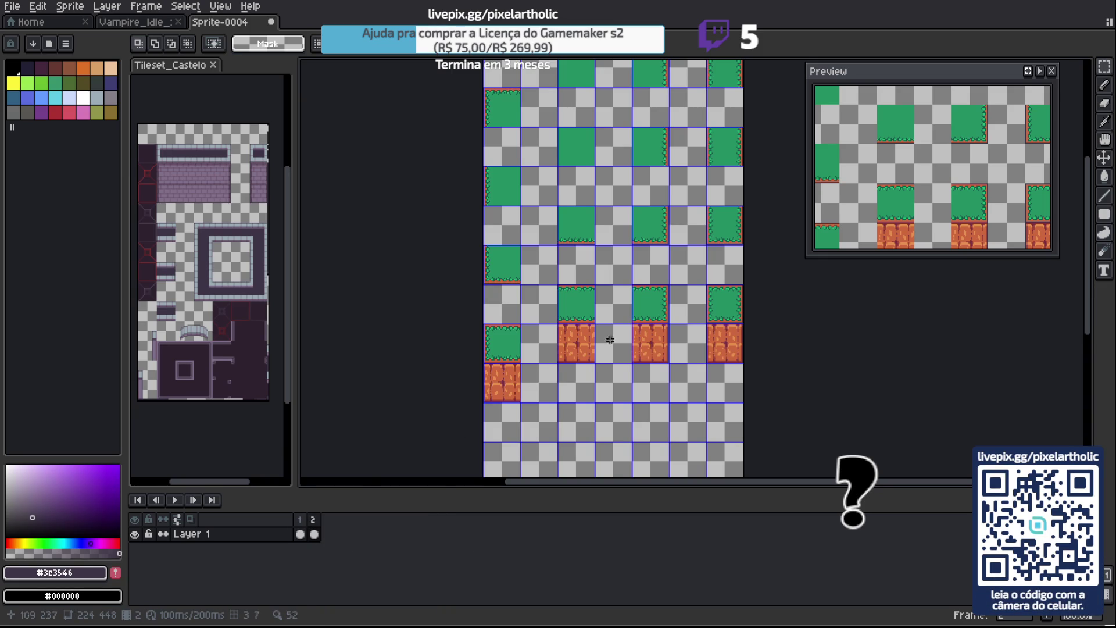
Sample the purple colour from the Vampire_Idle trees, then return to Sprite-0004.
{"action": "left_click", "coordinate": [151, 25]}
{"action": "scroll", "coordinate": [536, 189], "scroll_direction": "up", "scroll_amount": 1}
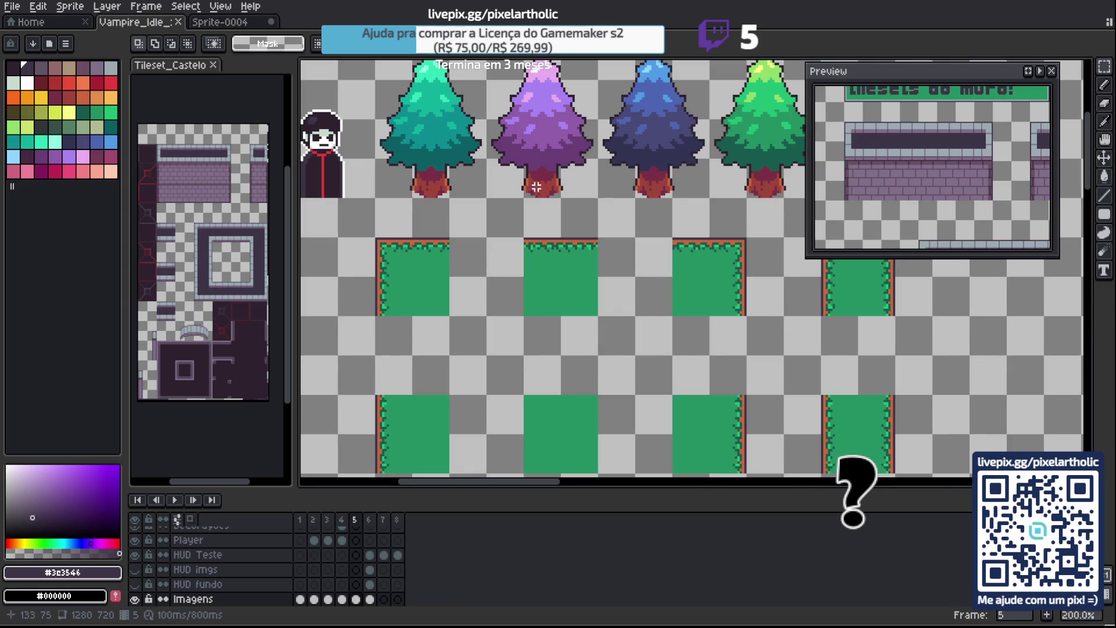
{"action": "key", "text": "i"}
{"action": "left_click", "coordinate": [536, 180]}
{"action": "left_click", "coordinate": [215, 22]}
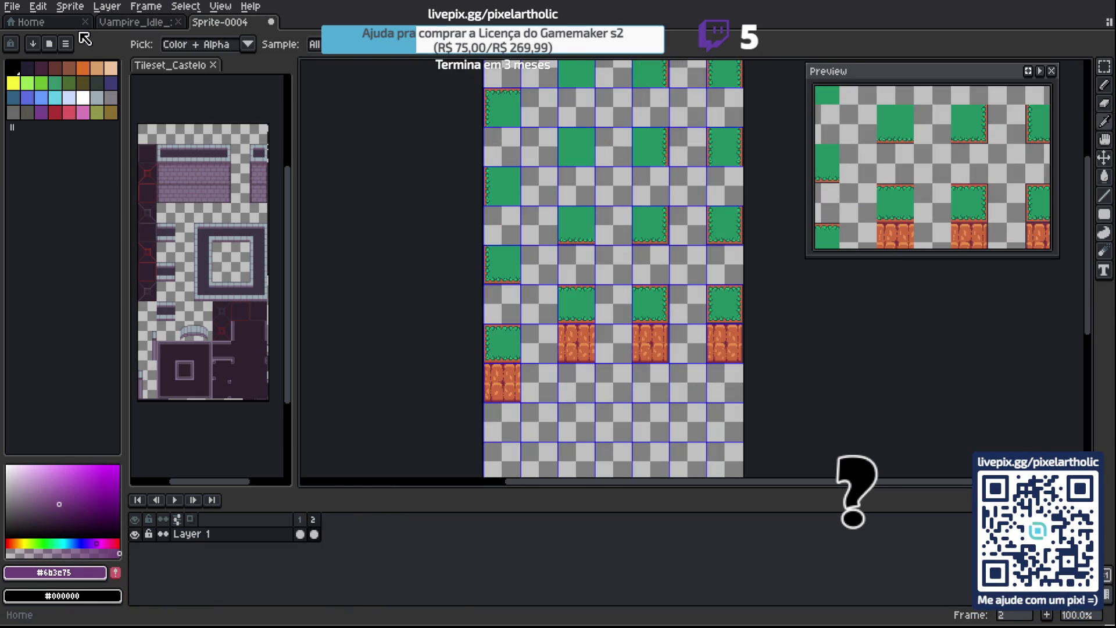
Load the resurrect-64 palette preset and hide the timeline to centre the tile sheet.
{"action": "left_click", "coordinate": [49, 43]}
{"action": "type", "text": "res"}
{"action": "left_click", "coordinate": [114, 137]}
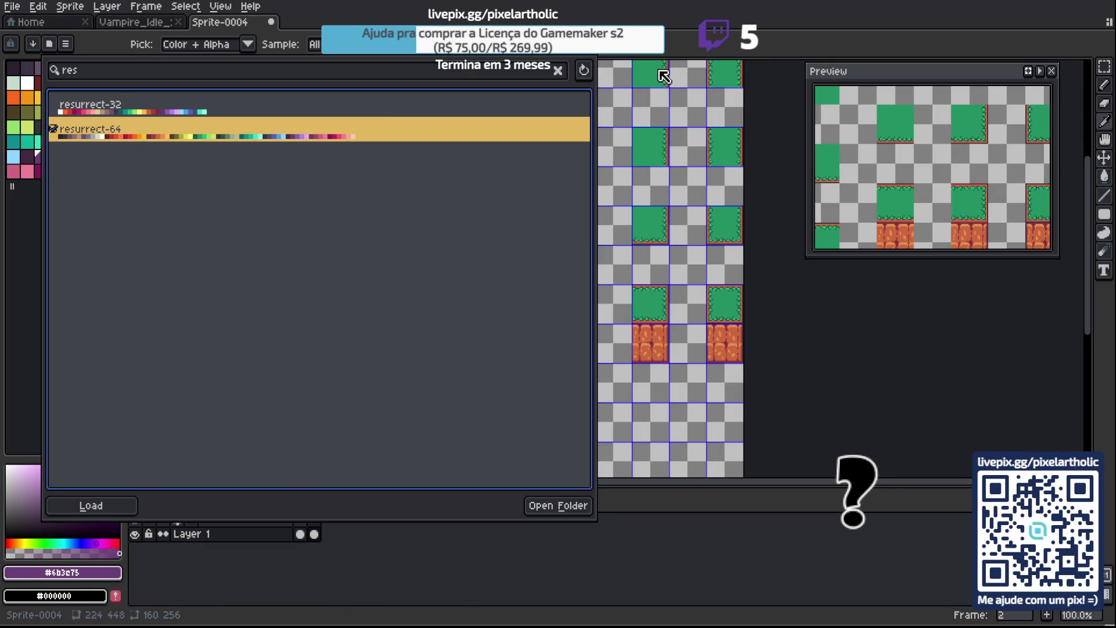
{"action": "left_click", "coordinate": [625, 21]}
{"action": "key", "text": "m"}
{"action": "key", "text": "Tab"}
{"action": "left_click_drag", "start_coordinate": [595, 178], "coordinate": [574, 273]}
Bucket-fill all green grass areas with purple palette colour idx-51.
{"action": "key", "text": "g"}
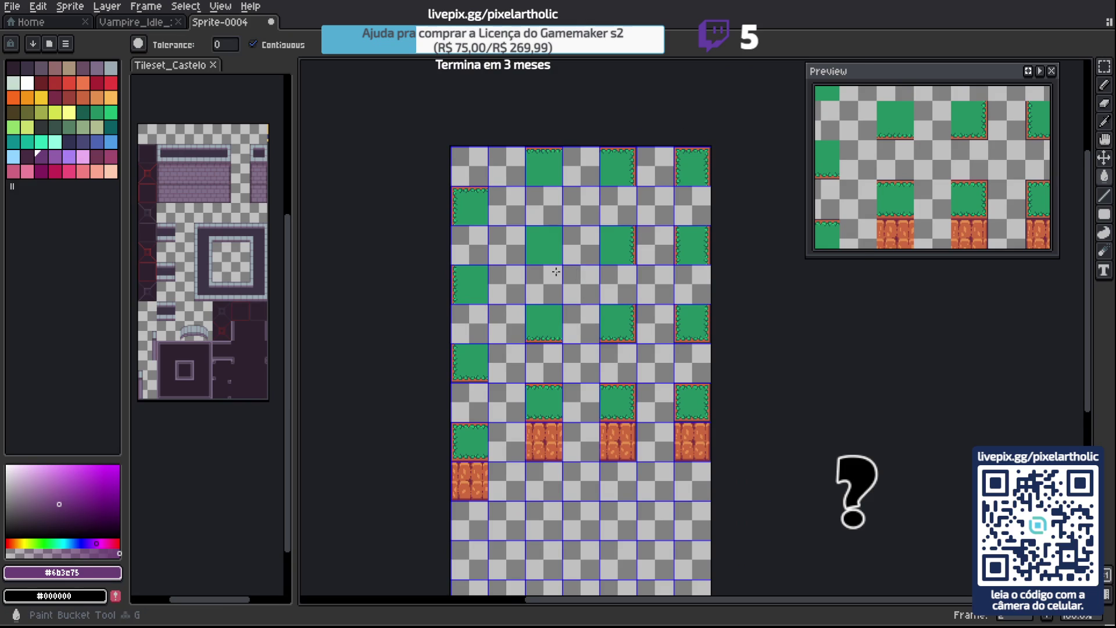
{"action": "scroll", "coordinate": [556, 270], "scroll_direction": "up", "scroll_amount": 1}
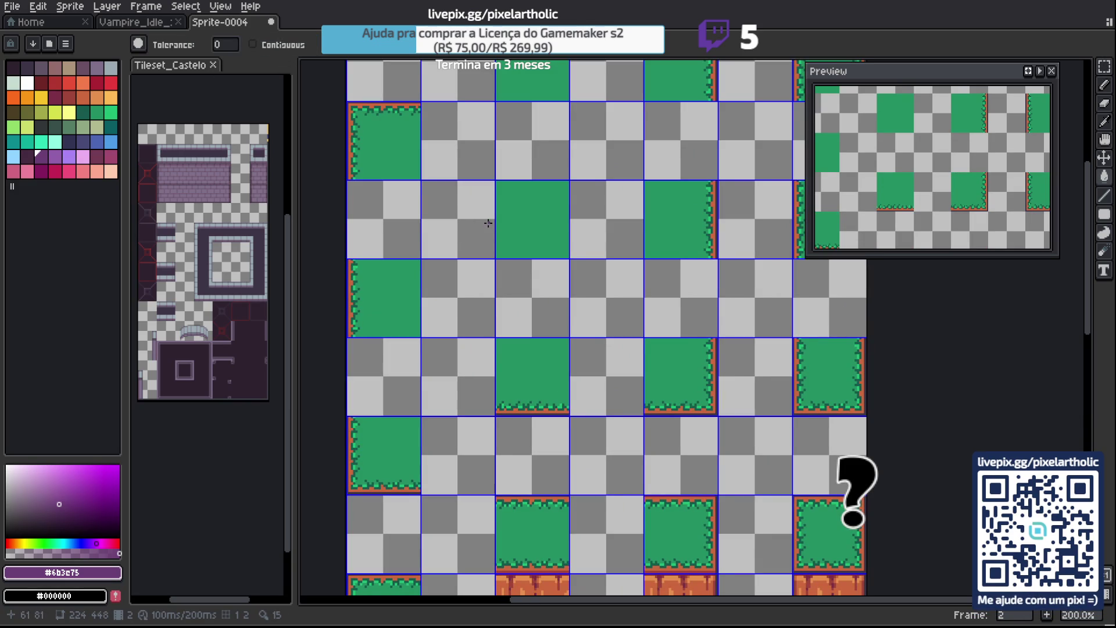
{"action": "left_click", "coordinate": [157, 26]}
{"action": "scroll", "coordinate": [475, 217], "scroll_direction": "up", "scroll_amount": 2}
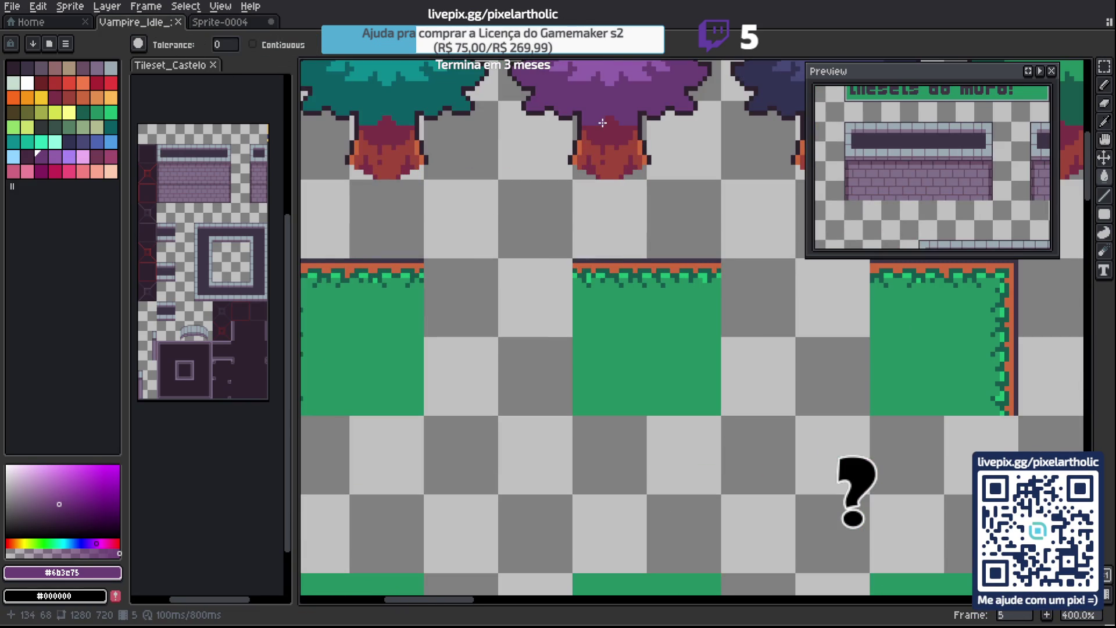
{"action": "left_click", "coordinate": [250, 23]}
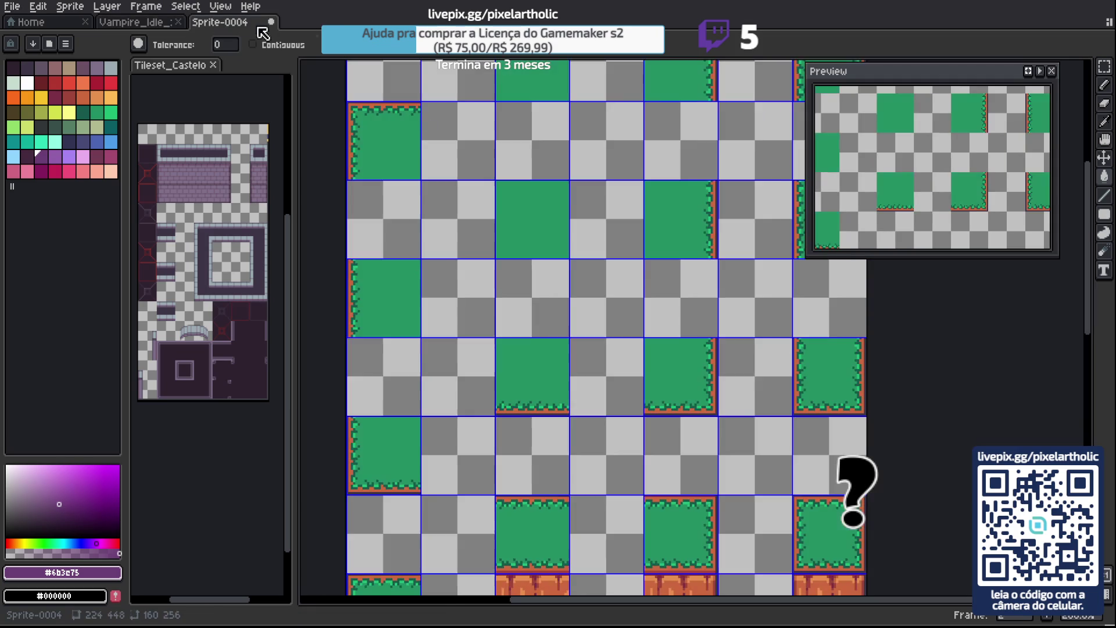
{"action": "scroll", "coordinate": [360, 128], "scroll_direction": "up", "scroll_amount": 1}
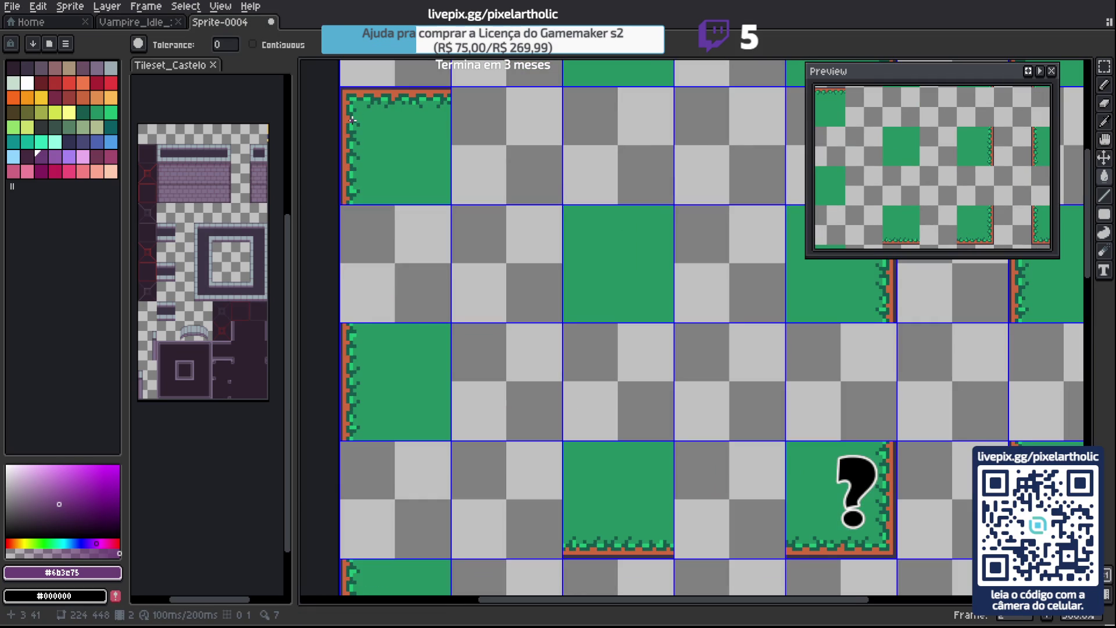
{"action": "left_click", "coordinate": [55, 155]}
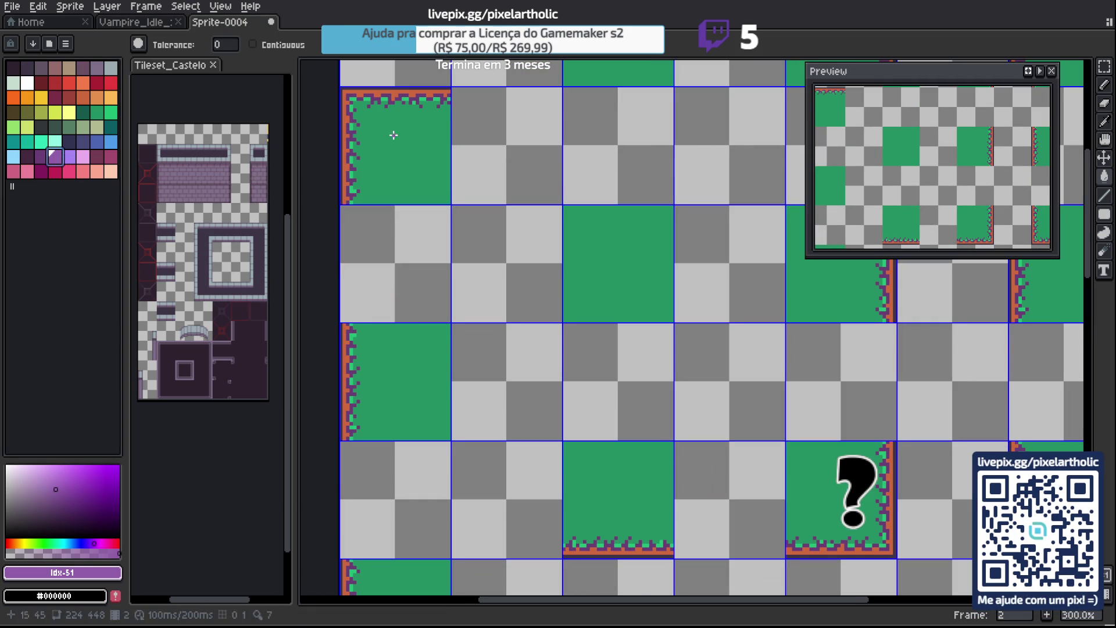
Turn the green edge dots pink with palette colour idx-53.
{"action": "left_click", "coordinate": [84, 157]}
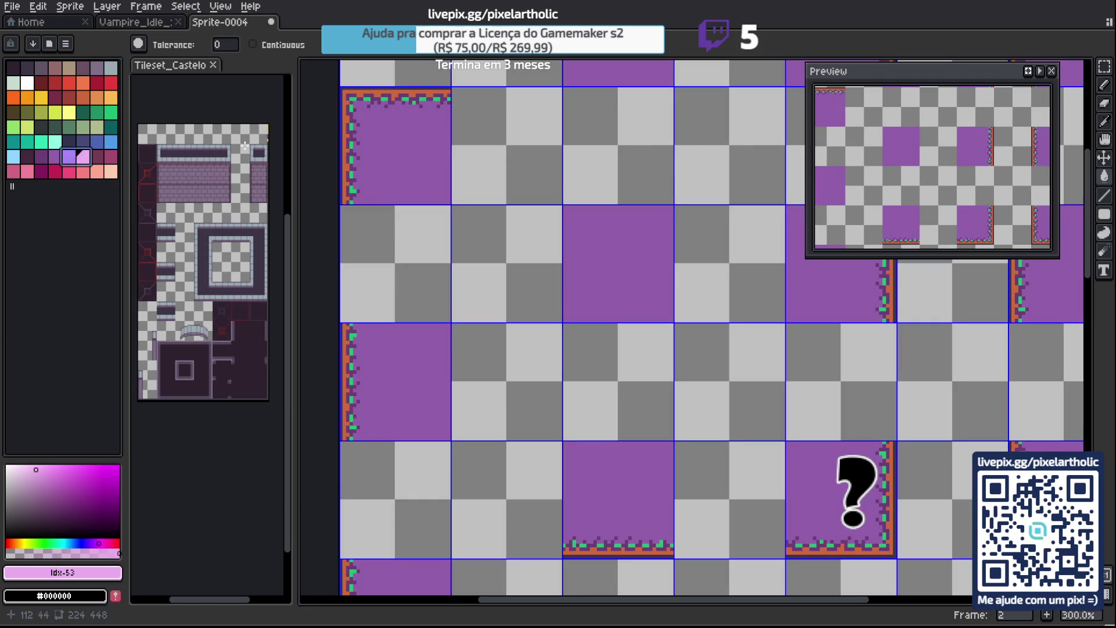
{"action": "left_click", "coordinate": [352, 99]}
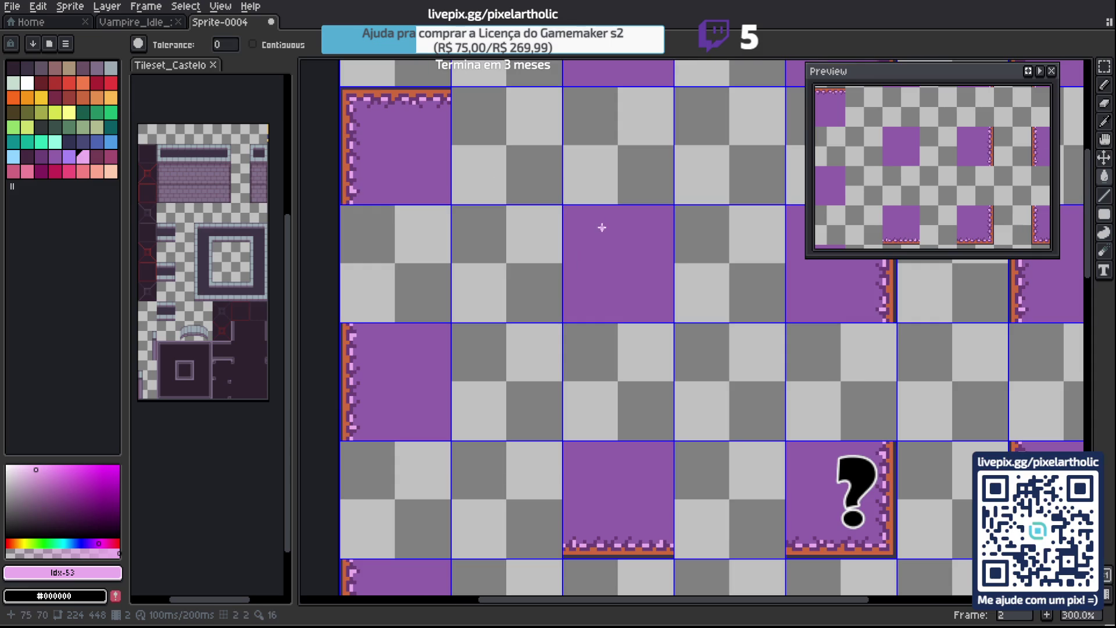
{"action": "scroll", "coordinate": [601, 226], "scroll_direction": "down", "scroll_amount": 2}
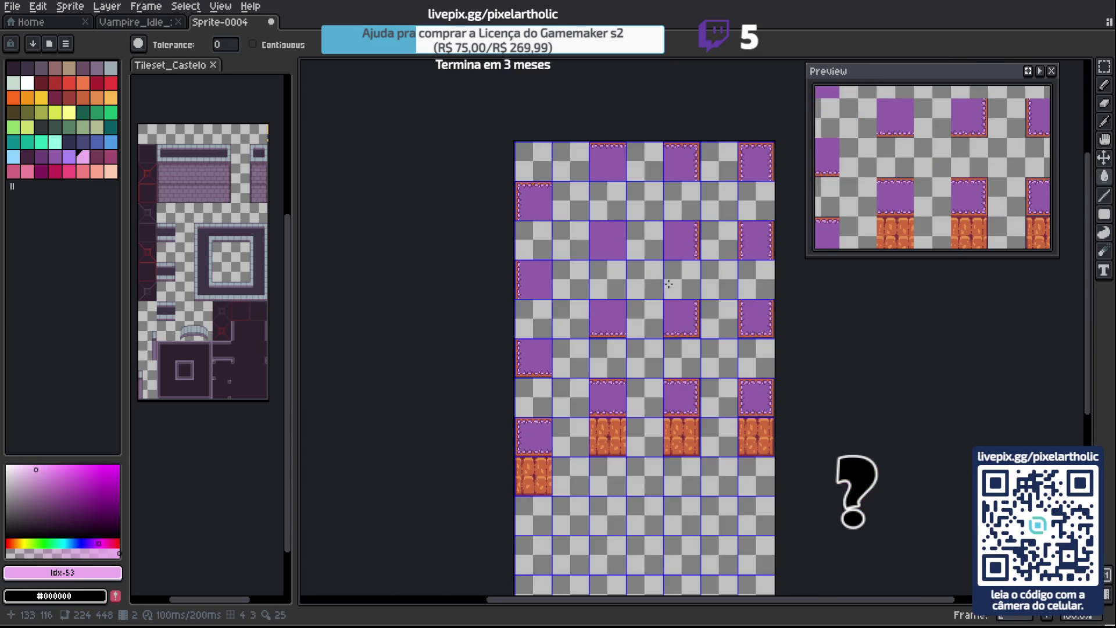
Switch to the Move tool and bring up the File menu for the recoloured sheet.
{"action": "key", "text": "v"}
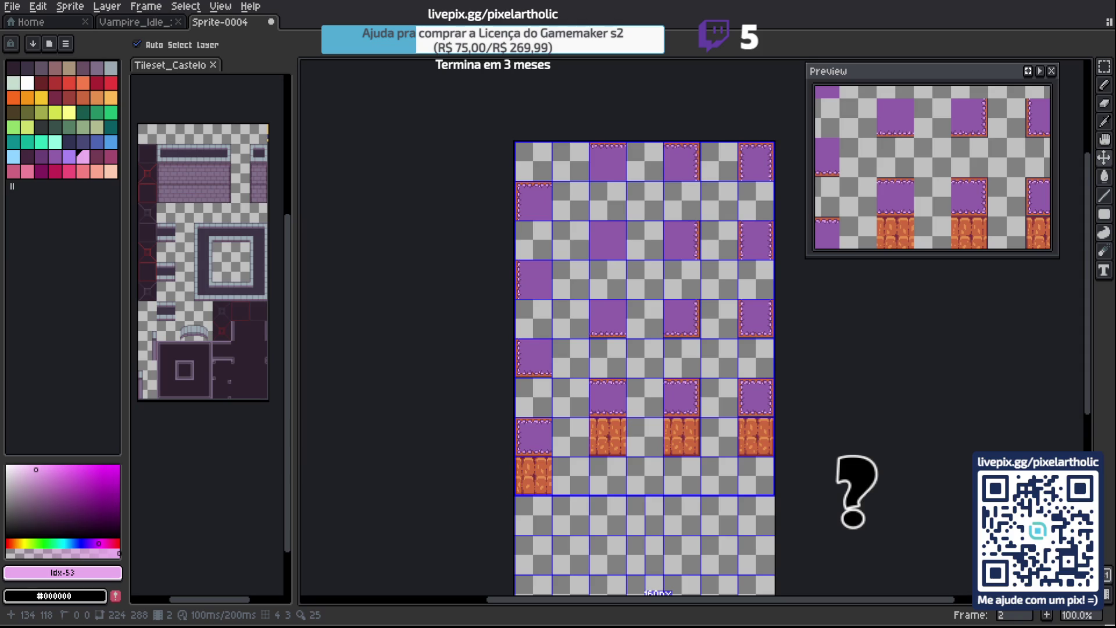
{"action": "left_click", "coordinate": [11, 6]}
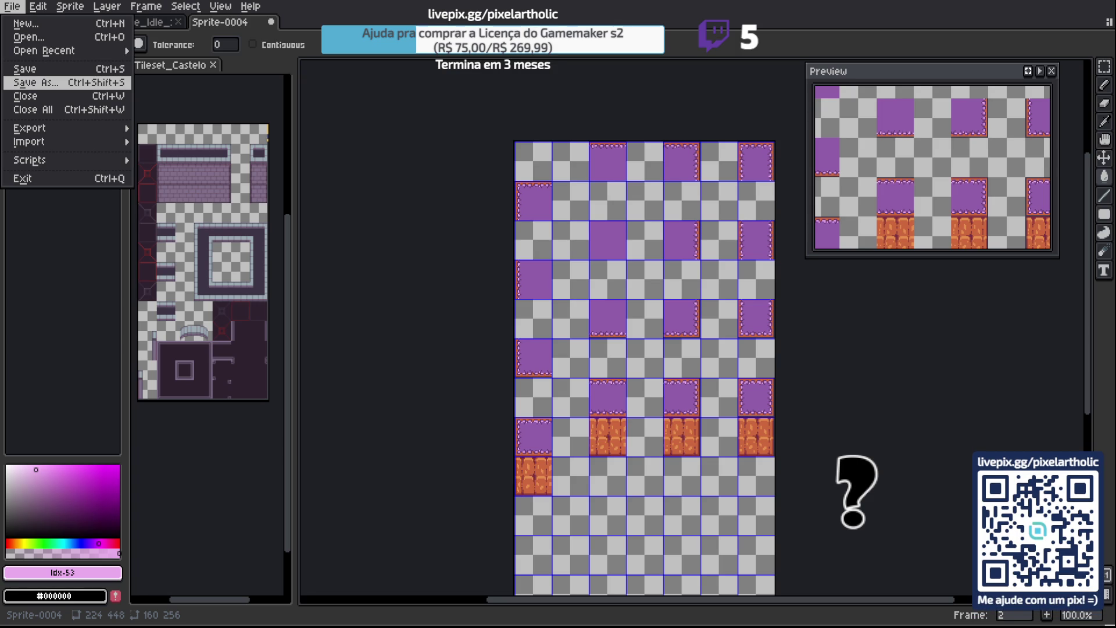
Skip the two-PNG export and save the tile sheet as a new Aseprite file, Tileset_Castelo.
{"action": "key", "text": "Return"}
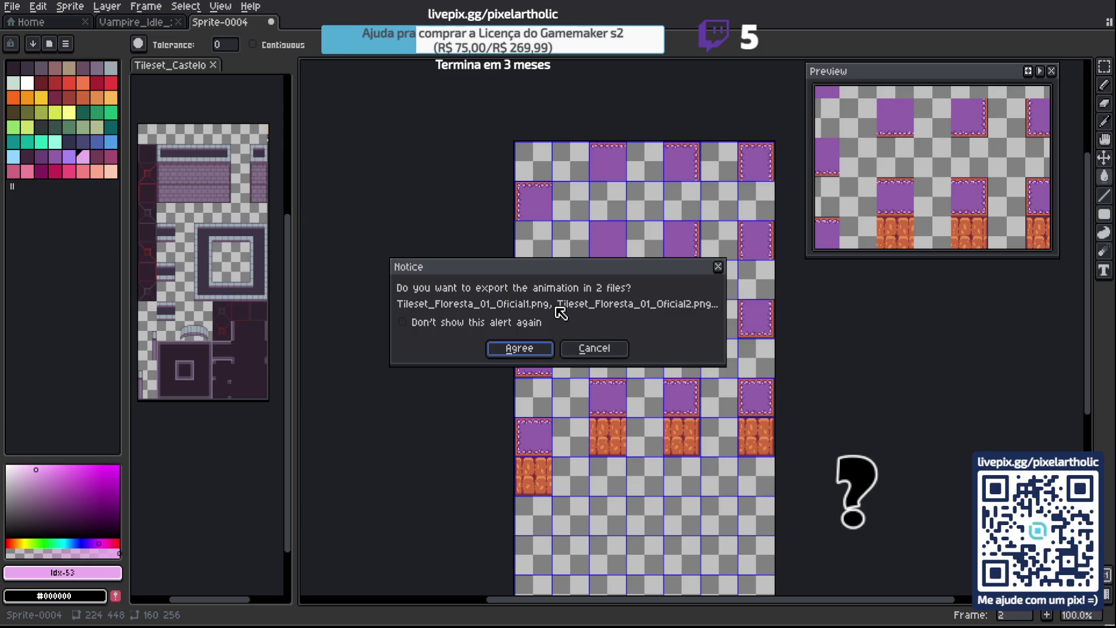
{"action": "left_click", "coordinate": [593, 349]}
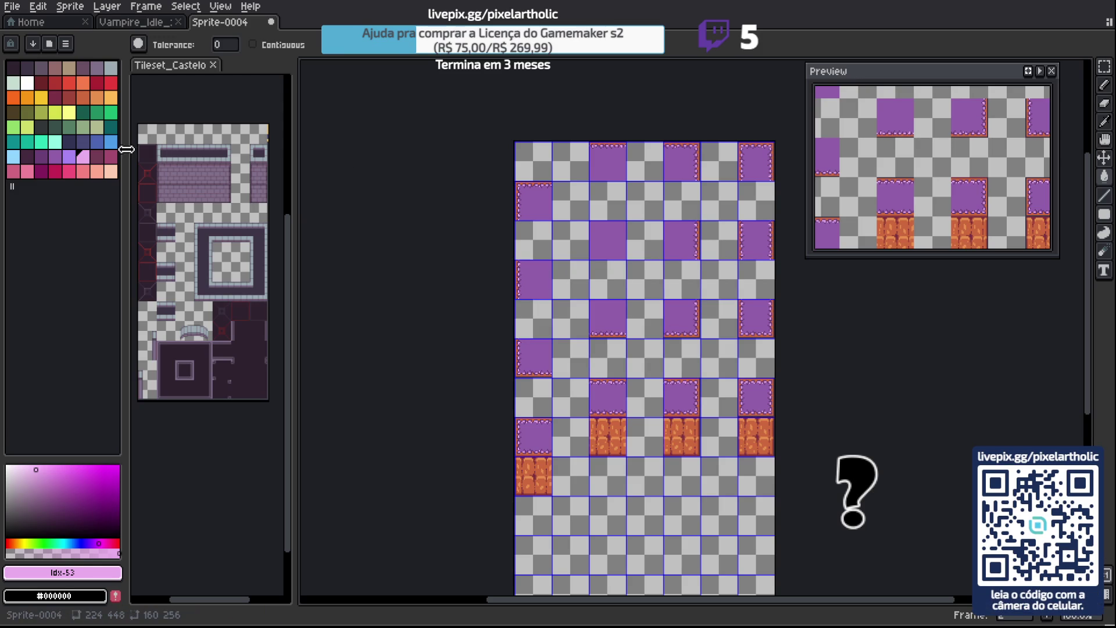
{"action": "left_click", "coordinate": [16, 9]}
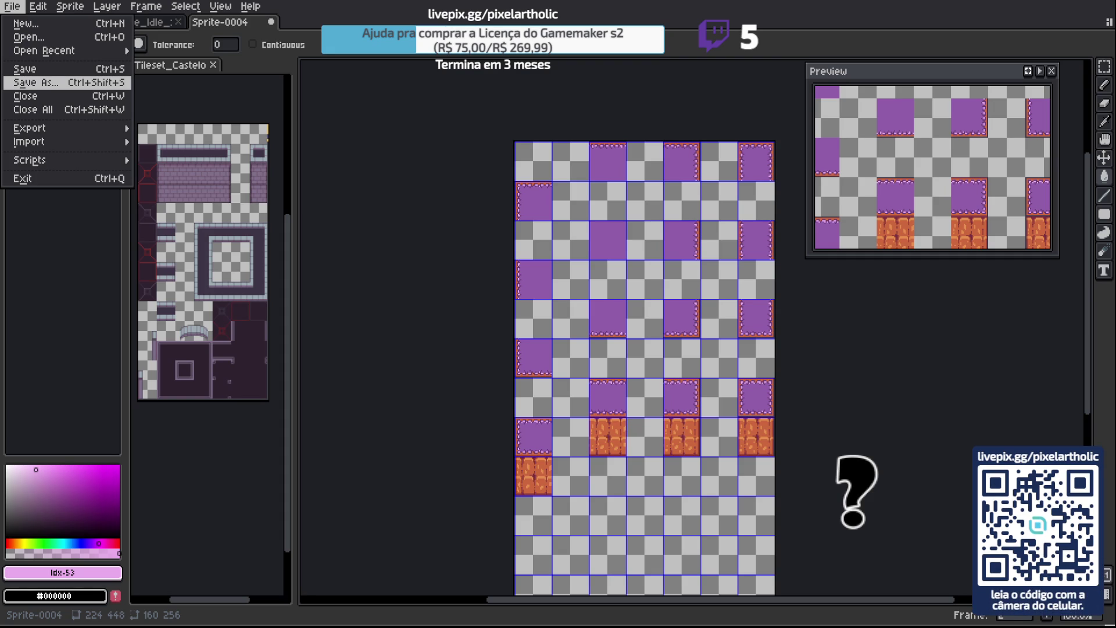
{"action": "left_click", "coordinate": [35, 83]}
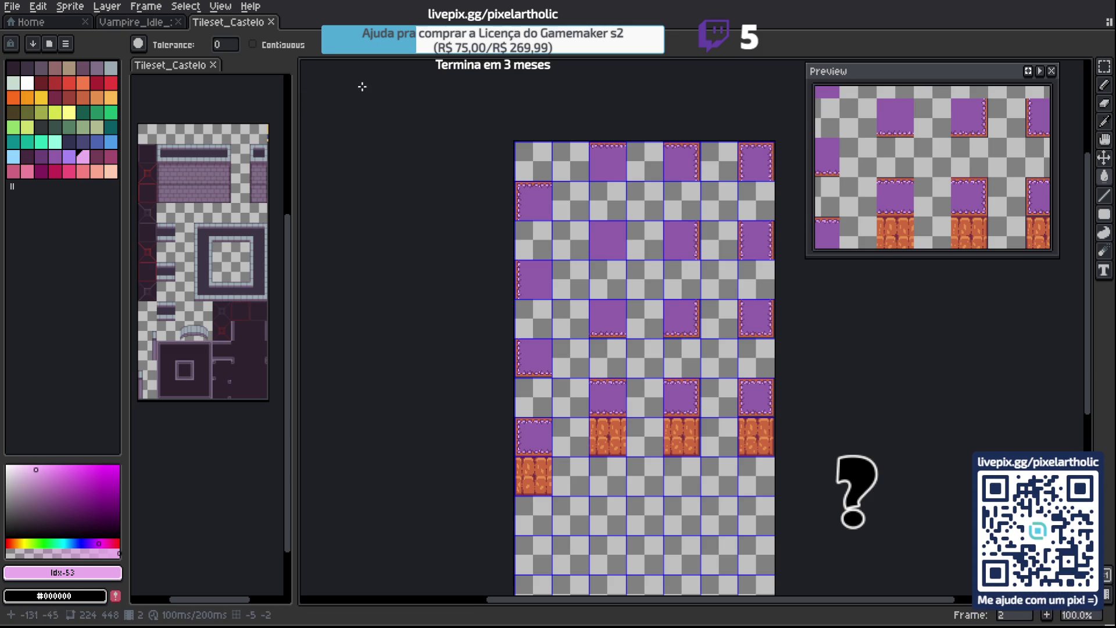
Show the timeline and add a new third frame after frame 2.
{"action": "key", "text": "Tab"}
{"action": "key", "text": "Tab"}
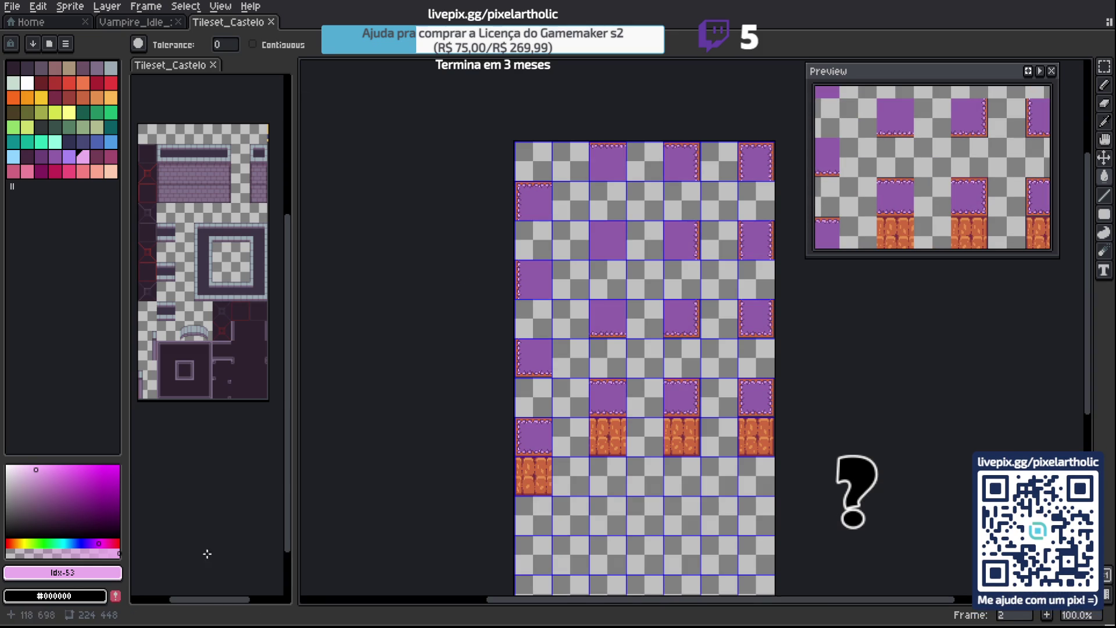
{"action": "key", "text": "Tab"}
{"action": "right_click", "coordinate": [314, 531]}
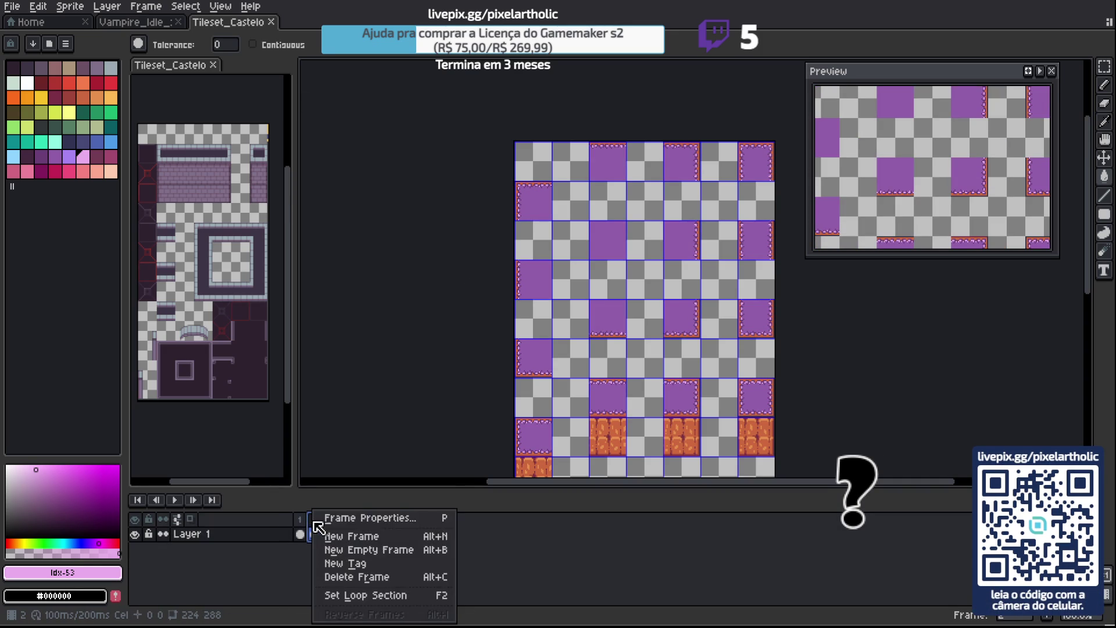
{"action": "left_click", "coordinate": [349, 533]}
Eyedrop the blue tree's dark outline colour in Vampire_Idle, then return to Tileset_Castelo.
{"action": "left_click_drag", "start_coordinate": [632, 120], "coordinate": [356, 112]}
{"action": "scroll", "coordinate": [356, 112], "scroll_direction": "up", "scroll_amount": 1}
{"action": "left_click", "coordinate": [135, 22]}
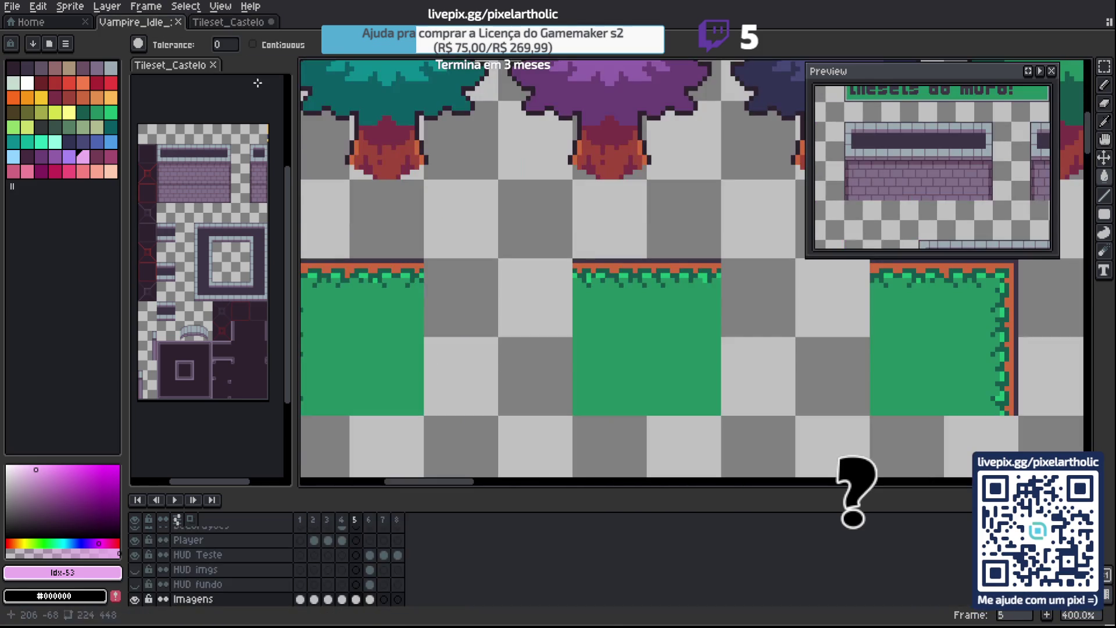
{"action": "scroll", "coordinate": [484, 249], "scroll_direction": "up", "scroll_amount": 1}
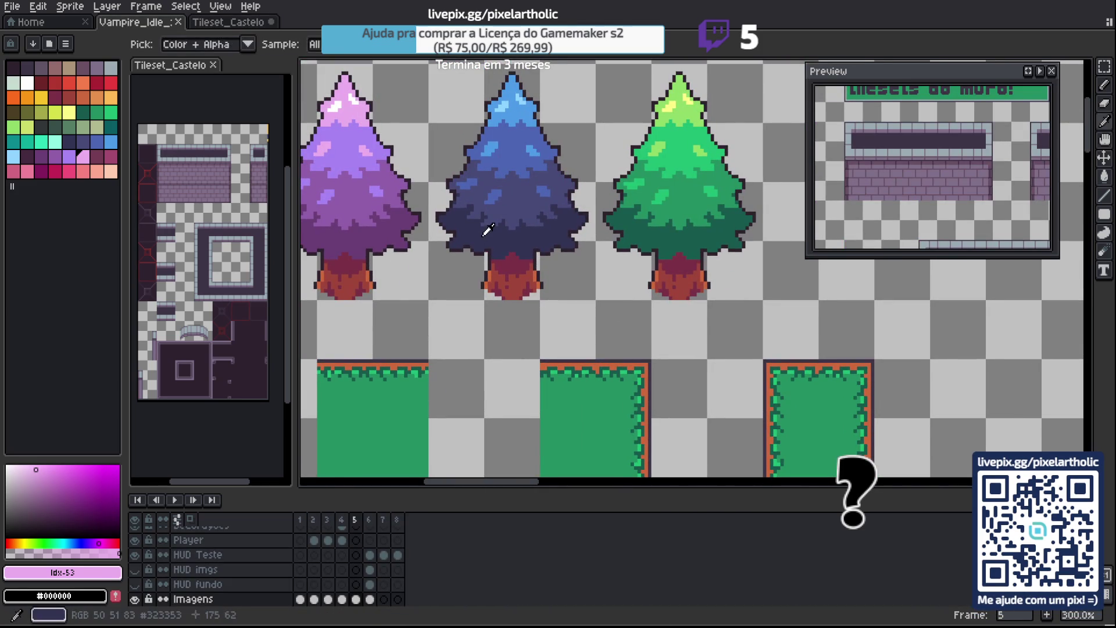
{"action": "left_click", "coordinate": [484, 249], "text": "alt"}
{"action": "scroll", "coordinate": [484, 249], "scroll_direction": "down", "scroll_amount": 1}
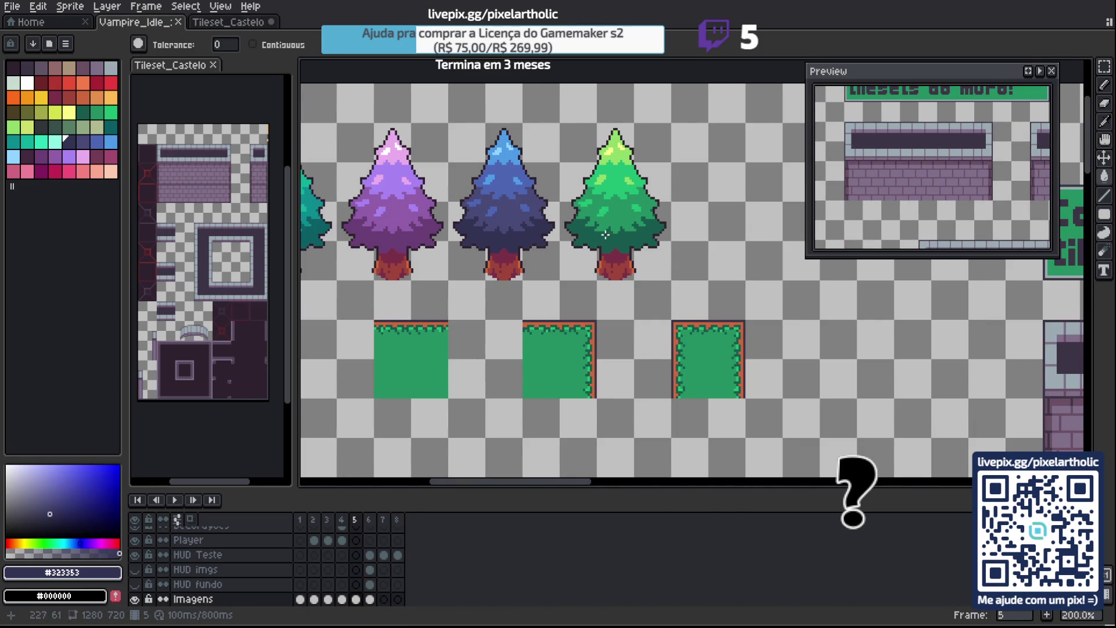
{"action": "left_click", "coordinate": [228, 23]}
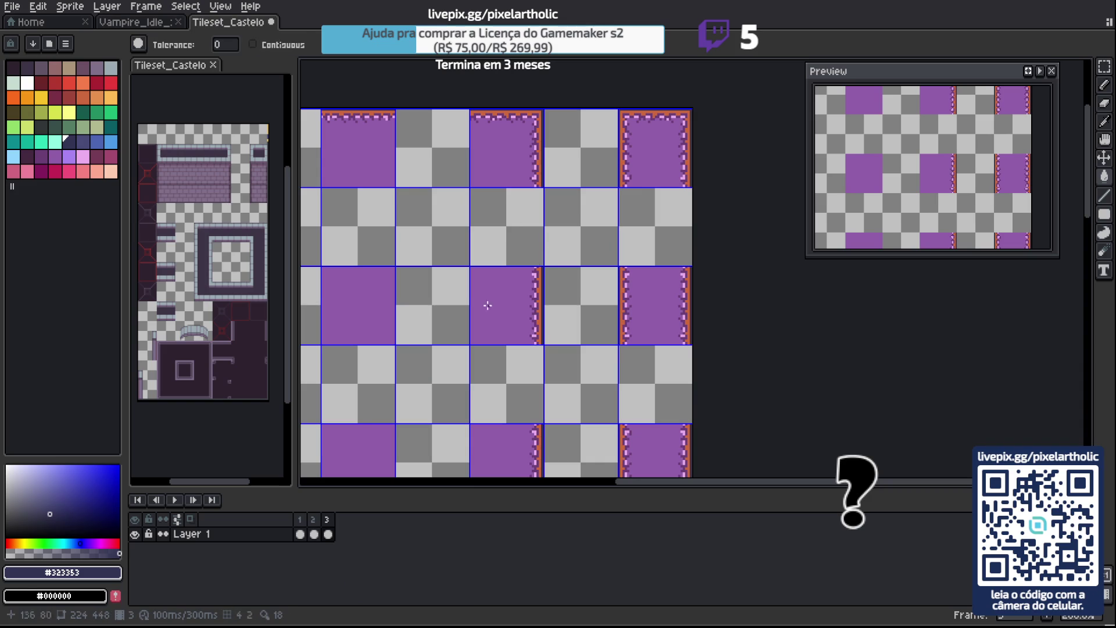
Bucket-fill frame 3's tile edge outline with the dark blue outline colour.
{"action": "scroll", "coordinate": [655, 307], "scroll_direction": "up", "scroll_amount": 3}
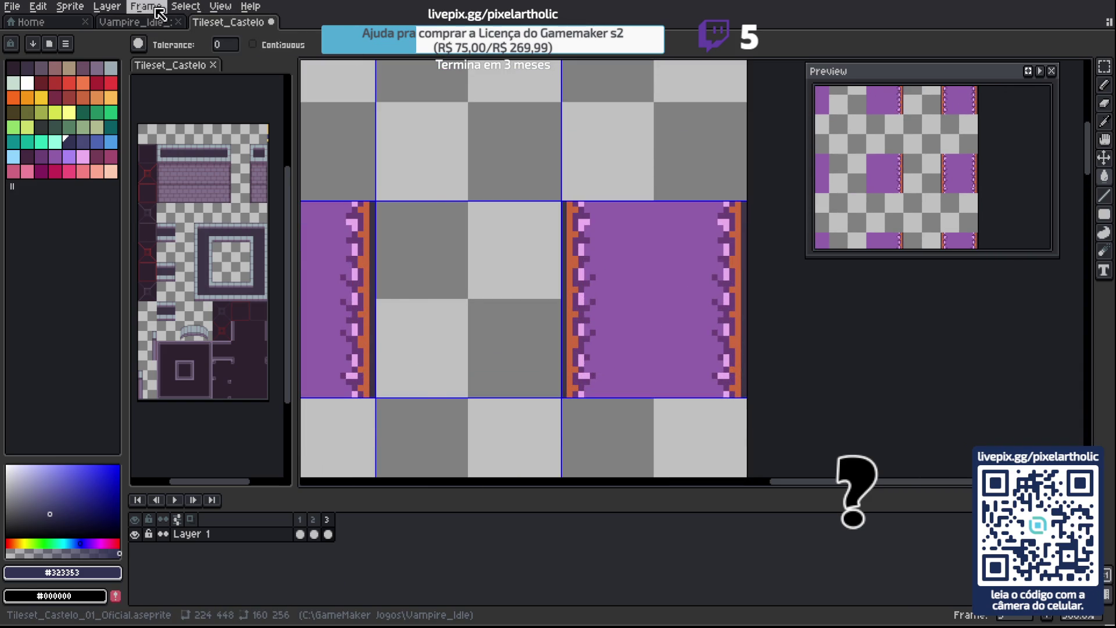
{"action": "left_click", "coordinate": [136, 23]}
{"action": "scroll", "coordinate": [512, 235], "scroll_direction": "up", "scroll_amount": 2}
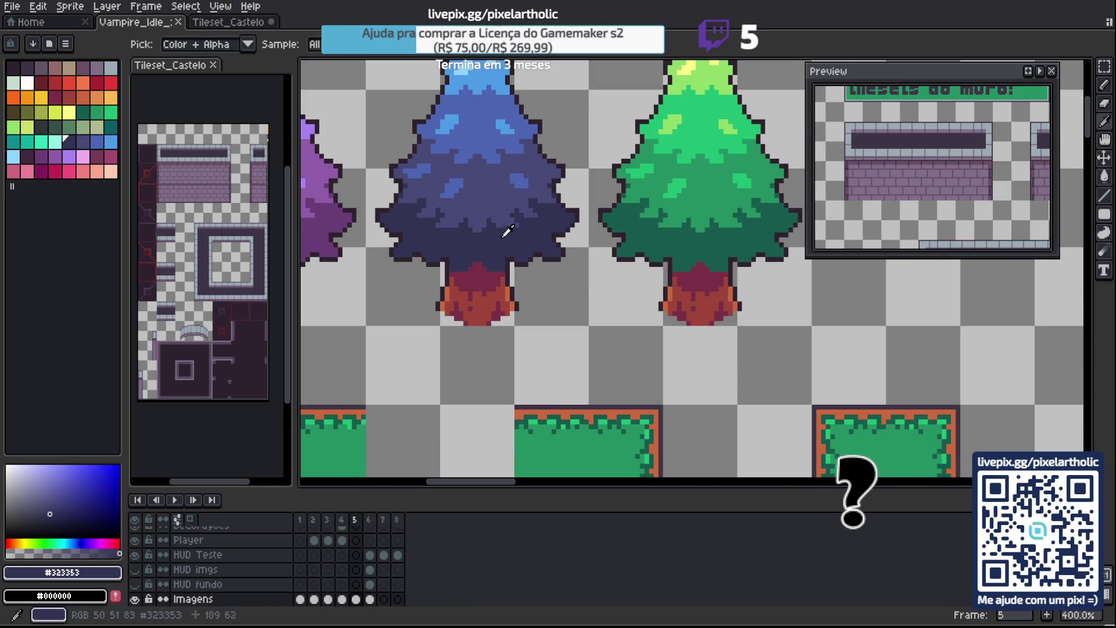
{"action": "key", "text": "ctrl+Tab"}
{"action": "left_click", "coordinate": [573, 244]}
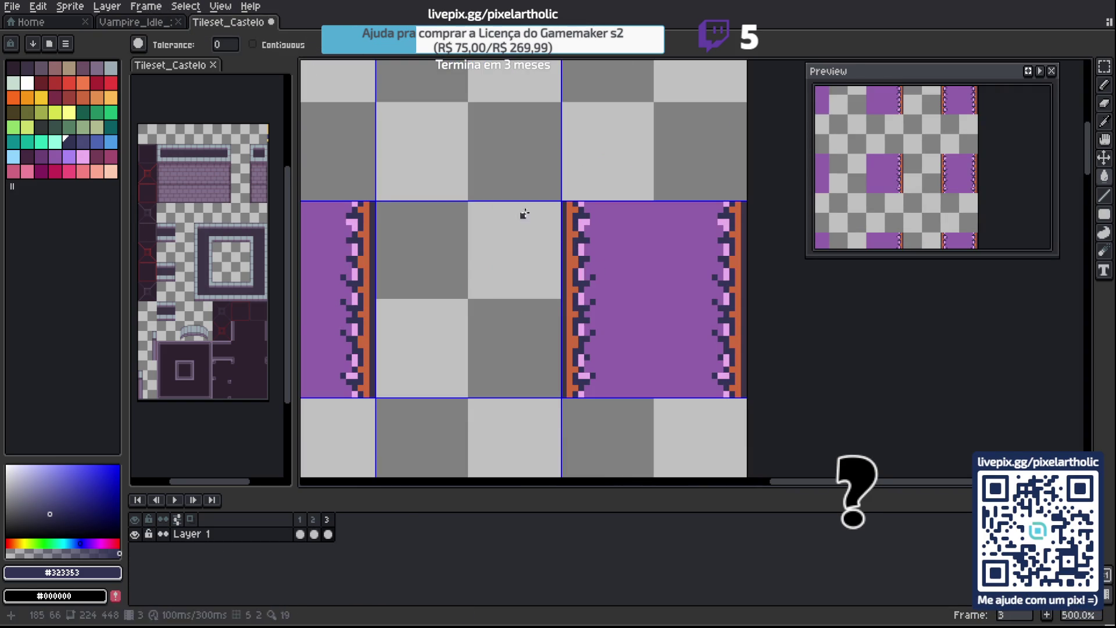
Fill the purple tile areas with a mid blue sampled from the blue tree.
{"action": "left_click", "coordinate": [137, 22]}
{"action": "key", "text": "i"}
{"action": "left_click", "coordinate": [549, 209]}
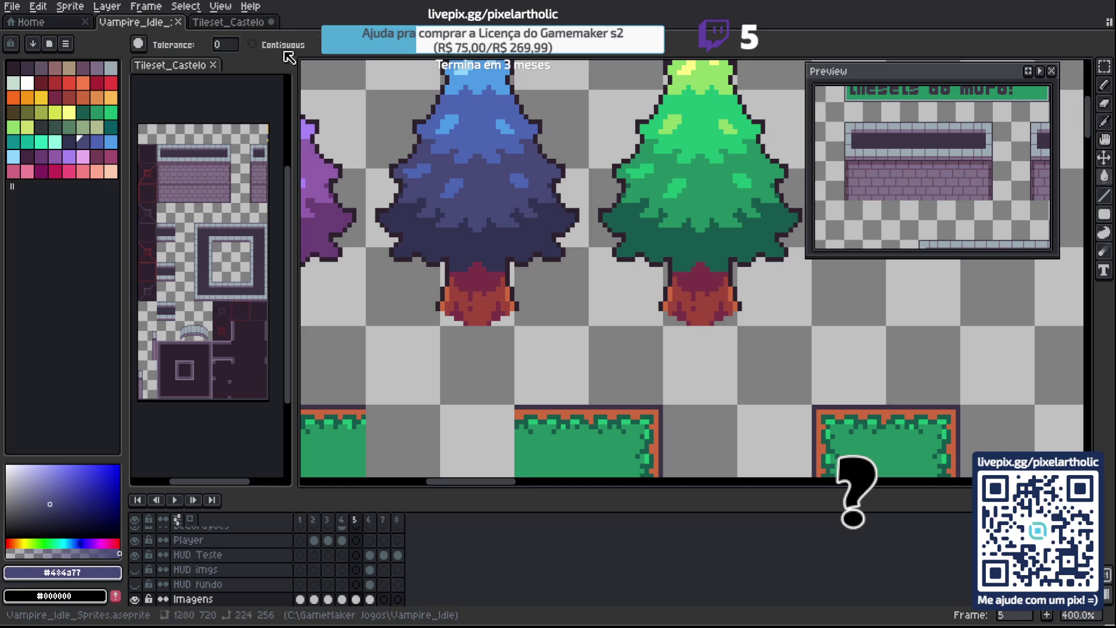
{"action": "key", "text": "g"}
{"action": "left_click", "coordinate": [228, 22]}
{"action": "left_click", "coordinate": [593, 224]}
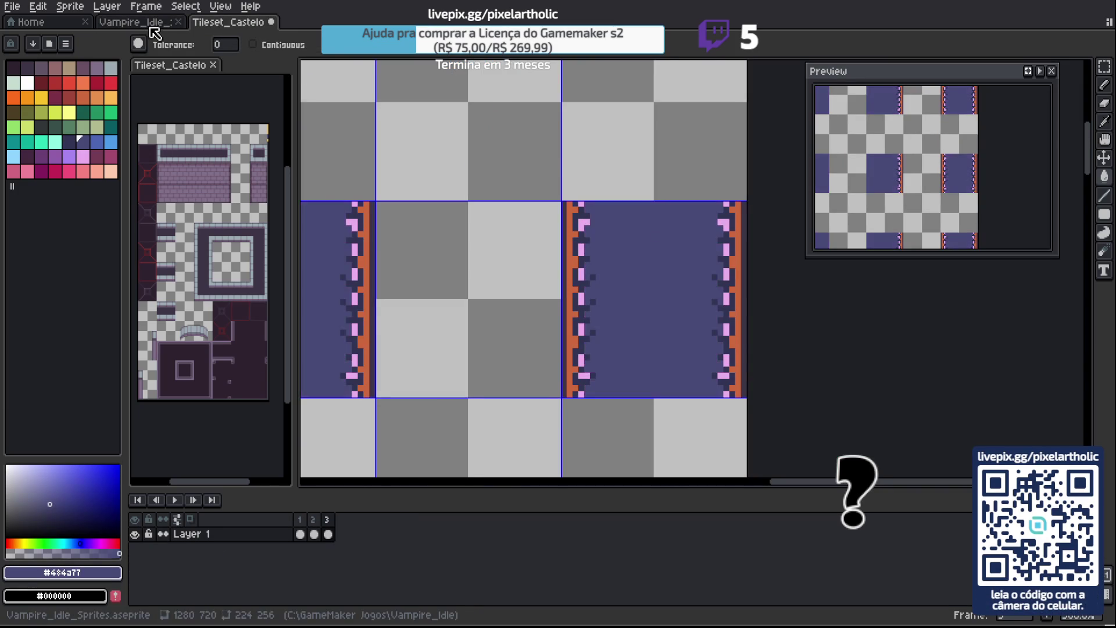
Sample the lighter blue #4d65b4 from the blue tree for the tileset.
{"action": "left_click", "coordinate": [152, 23]}
{"action": "key", "text": "i"}
{"action": "left_click", "coordinate": [531, 175]}
{"action": "key", "text": "g"}
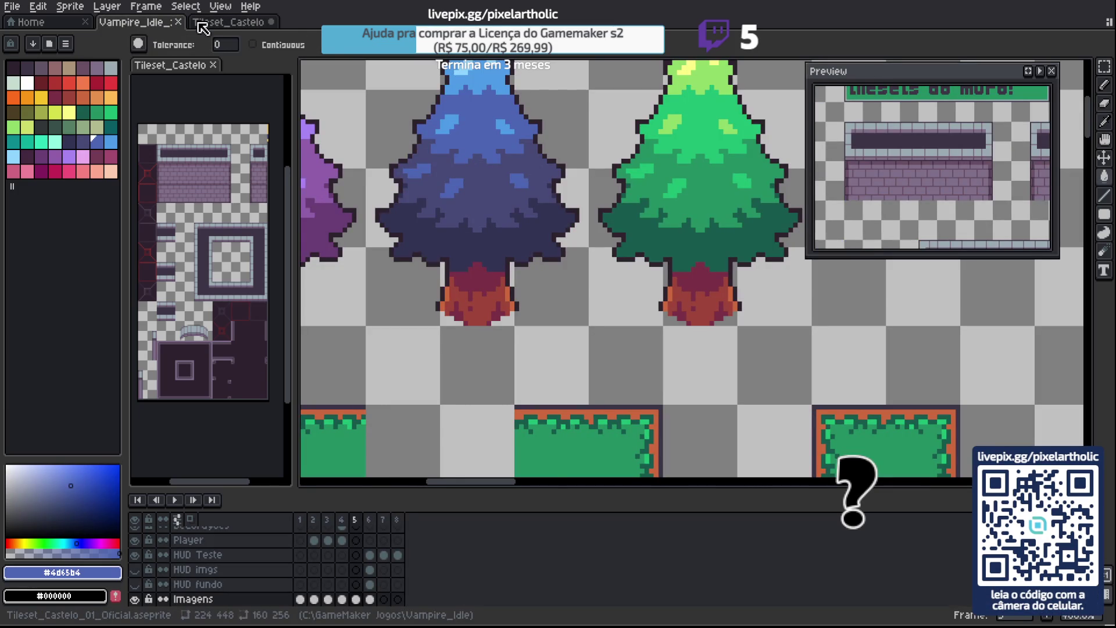
{"action": "left_click", "coordinate": [198, 24]}
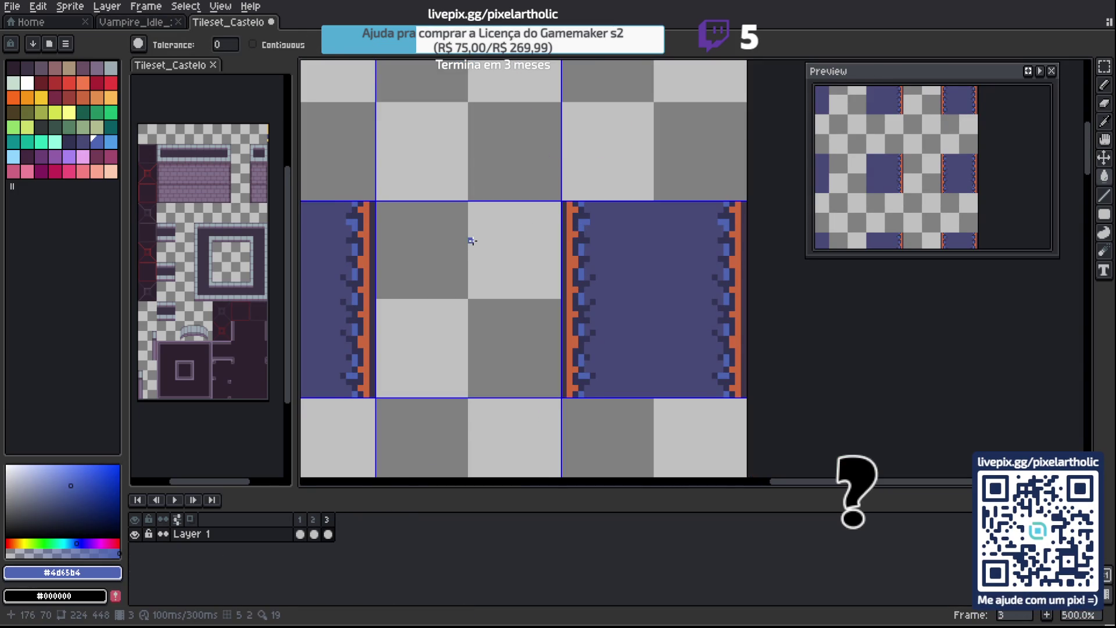
Bring up the frame 3 context menu in the timeline.
{"action": "scroll", "coordinate": [472, 240], "scroll_direction": "down", "scroll_amount": 3}
{"action": "scroll", "coordinate": [466, 245], "scroll_direction": "down", "scroll_amount": 1}
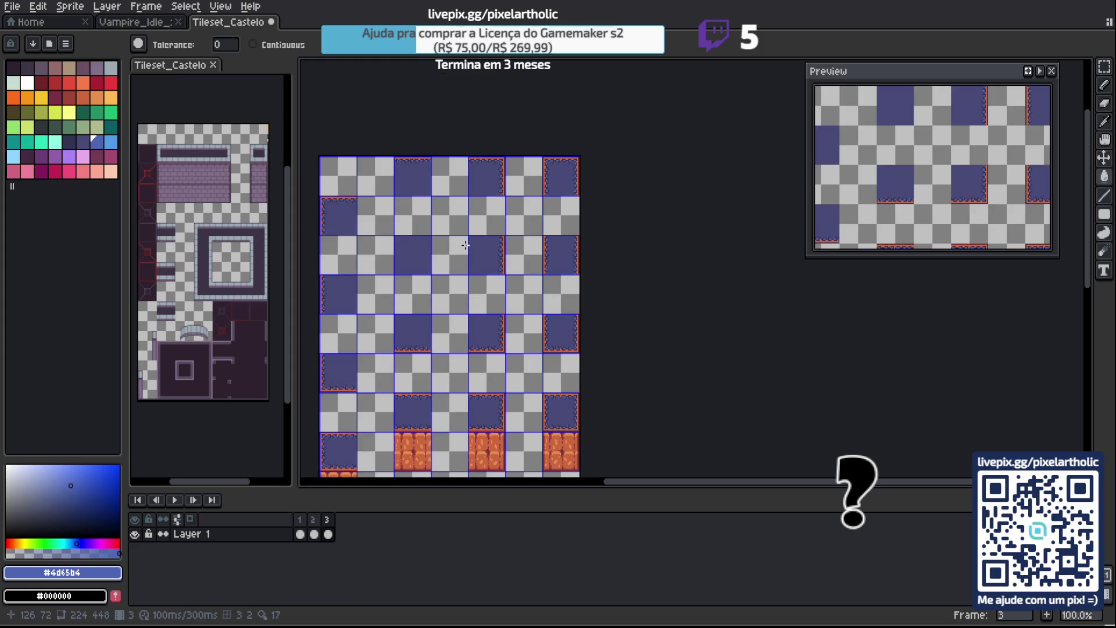
{"action": "mouse_move", "coordinate": [456, 246]}
{"action": "left_mouse_down"}
{"action": "mouse_move", "coordinate": [550, 232]}
{"action": "mouse_move", "coordinate": [537, 202]}
{"action": "left_mouse_up"}
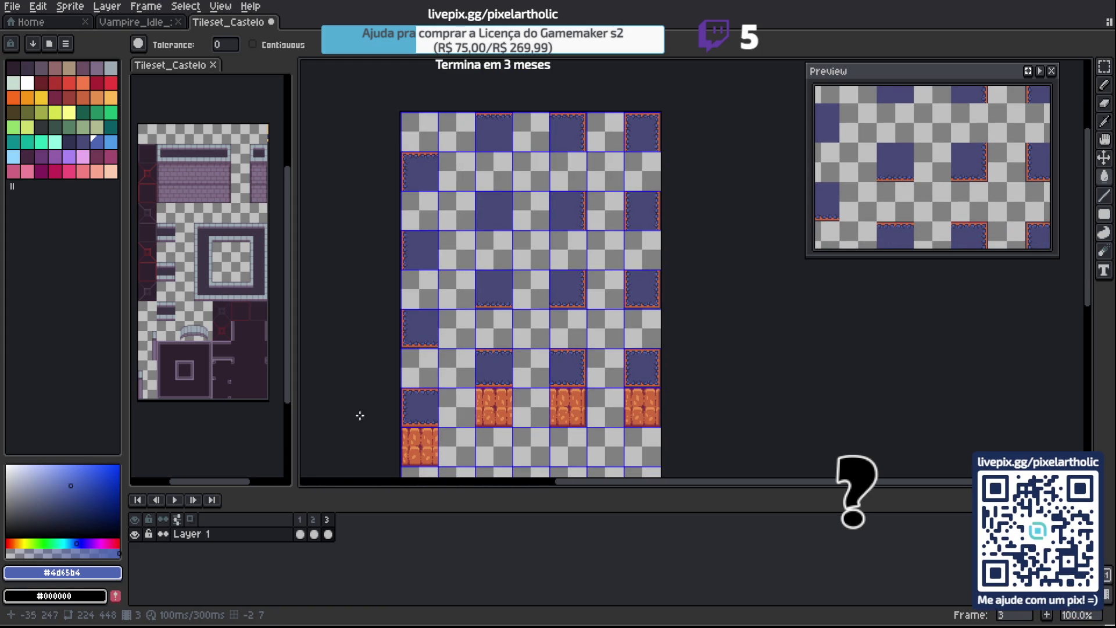
{"action": "right_click", "coordinate": [327, 523]}
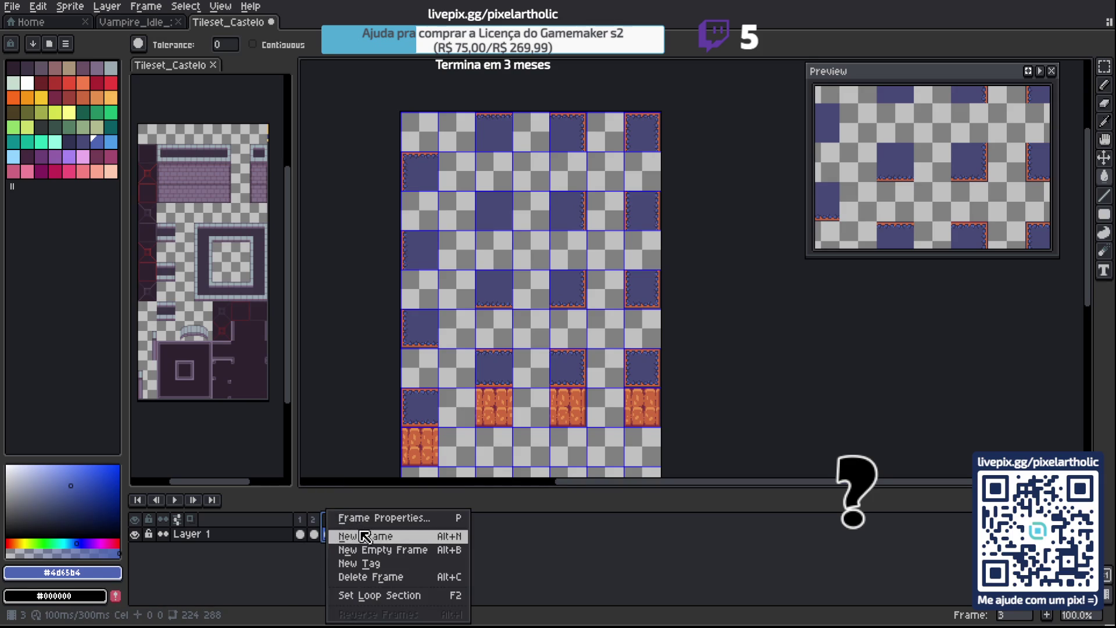
Add a fourth frame and eyedrop dark and mid greens from the green pine.
{"action": "left_click", "coordinate": [359, 533]}
{"action": "left_click", "coordinate": [130, 23]}
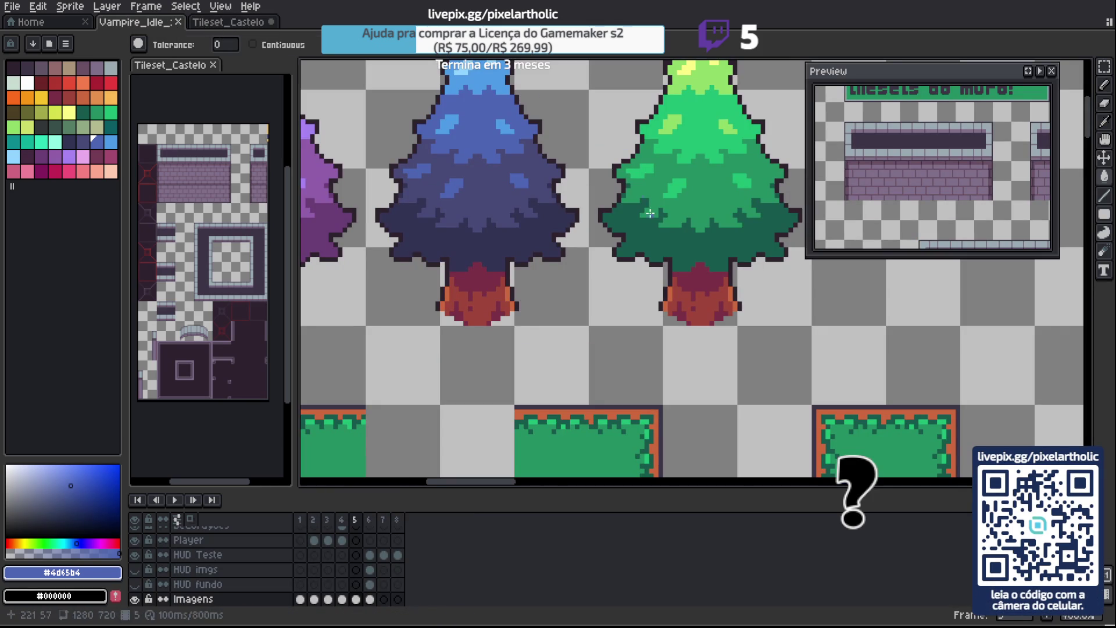
{"action": "key", "text": "i"}
{"action": "left_click", "coordinate": [686, 246]}
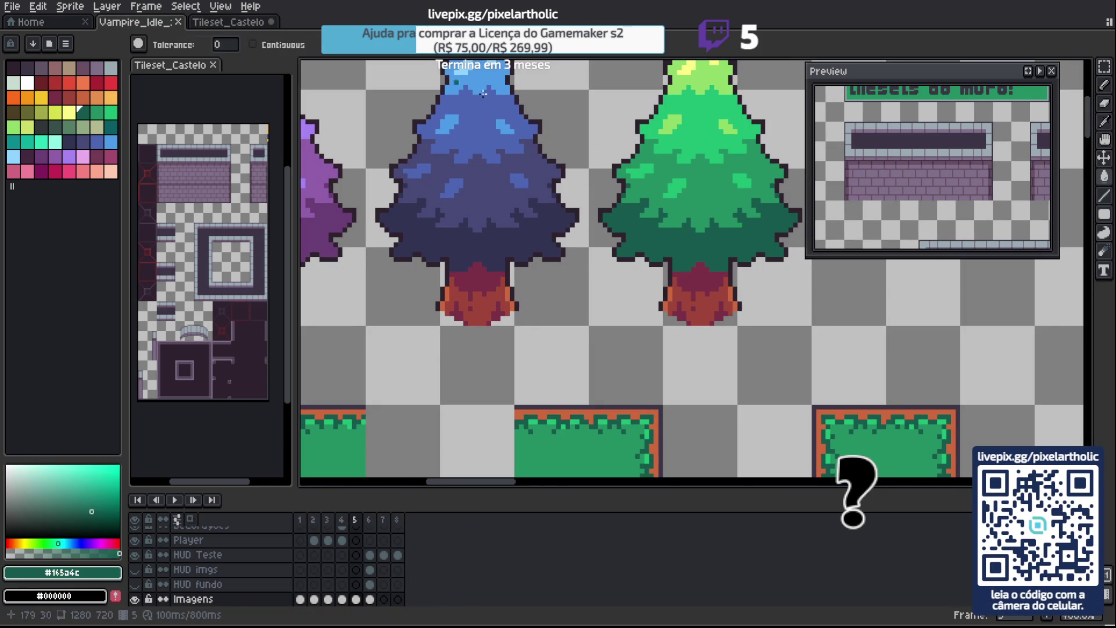
{"action": "left_click", "coordinate": [699, 190]}
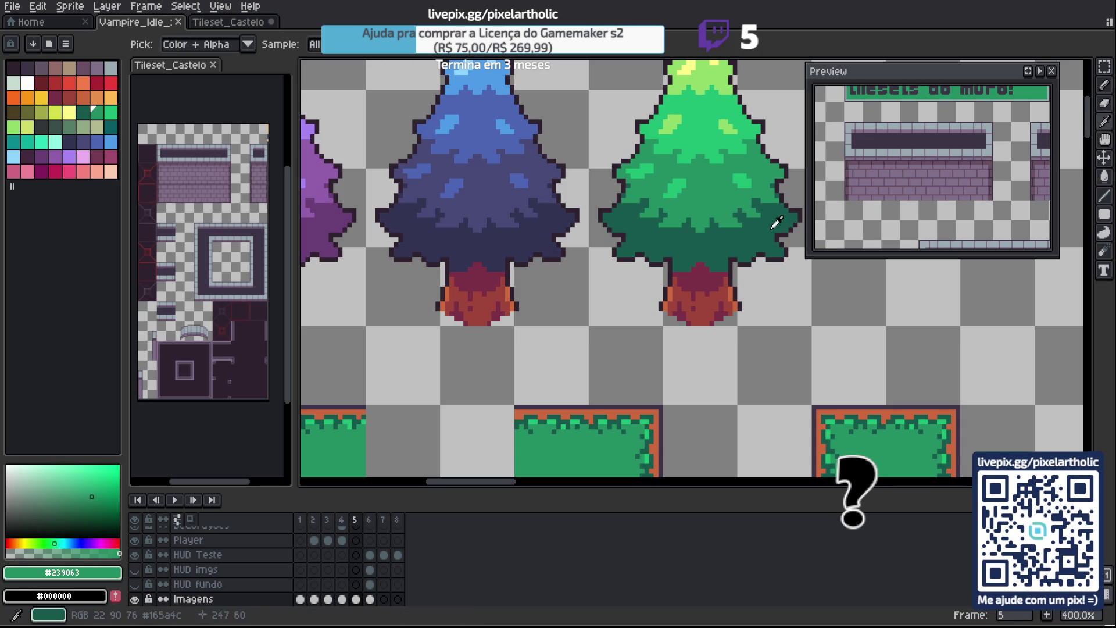
{"action": "left_click", "coordinate": [726, 238]}
{"action": "key", "text": "g"}
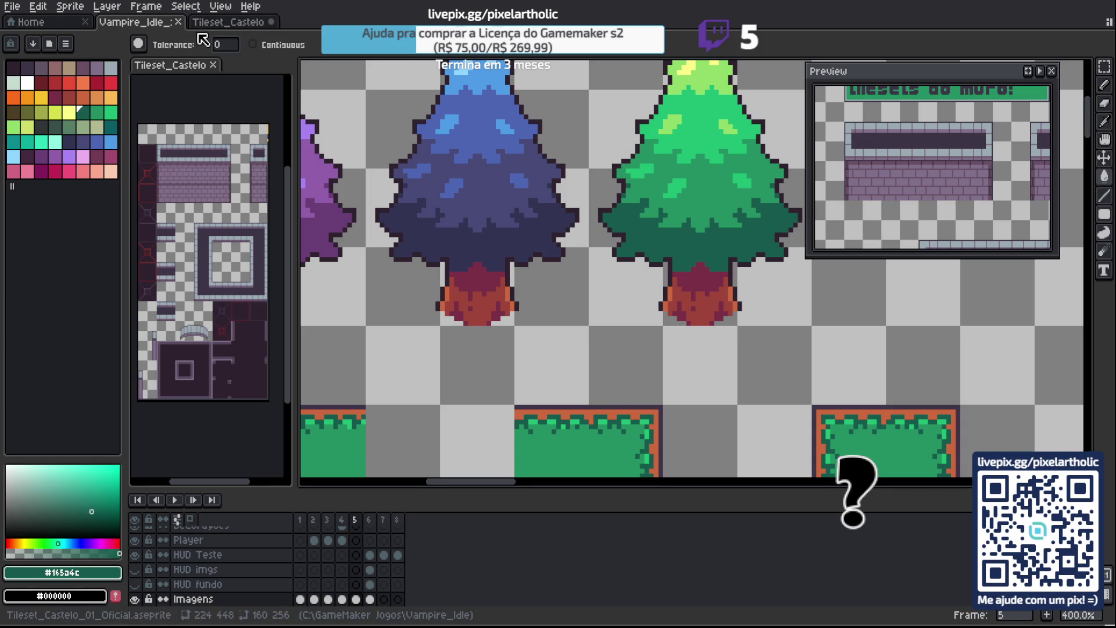
Fill frame 4's edge dots and purple tile interiors green on both tiles.
{"action": "key", "text": "ctrl+Tab"}
{"action": "scroll", "coordinate": [536, 207], "scroll_direction": "up", "scroll_amount": 3}
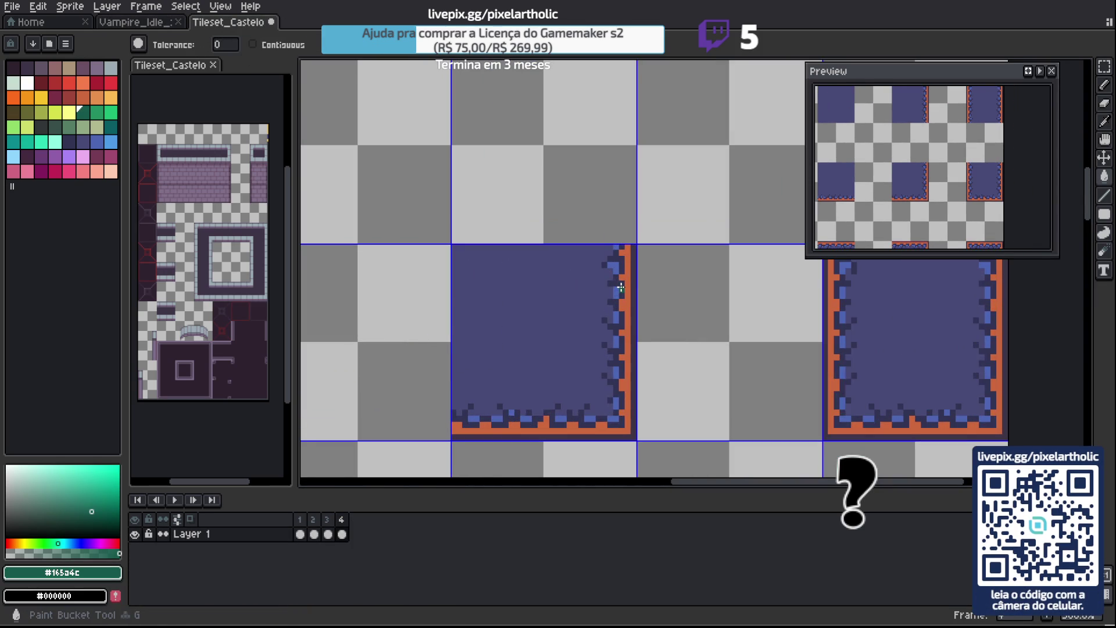
{"action": "left_click", "coordinate": [621, 287]}
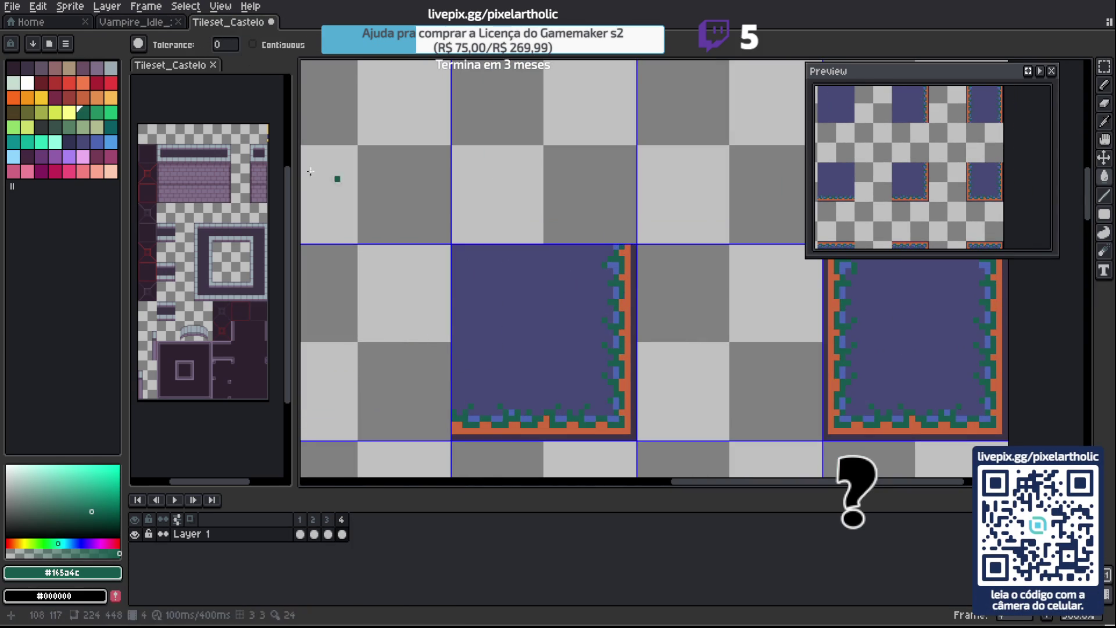
{"action": "left_click", "coordinate": [96, 111]}
{"action": "left_click", "coordinate": [620, 272]}
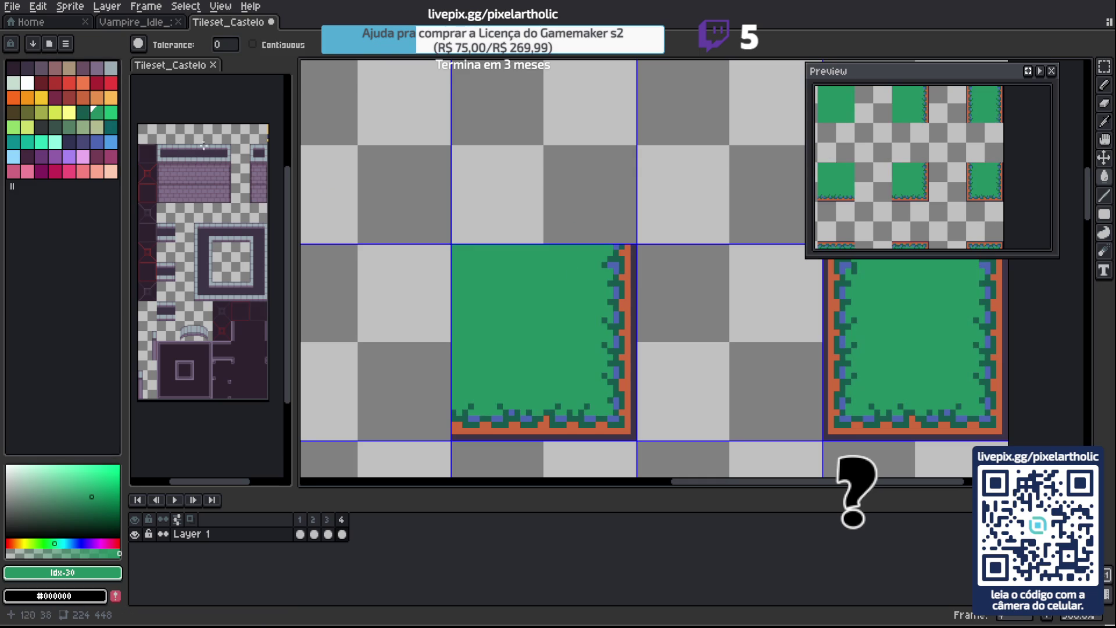
{"action": "left_click", "coordinate": [111, 112]}
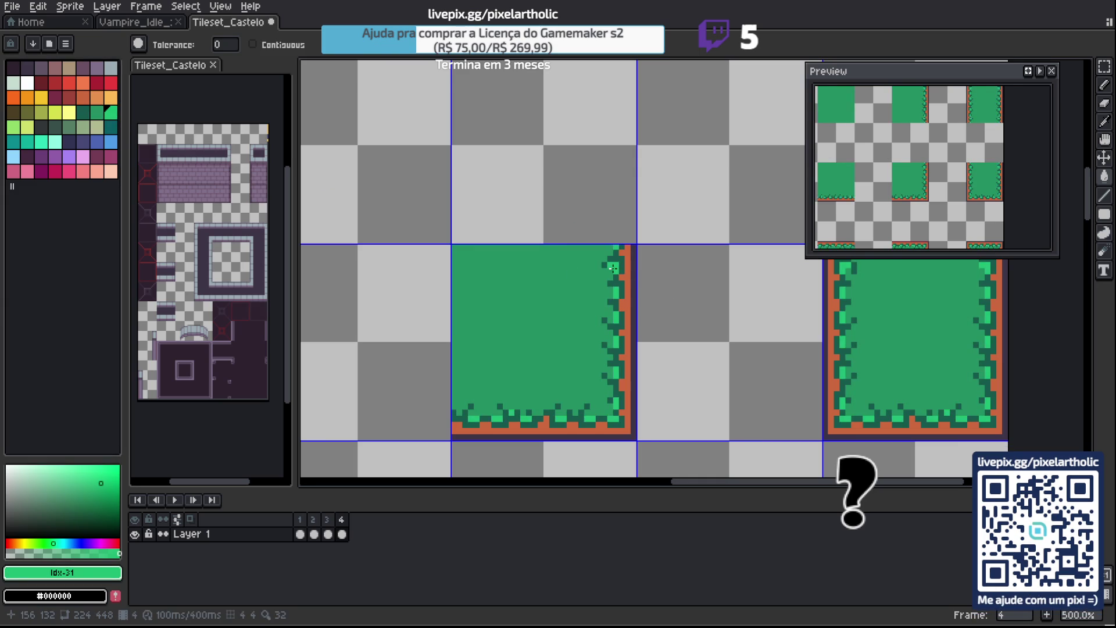
{"action": "scroll", "coordinate": [357, 403], "scroll_direction": "down", "scroll_amount": 2}
{"action": "left_click", "coordinate": [300, 533]}
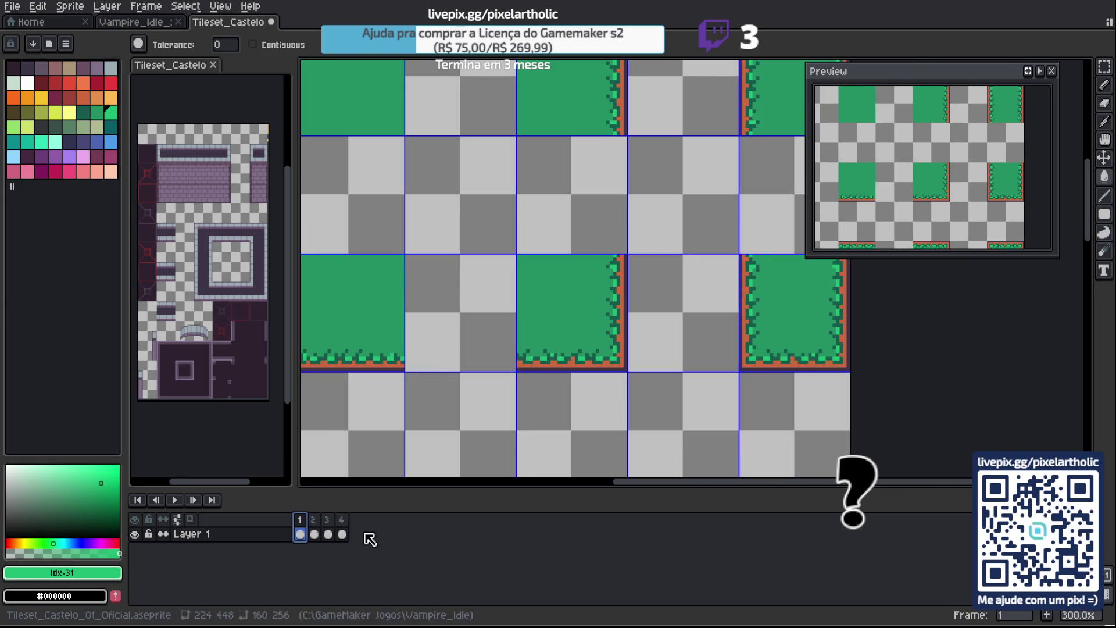
On frame 4, sample the dark teal from the teal pine tree.
{"action": "left_click", "coordinate": [342, 533]}
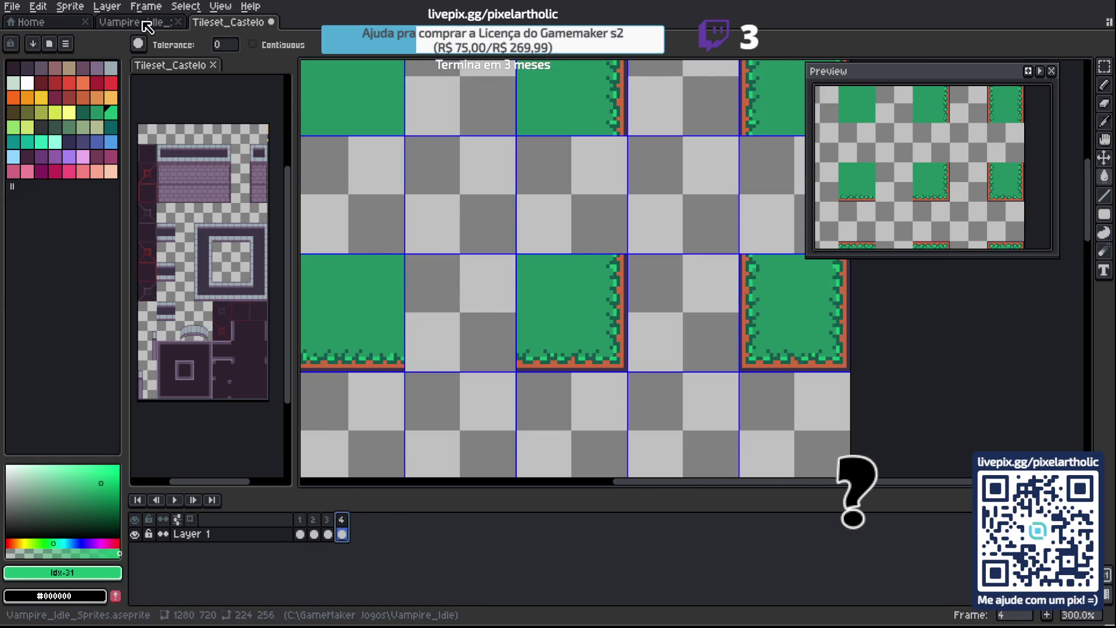
{"action": "left_click", "coordinate": [145, 23]}
{"action": "scroll", "coordinate": [486, 351], "scroll_direction": "down", "scroll_amount": 1}
{"action": "left_click", "coordinate": [486, 351], "text": "alt"}
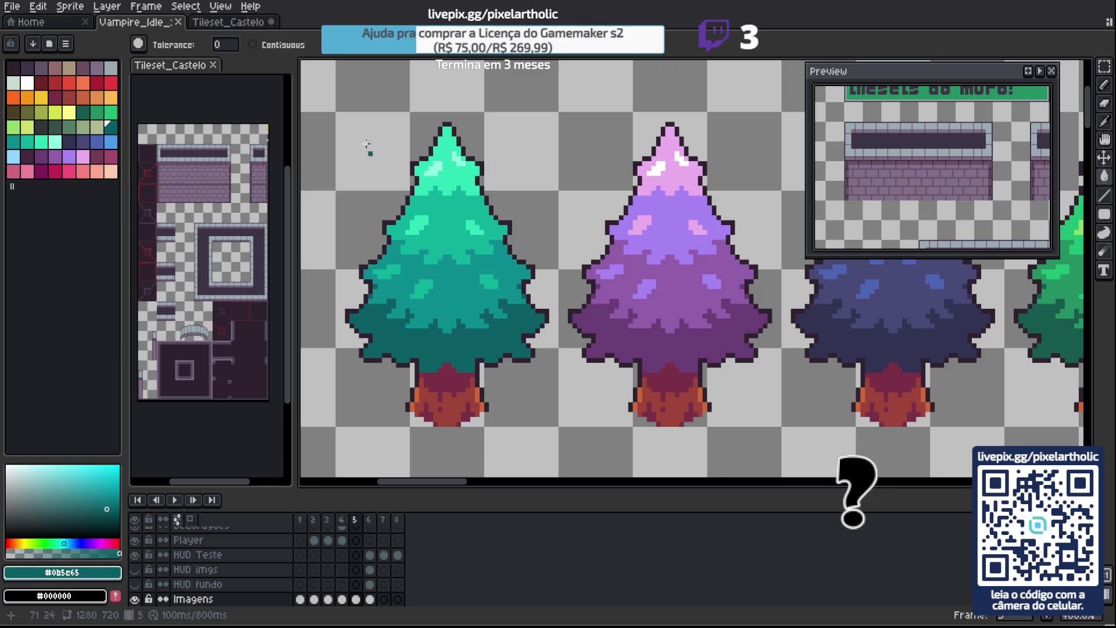
{"action": "left_click", "coordinate": [233, 22]}
{"action": "scroll", "coordinate": [623, 343], "scroll_direction": "up", "scroll_amount": 1}
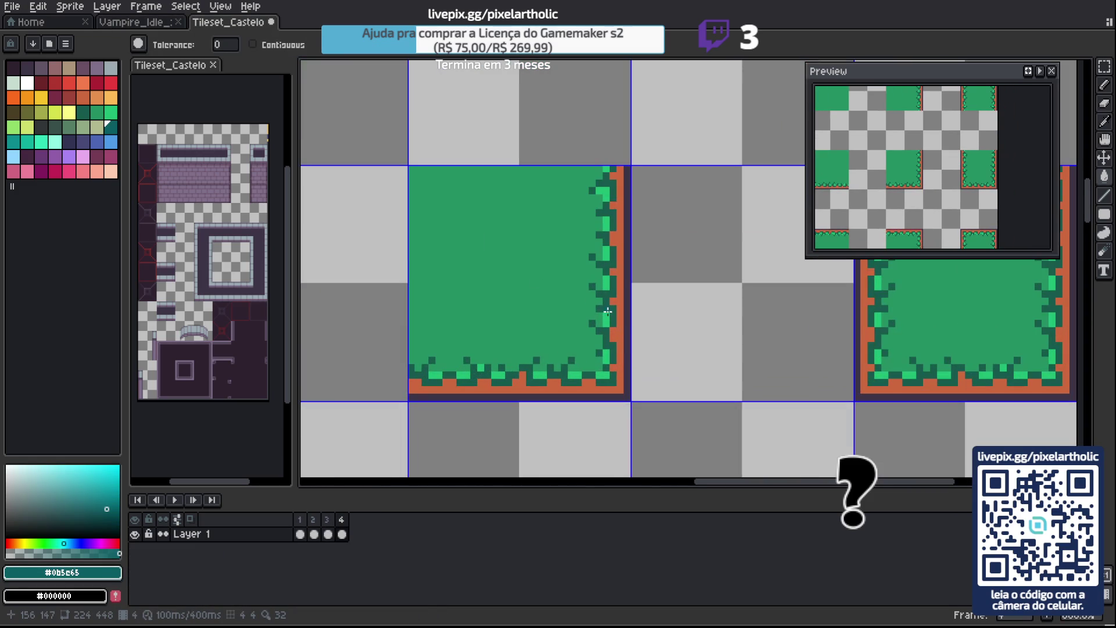
Fill frame 4's tile interiors with lighter teal #0b8a8f and save the tileset.
{"action": "left_click", "coordinate": [156, 23]}
{"action": "left_click", "coordinate": [456, 289], "text": "alt"}
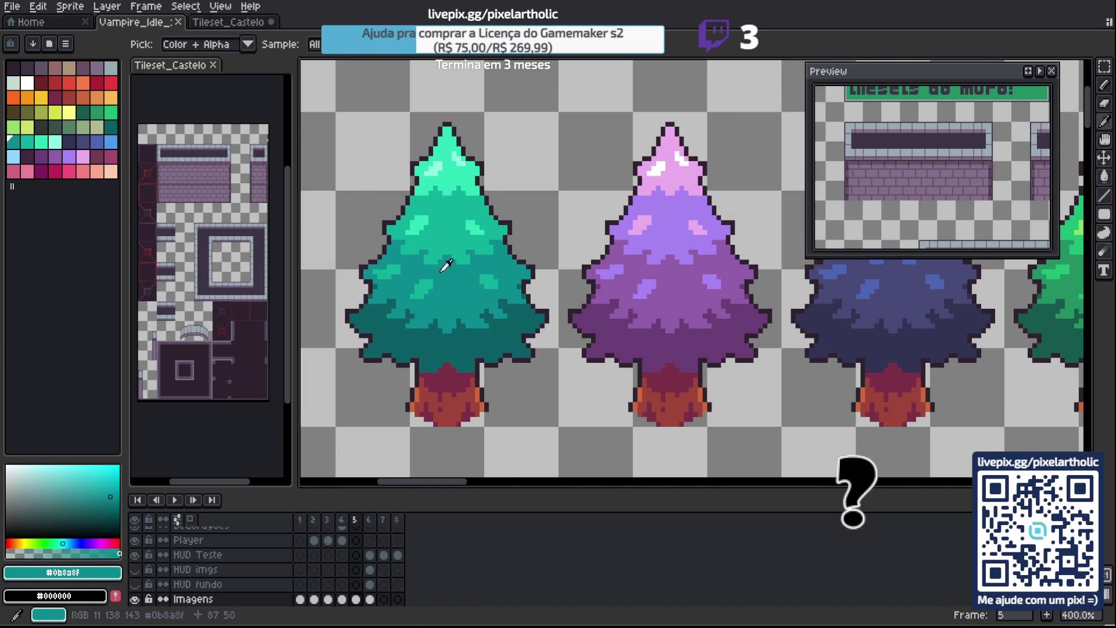
{"action": "left_click", "coordinate": [250, 26]}
{"action": "left_click", "coordinate": [612, 283]}
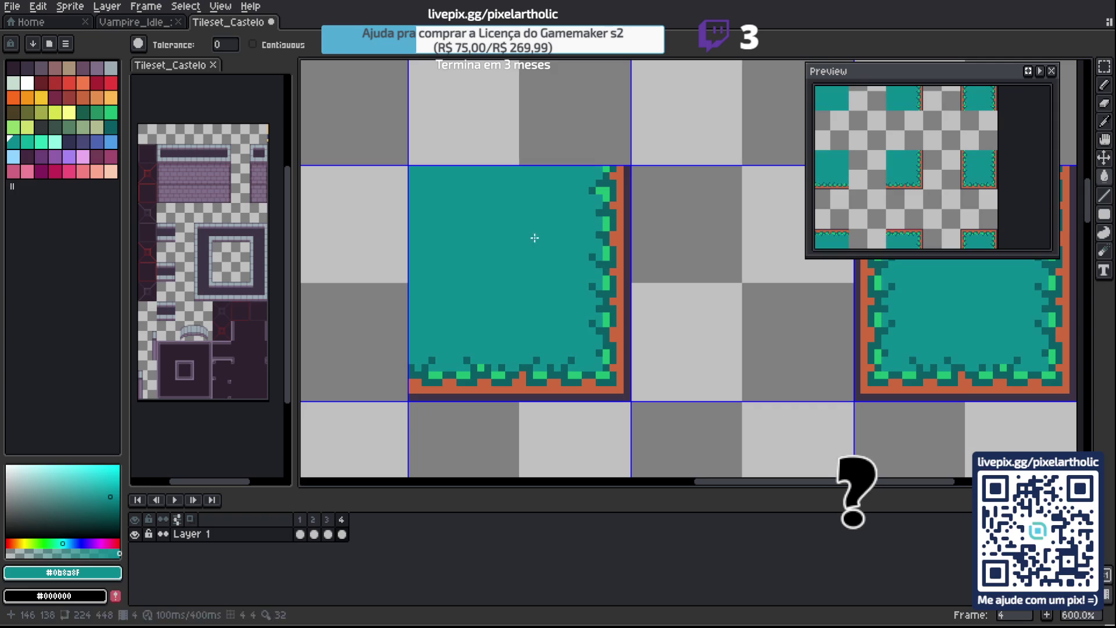
{"action": "left_click", "coordinate": [27, 141]}
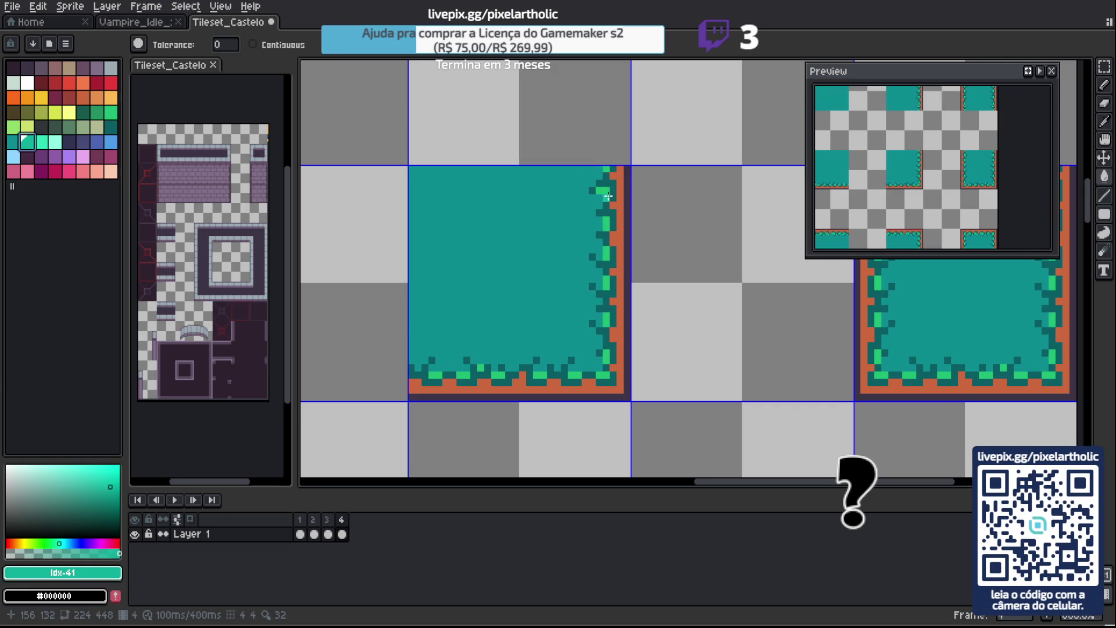
{"action": "scroll", "coordinate": [481, 232], "scroll_direction": "down", "scroll_amount": 4}
{"action": "key", "text": "ctrl+s"}
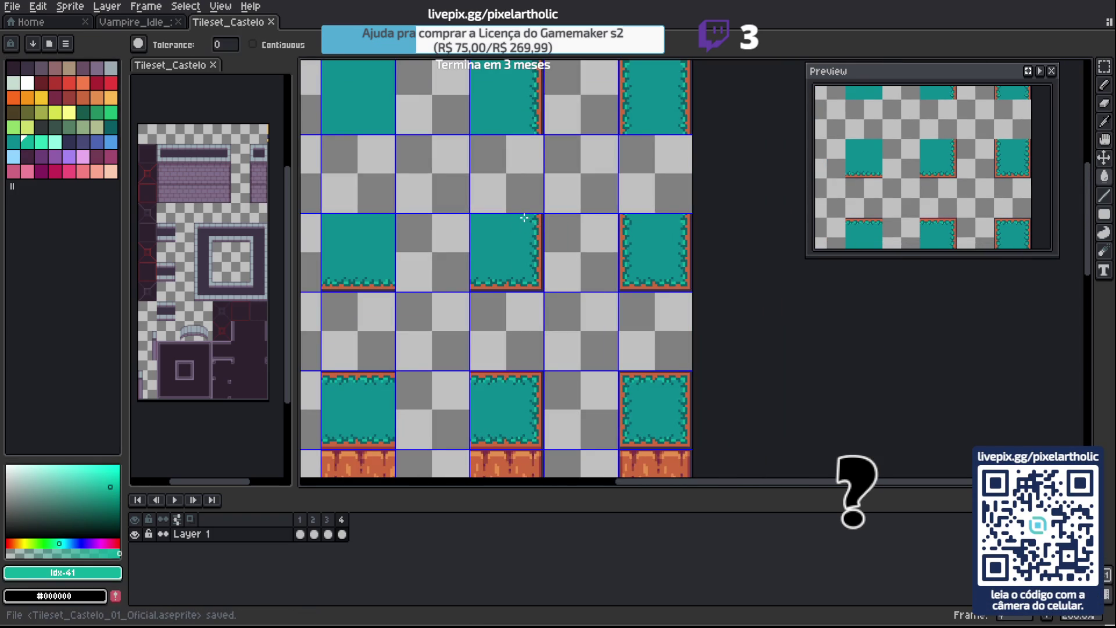
Play the tileset animation from frame 1 through its four colour frames.
{"action": "scroll", "coordinate": [540, 219], "scroll_direction": "down", "scroll_amount": 2}
{"action": "key", "text": "Home"}
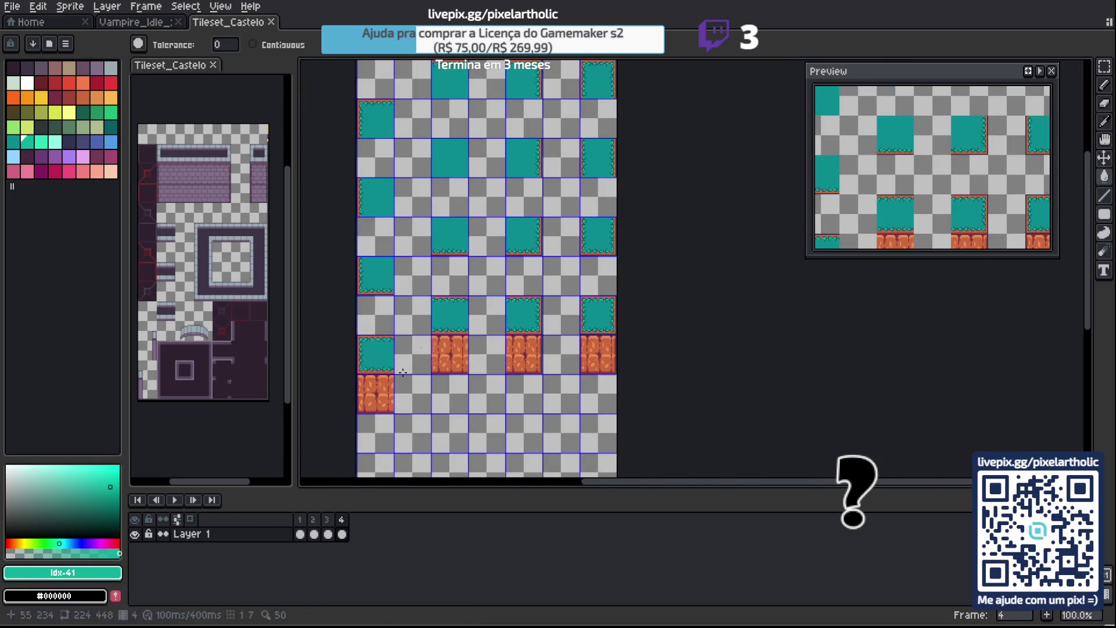
{"action": "left_click_drag", "start_coordinate": [691, 249], "coordinate": [704, 289]}
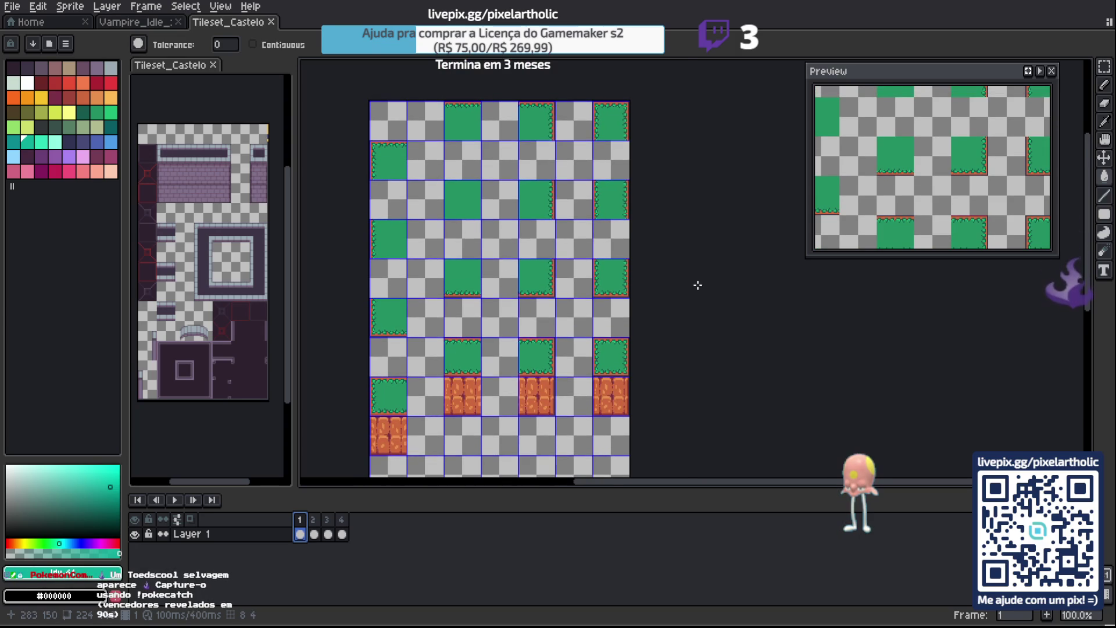
{"action": "scroll", "coordinate": [698, 285], "scroll_direction": "up", "scroll_amount": 1}
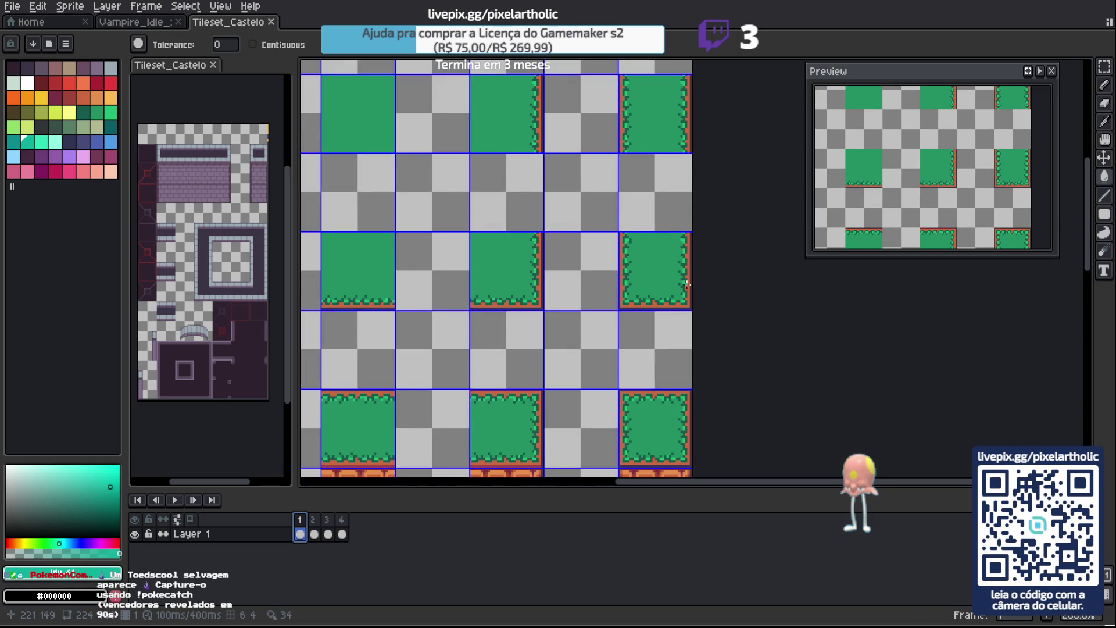
{"action": "scroll", "coordinate": [687, 285], "scroll_direction": "down", "scroll_amount": 1}
{"action": "key", "text": "Return"}
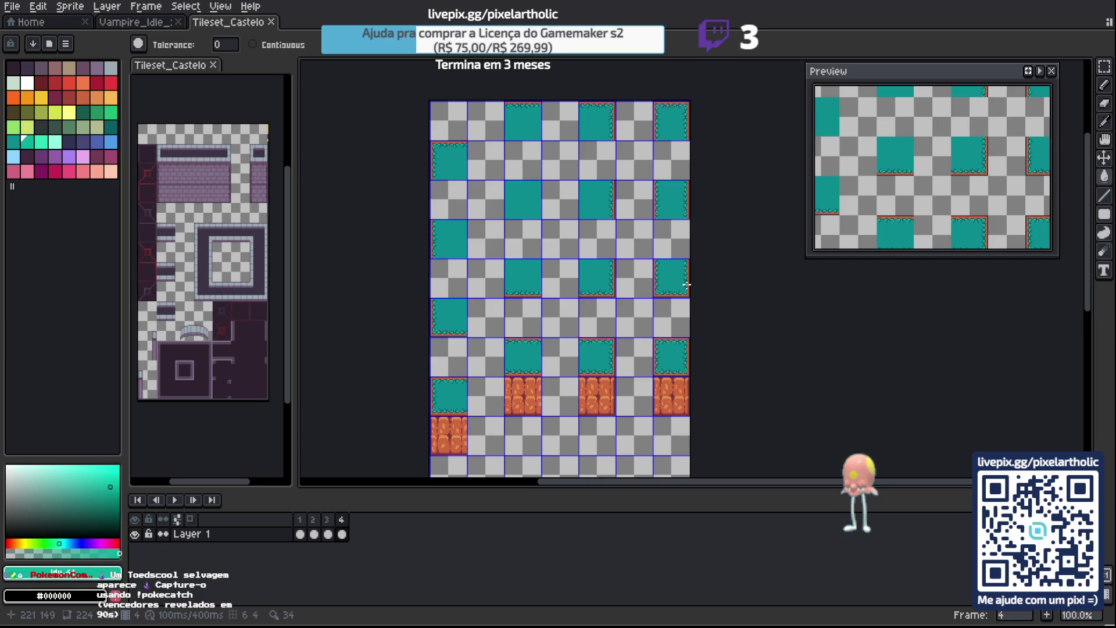
Hide the timeline and save Tileset_Castelo again.
{"action": "key", "text": "Tab"}
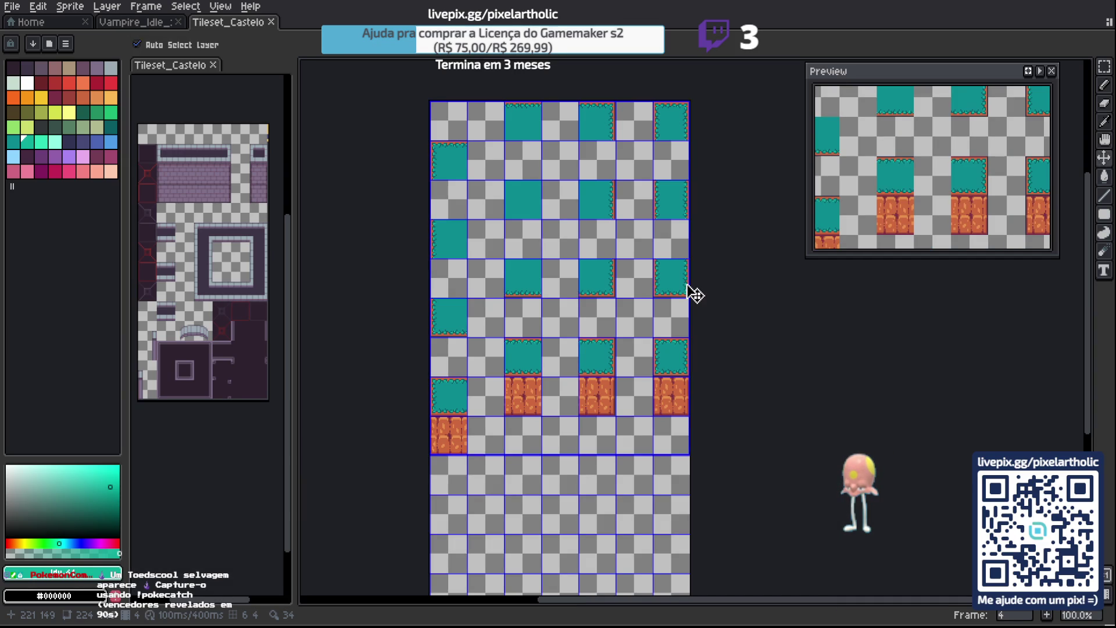
{"action": "key", "text": "ctrl+s"}
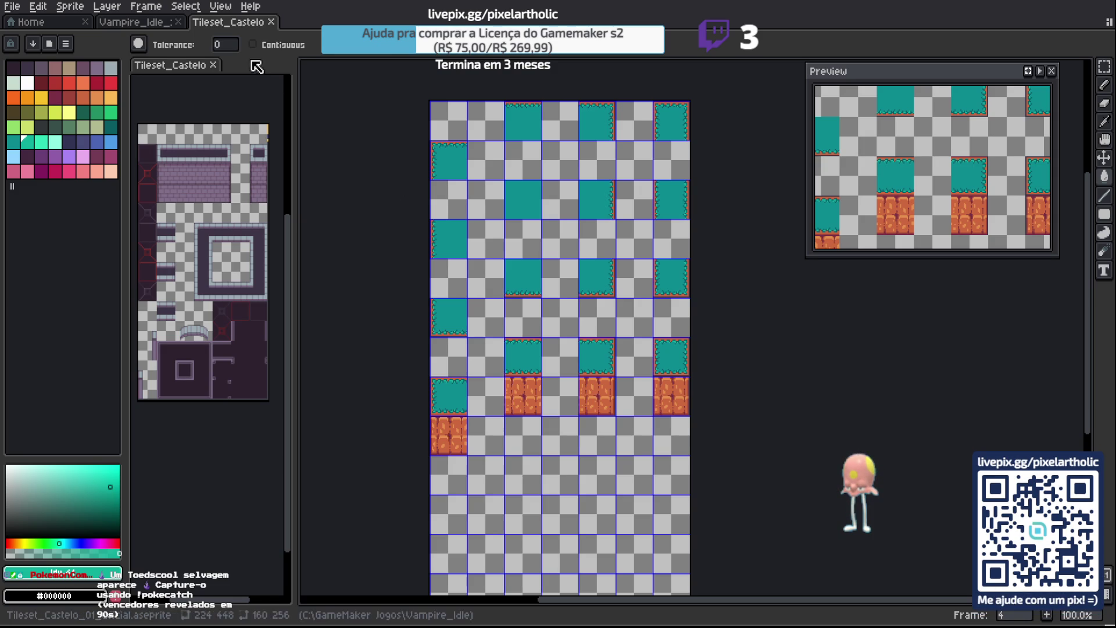
{"action": "left_click", "coordinate": [137, 24]}
Marquee-select the four pine trees in Vampire_Idle_Sprites and paste them into Tileset_Castelo.
{"action": "scroll", "coordinate": [425, 216], "scroll_direction": "down", "scroll_amount": 3}
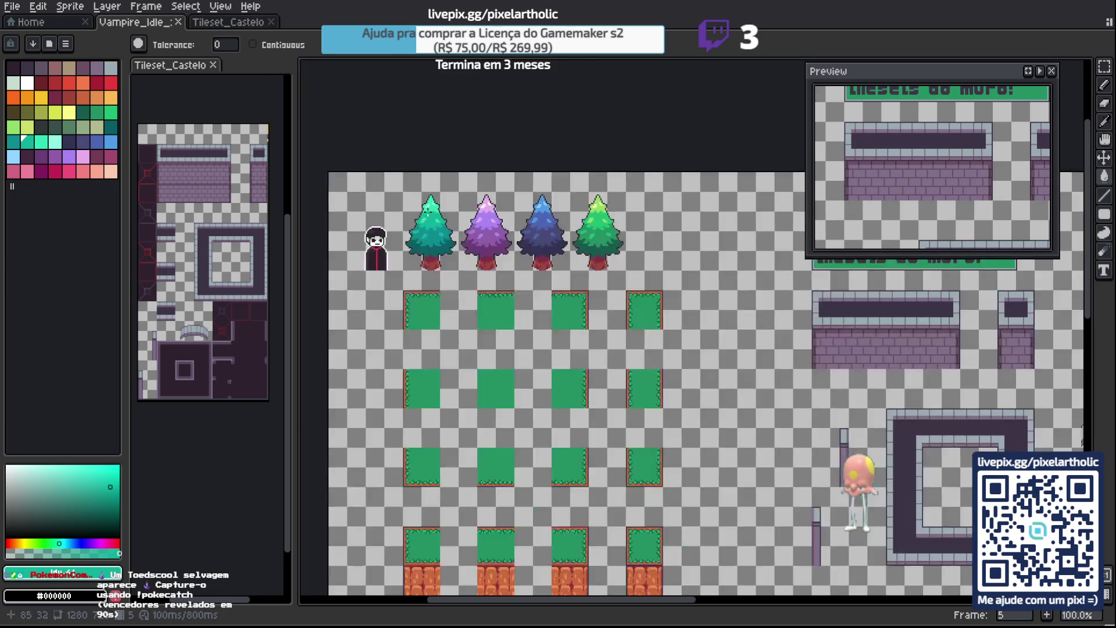
{"action": "scroll", "coordinate": [637, 208], "scroll_direction": "up", "scroll_amount": 1}
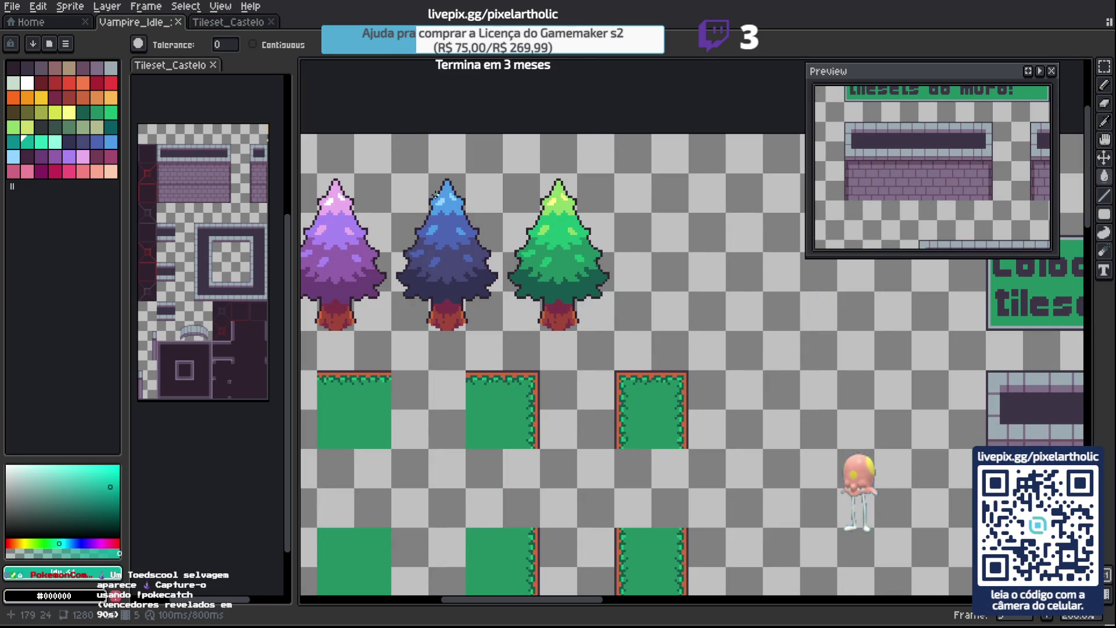
{"action": "scroll", "coordinate": [391, 195], "scroll_direction": "left", "scroll_amount": 6}
{"action": "key", "text": "m"}
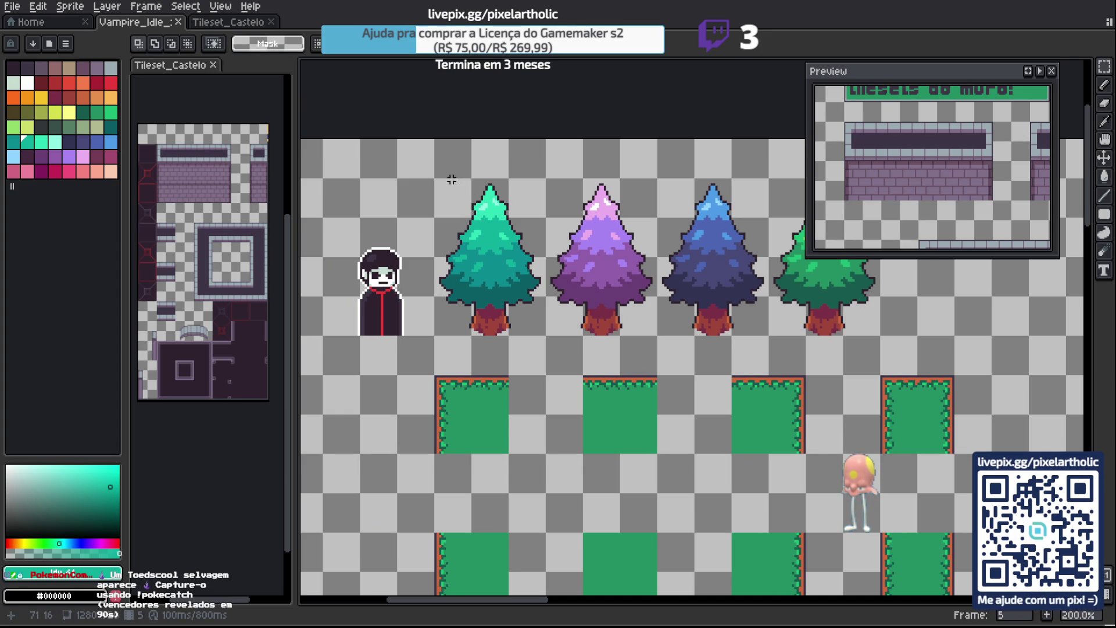
{"action": "mouse_move", "coordinate": [449, 182]}
{"action": "left_mouse_down"}
{"action": "mouse_move", "coordinate": [773, 329]}
{"action": "mouse_move", "coordinate": [851, 330]}
{"action": "left_mouse_up"}
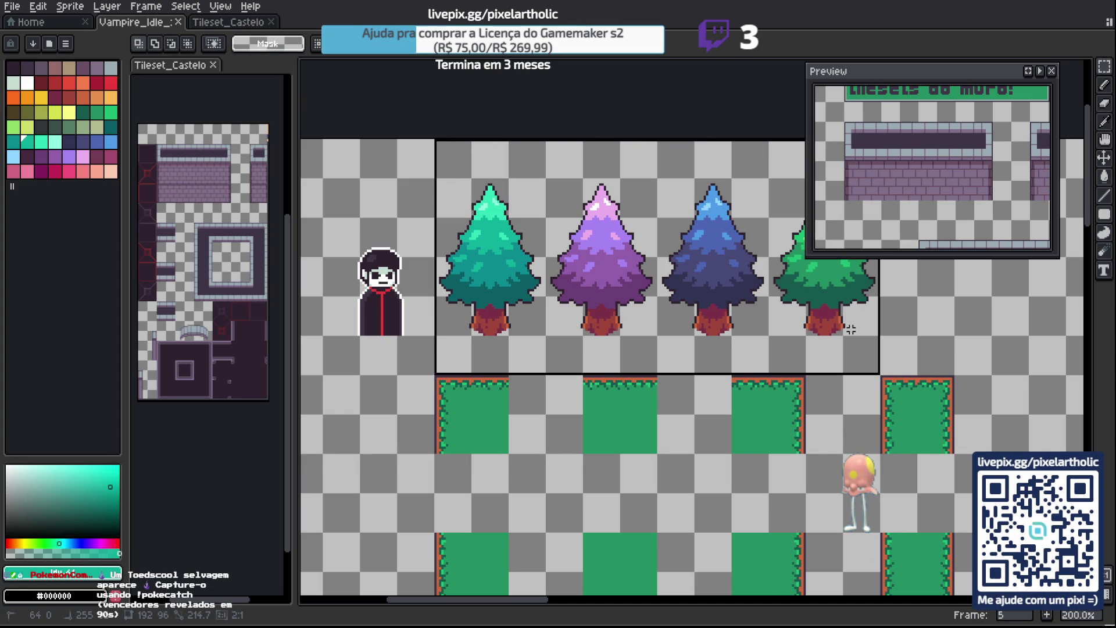
{"action": "left_click", "coordinate": [815, 326]}
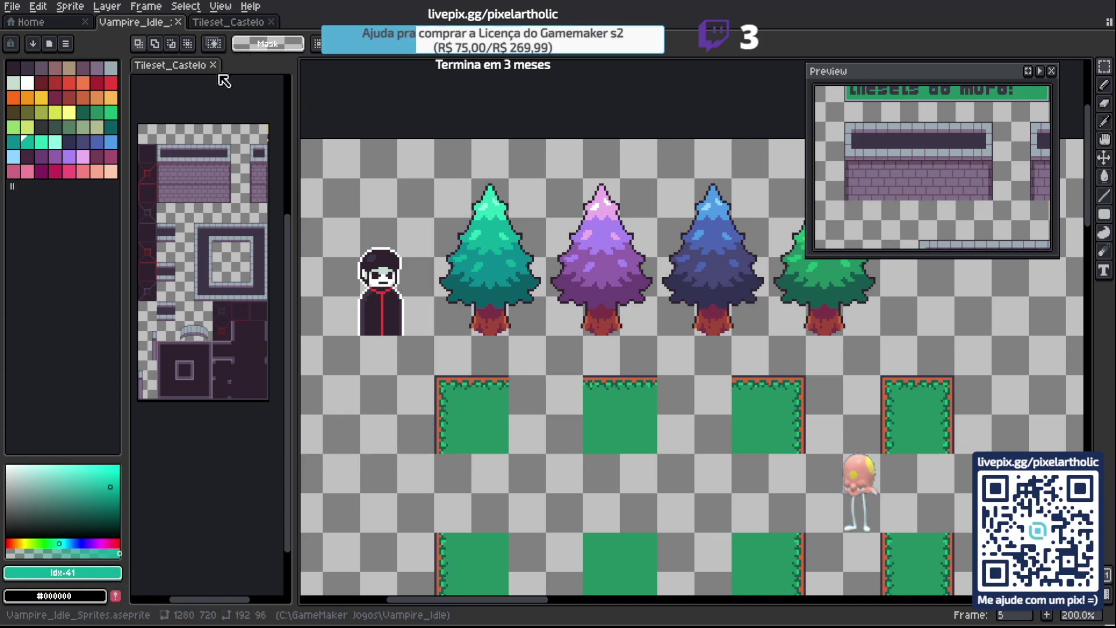
{"action": "left_click", "coordinate": [230, 22]}
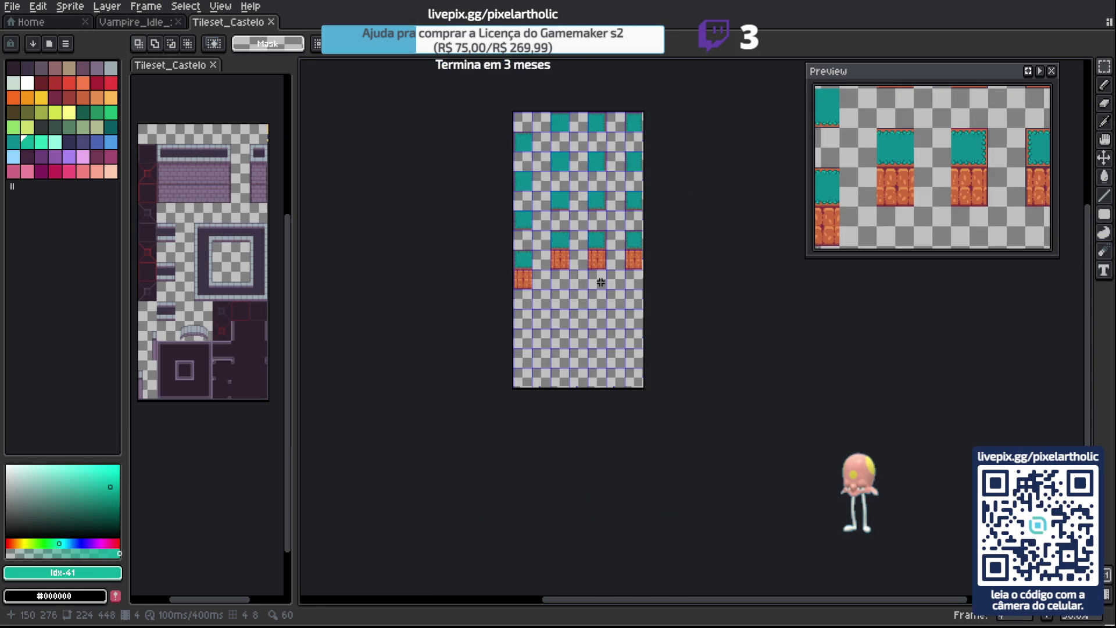
{"action": "key", "text": "ctrl+v"}
Move the pasted pine row down below the dirt tiles and commit it.
{"action": "mouse_move", "coordinate": [569, 142]}
{"action": "left_mouse_down"}
{"action": "mouse_move", "coordinate": [569, 332]}
{"action": "mouse_move", "coordinate": [569, 318]}
{"action": "left_mouse_up"}
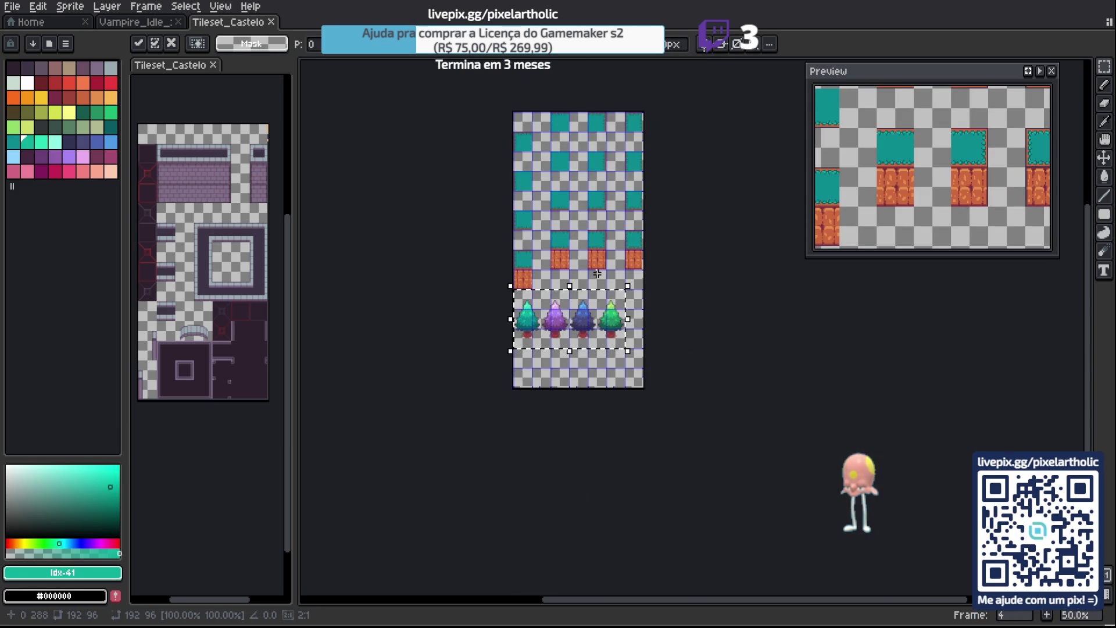
{"action": "scroll", "coordinate": [523, 281], "scroll_direction": "up", "scroll_amount": 4}
{"action": "scroll", "coordinate": [456, 369], "scroll_direction": "down", "scroll_amount": 2}
{"action": "key", "text": "Down"}
{"action": "key", "text": "Down"}
{"action": "key", "text": "Down"}
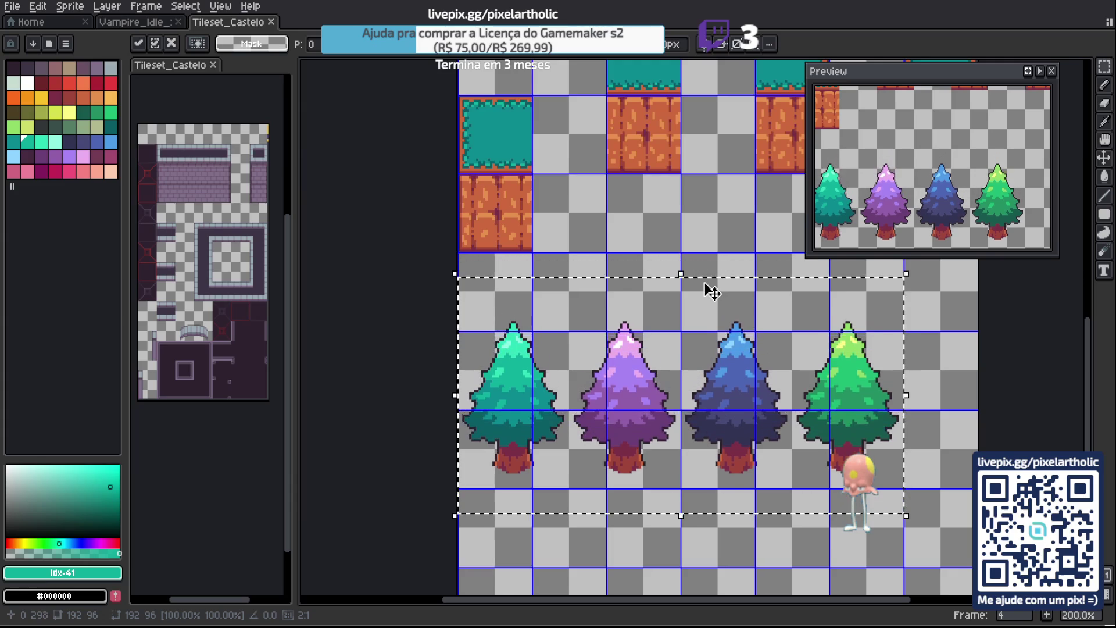
{"action": "key", "text": "Down"}
{"action": "key", "text": "Down"}
{"action": "key", "text": "Down"}
{"action": "key", "text": "Right"}
{"action": "key", "text": "Right"}
{"action": "key", "text": "Right"}
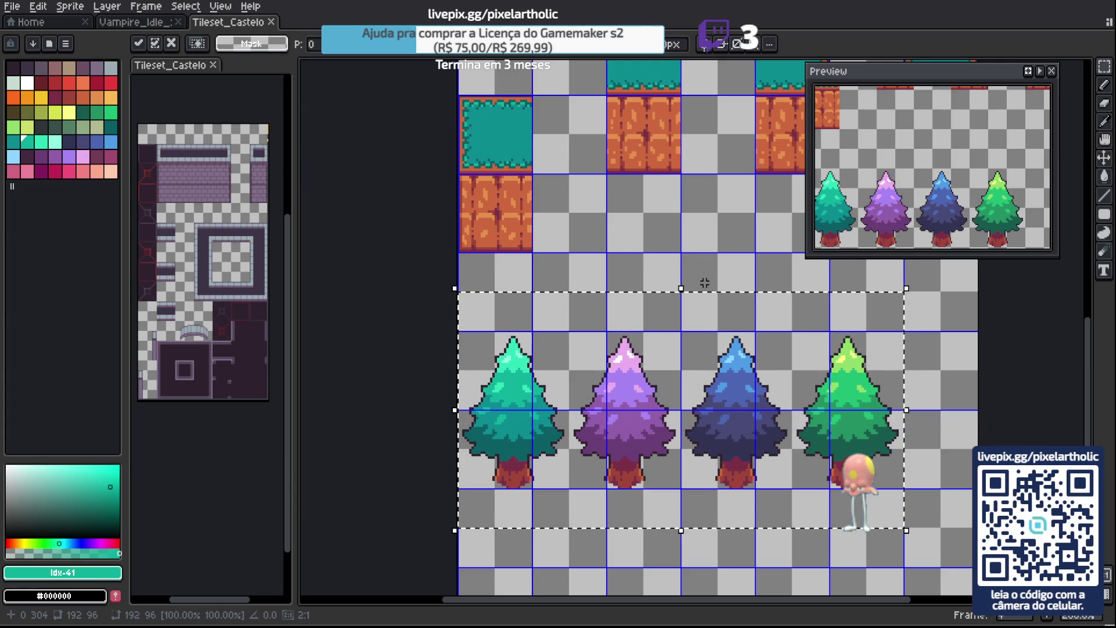
{"action": "key", "text": "Down"}
{"action": "key", "text": "Left"}
{"action": "key", "text": "Left"}
{"action": "key", "text": "Left"}
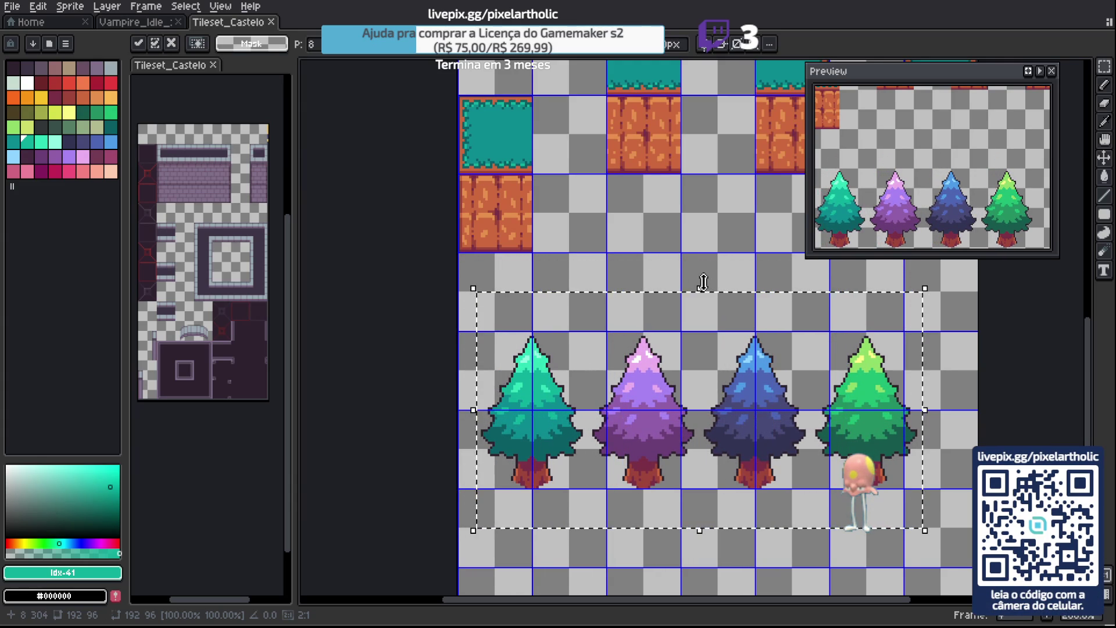
{"action": "key", "text": "Right"}
{"action": "key", "text": "Right"}
{"action": "key", "text": "Right"}
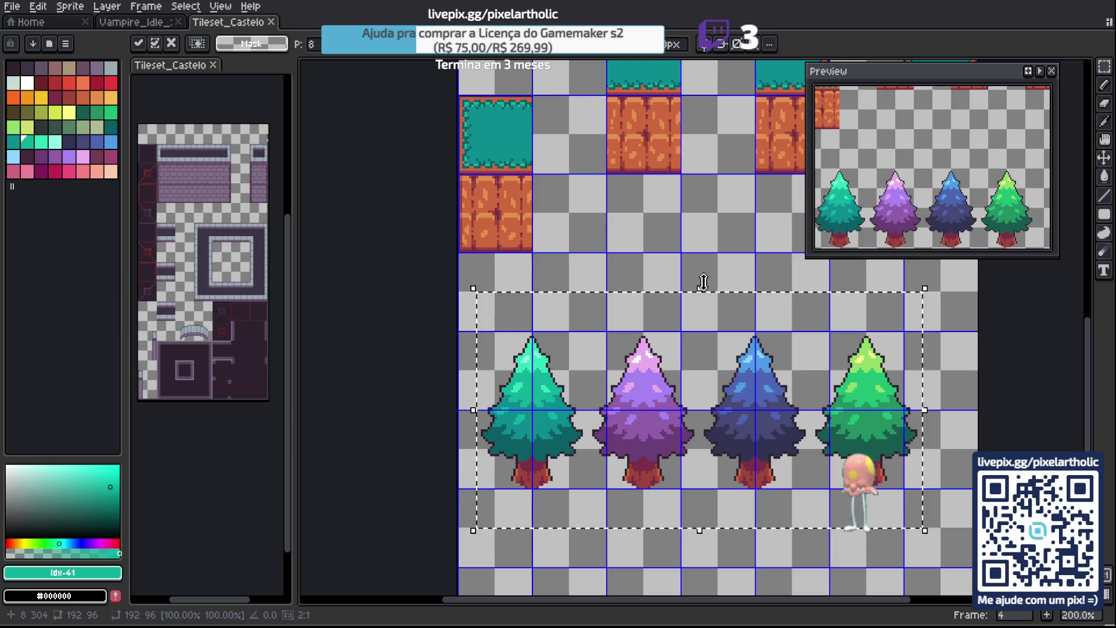
{"action": "key", "text": "ctrl+d"}
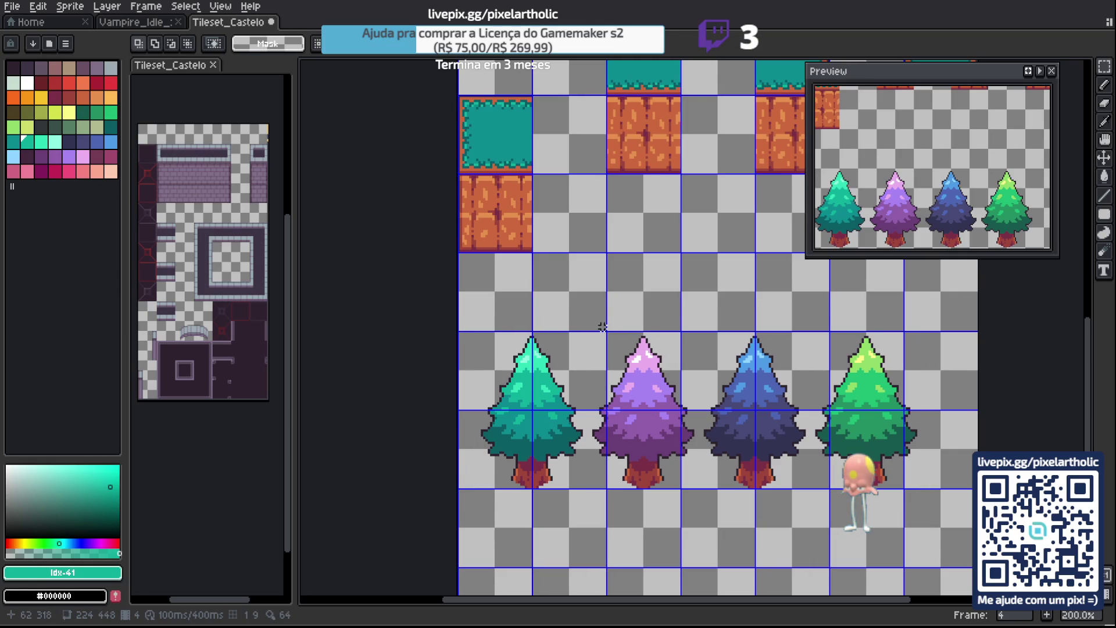
Shift the purple, blue and green pines 16 pixels right and commit.
{"action": "key", "text": "m"}
{"action": "left_click", "coordinate": [475, 339]}
{"action": "mouse_move", "coordinate": [475, 339]}
{"action": "left_mouse_down"}
{"action": "mouse_move", "coordinate": [791, 466]}
{"action": "mouse_move", "coordinate": [923, 467]}
{"action": "left_mouse_up"}
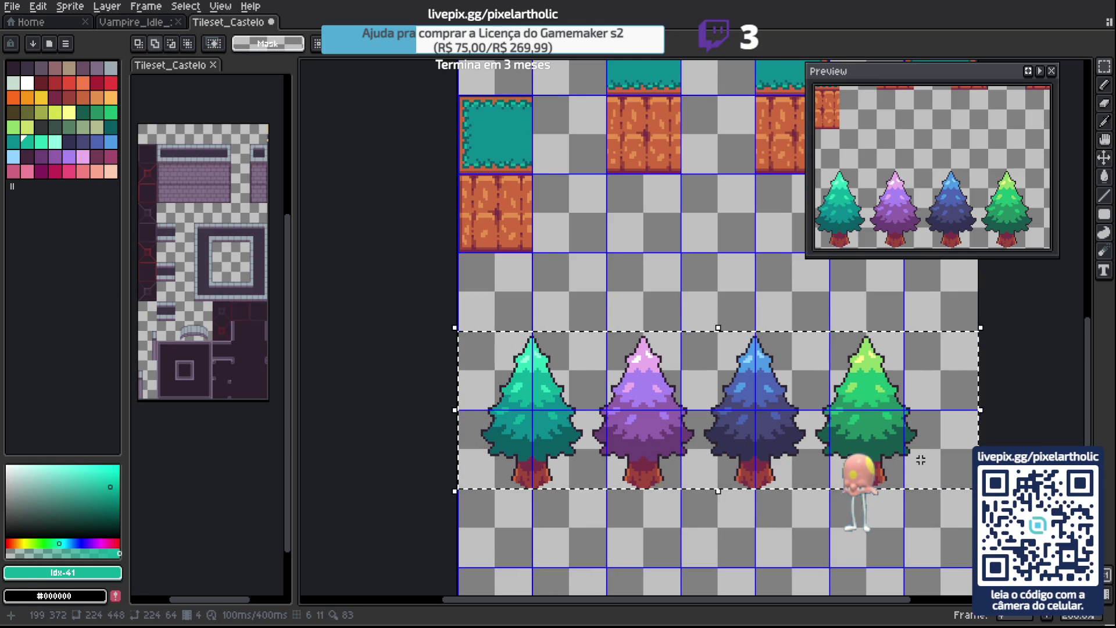
{"action": "key", "text": "ctrl+d"}
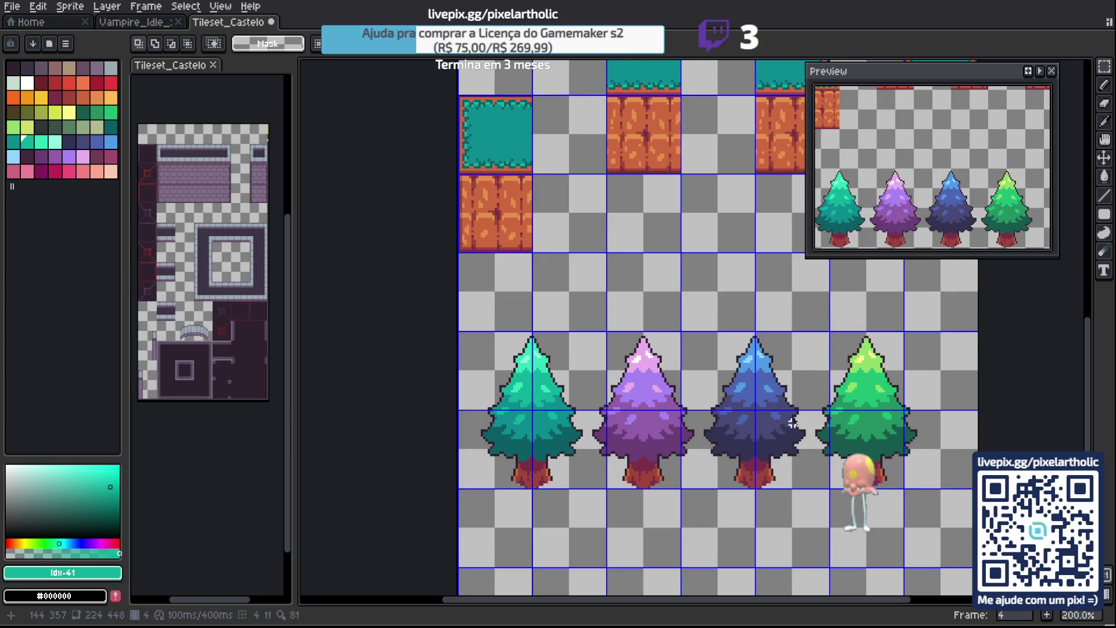
{"action": "left_click_drag", "start_coordinate": [706, 418], "coordinate": [613, 358]}
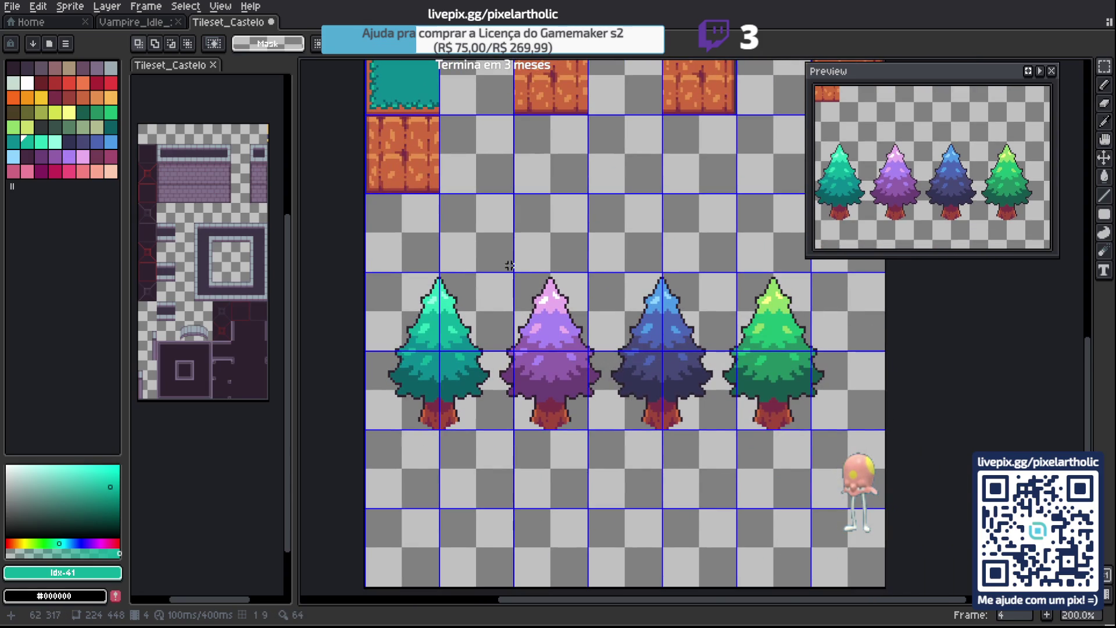
{"action": "mouse_move", "coordinate": [500, 261]}
{"action": "left_mouse_down"}
{"action": "mouse_move", "coordinate": [681, 421]}
{"action": "mouse_move", "coordinate": [846, 453]}
{"action": "left_mouse_up"}
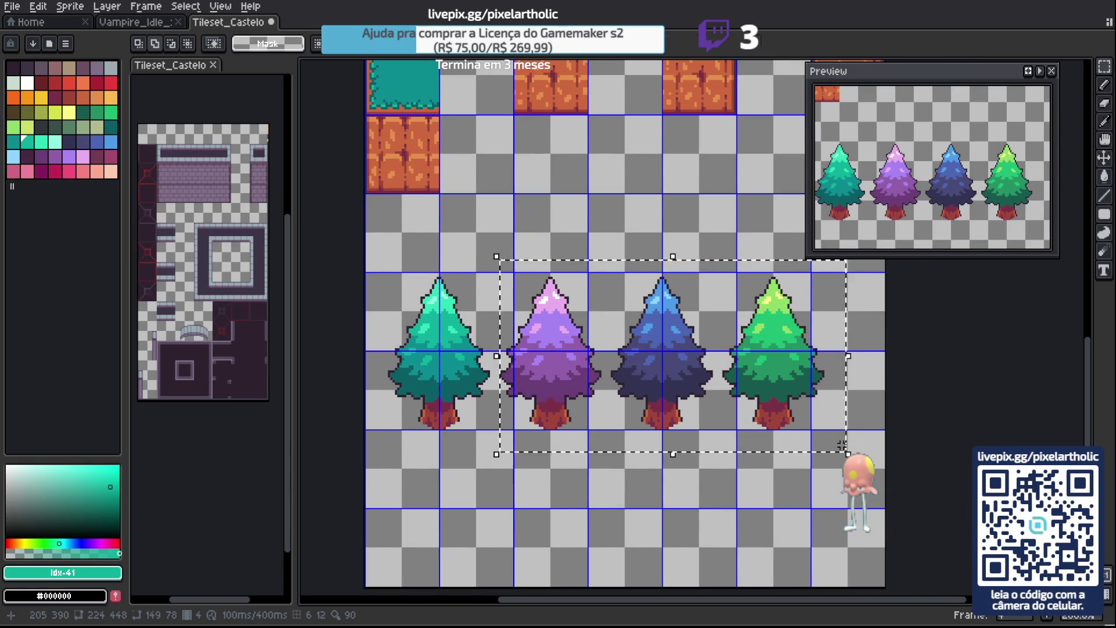
{"action": "key", "text": "Right"}
{"action": "key", "text": "Right"}
{"action": "key", "text": "Right"}
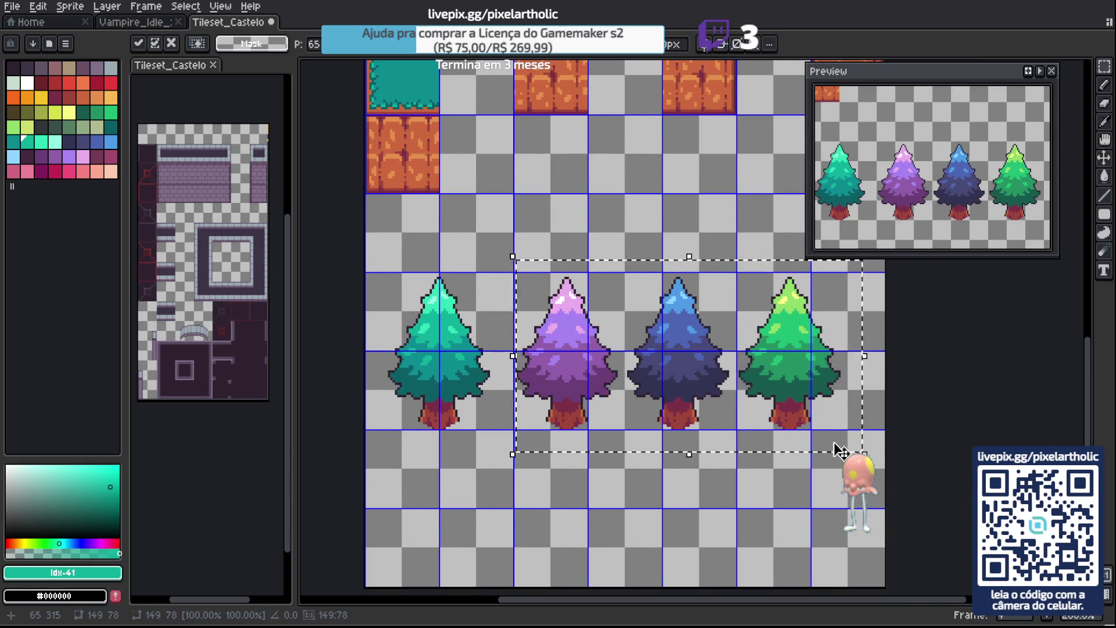
{"action": "key", "text": "ctrl+d"}
{"action": "scroll", "coordinate": [777, 486], "scroll_direction": "down", "scroll_amount": 1}
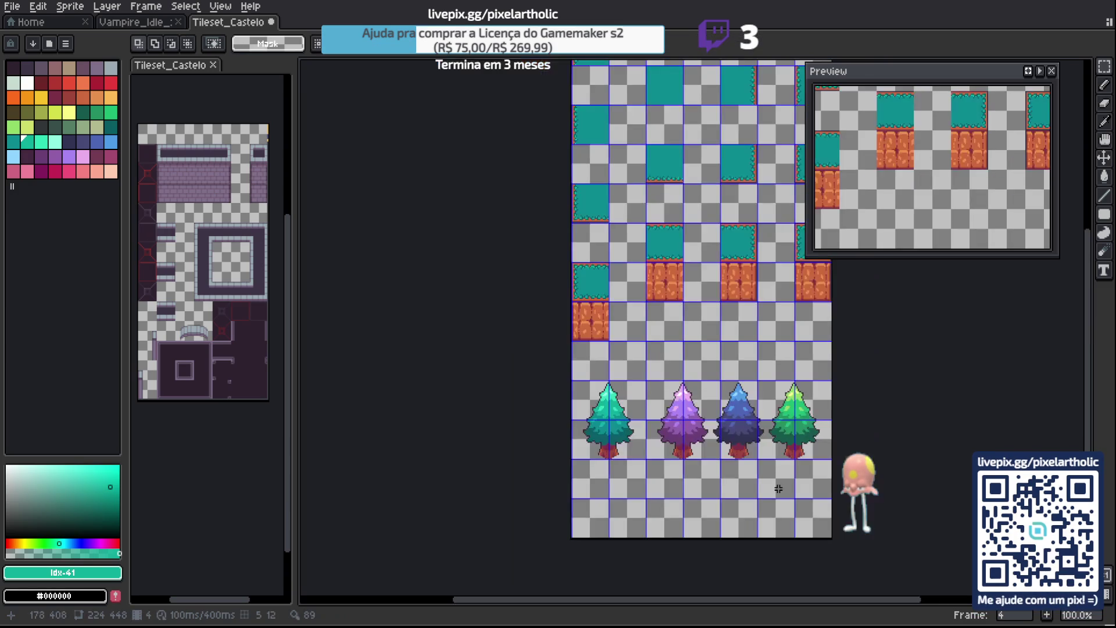
Raise the teal and purple pines up one tile row to form the top pair.
{"action": "scroll", "coordinate": [621, 396], "scroll_direction": "up", "scroll_amount": 1}
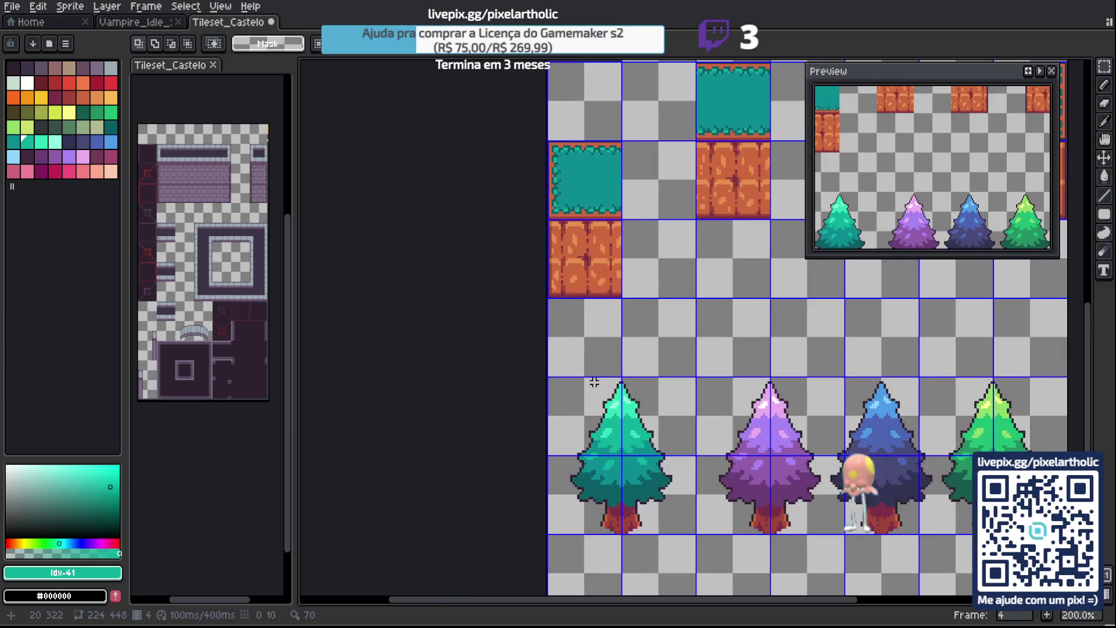
{"action": "mouse_move", "coordinate": [580, 387]}
{"action": "left_mouse_down"}
{"action": "mouse_move", "coordinate": [675, 511]}
{"action": "mouse_move", "coordinate": [643, 492]}
{"action": "left_mouse_up"}
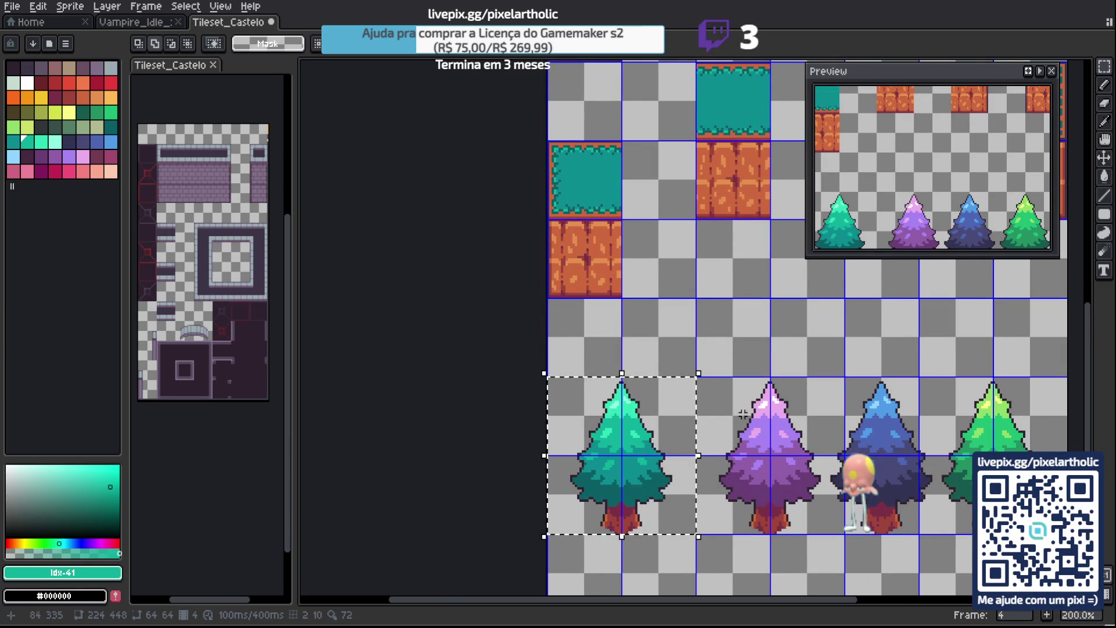
{"action": "left_click", "coordinate": [547, 379]}
{"action": "mouse_move", "coordinate": [573, 392]}
{"action": "left_mouse_down"}
{"action": "mouse_move", "coordinate": [637, 482]}
{"action": "mouse_move", "coordinate": [636, 404]}
{"action": "left_mouse_up"}
{"action": "left_click", "coordinate": [705, 365]}
{"action": "left_click_drag", "start_coordinate": [701, 348], "coordinate": [822, 540]}
{"action": "key", "text": "shift+Up"}
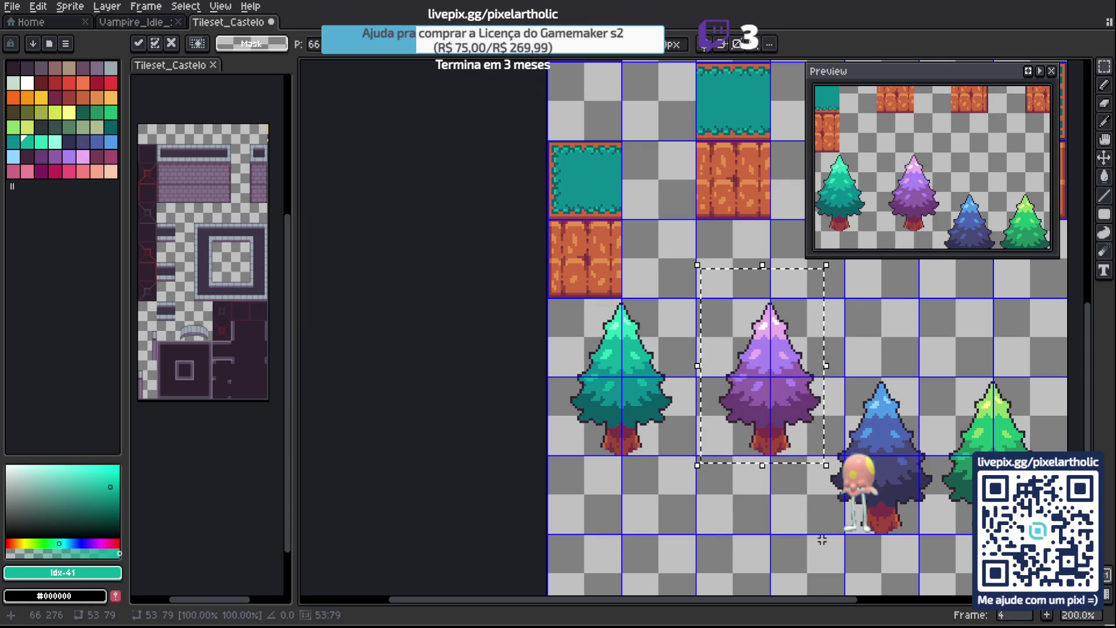
{"action": "left_click", "coordinate": [857, 382]}
Place the blue pine under the teal tree and the green pine under the purple one.
{"action": "mouse_move", "coordinate": [841, 355]}
{"action": "left_mouse_down"}
{"action": "mouse_move", "coordinate": [640, 295]}
{"action": "mouse_move", "coordinate": [686, 462]}
{"action": "mouse_move", "coordinate": [741, 488]}
{"action": "left_mouse_up"}
{"action": "mouse_move", "coordinate": [696, 433]}
{"action": "left_mouse_down"}
{"action": "mouse_move", "coordinate": [470, 497]}
{"action": "mouse_move", "coordinate": [436, 518]}
{"action": "left_mouse_up"}
{"action": "left_click_drag", "start_coordinate": [509, 525], "coordinate": [527, 485]}
{"action": "left_click_drag", "start_coordinate": [459, 457], "coordinate": [459, 447]}
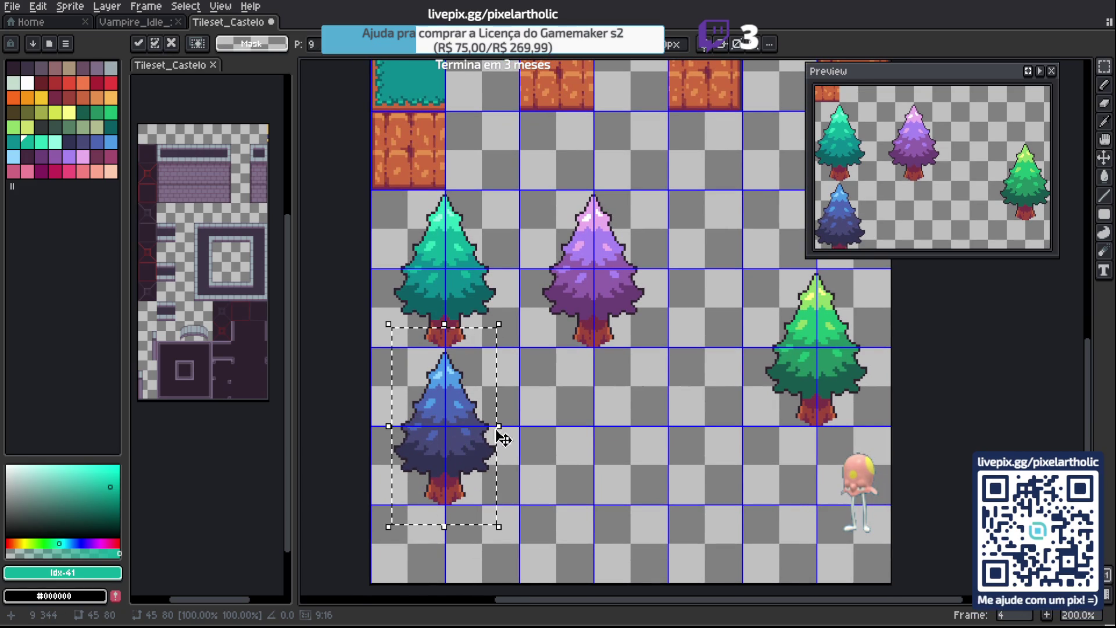
{"action": "key", "text": "ctrl+d"}
{"action": "left_click_drag", "start_coordinate": [743, 251], "coordinate": [937, 512]}
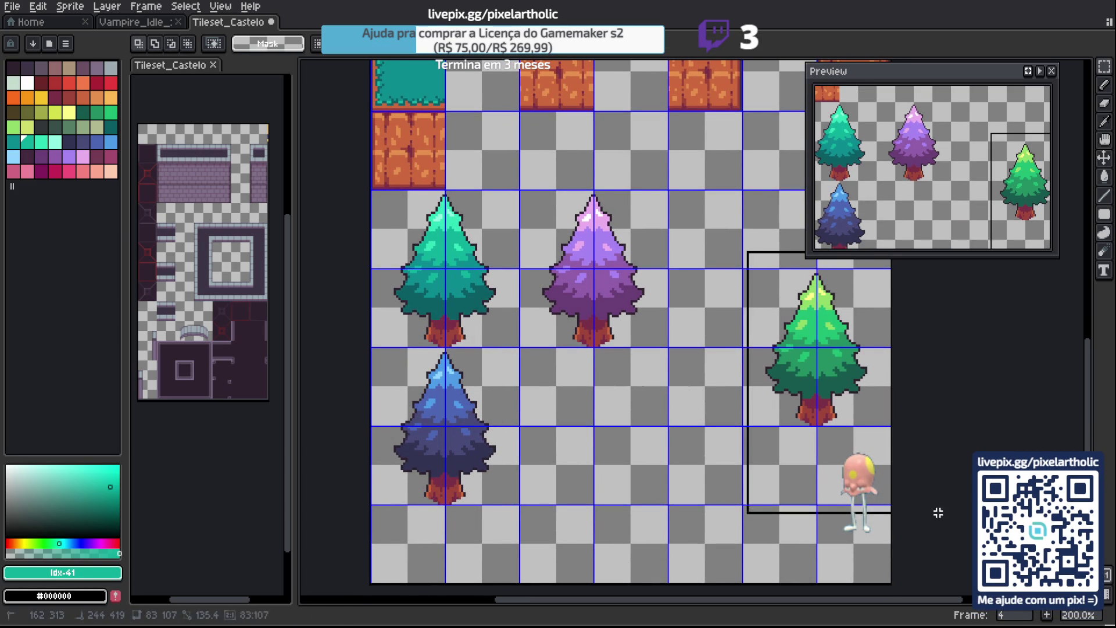
{"action": "mouse_move", "coordinate": [830, 366]}
{"action": "left_mouse_down"}
{"action": "mouse_move", "coordinate": [620, 426]}
{"action": "mouse_move", "coordinate": [611, 451]}
{"action": "left_mouse_up"}
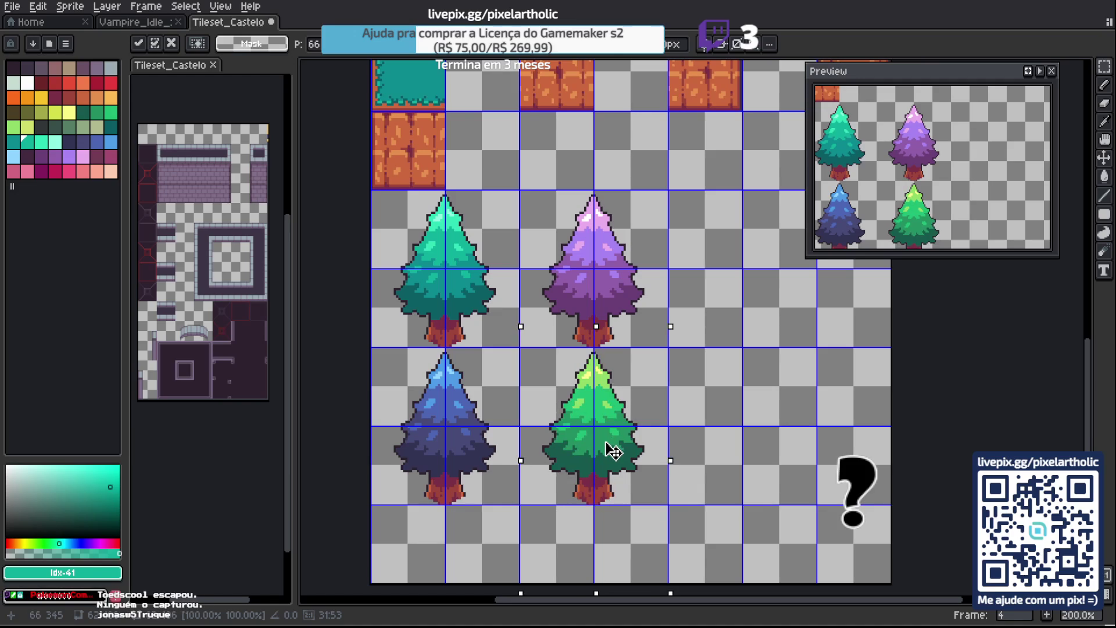
{"action": "left_click", "coordinate": [682, 447]}
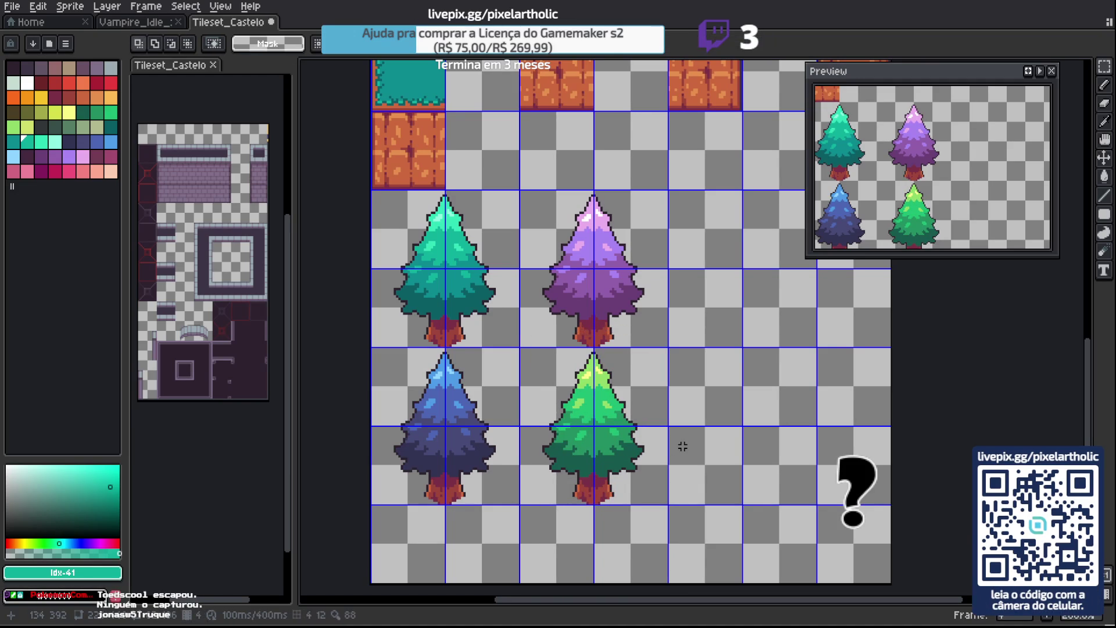
{"action": "left_click_drag", "start_coordinate": [395, 201], "coordinate": [650, 476]}
{"action": "key", "text": "ctrl+d"}
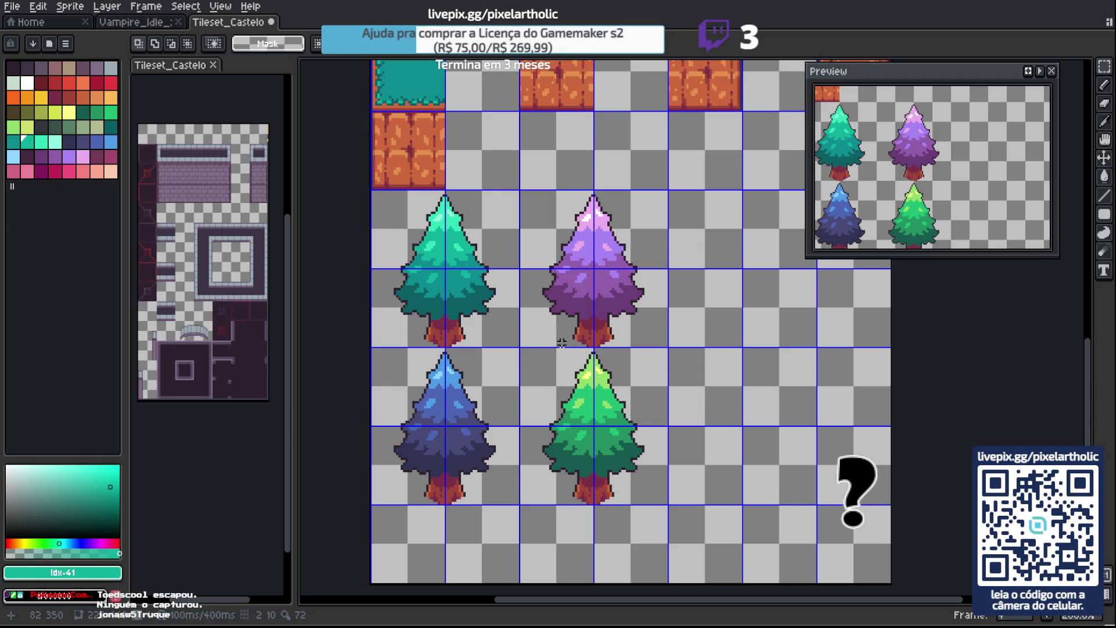
Nudge the four-pine block one step right to centre the trees in their tiles, and commit.
{"action": "key", "text": "m"}
{"action": "left_click_drag", "start_coordinate": [387, 205], "coordinate": [640, 461]}
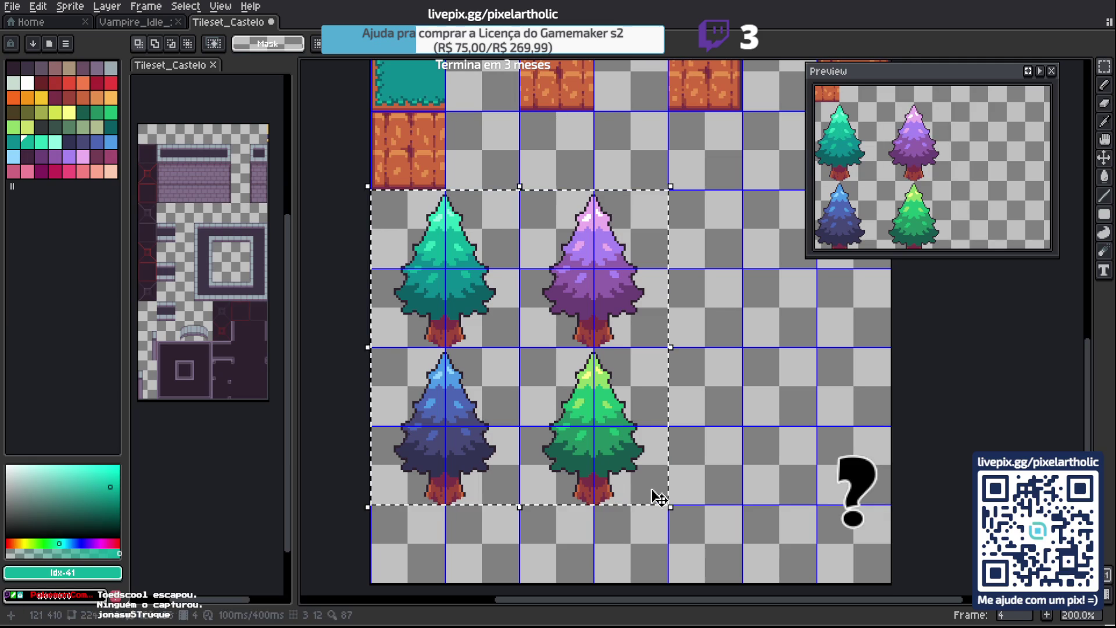
{"action": "key", "text": "Right"}
{"action": "key", "text": "Right"}
{"action": "key", "text": "Right"}
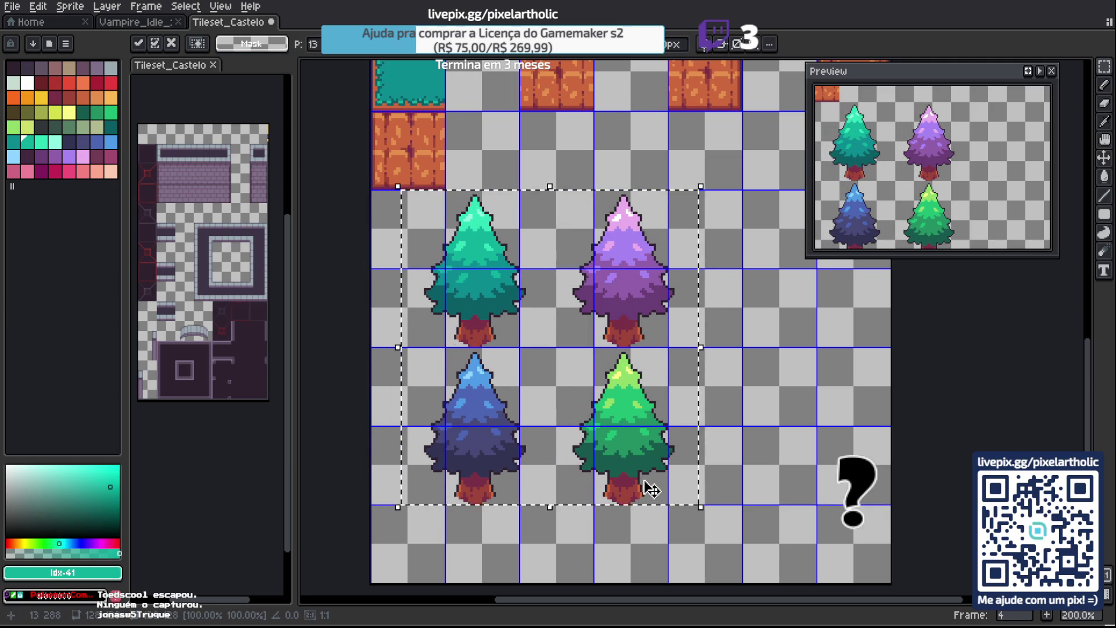
{"action": "key", "text": "Left"}
{"action": "key", "text": "Right"}
{"action": "key", "text": "Right"}
{"action": "key", "text": "Right"}
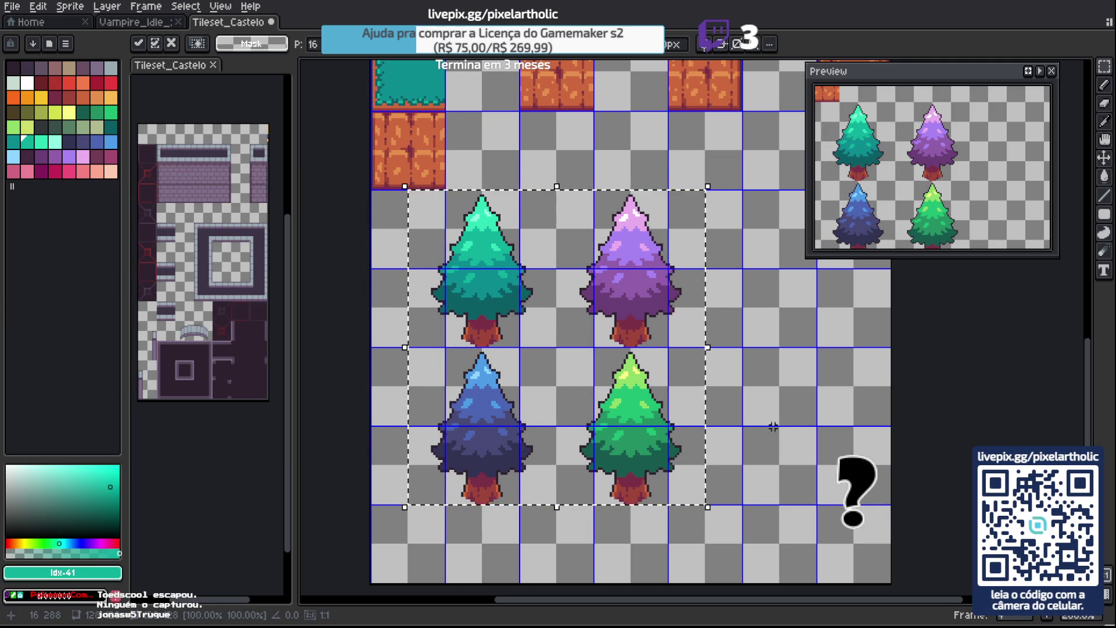
{"action": "key", "text": "ctrl+d"}
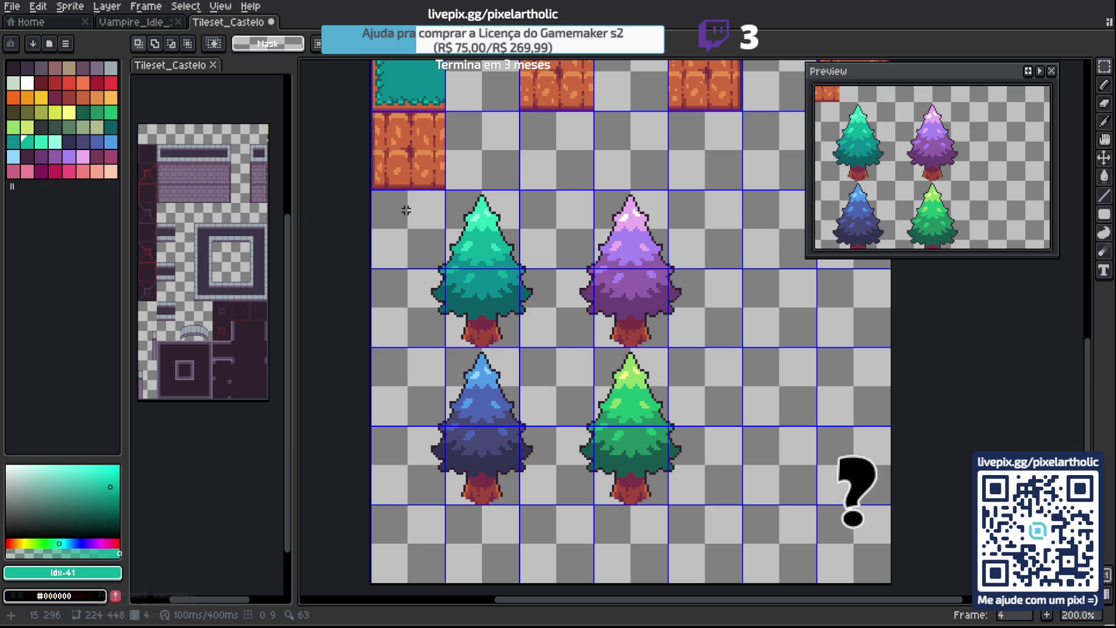
{"action": "key", "text": "Tab"}
{"action": "left_click", "coordinate": [300, 526]}
{"action": "left_click", "coordinate": [311, 519]}
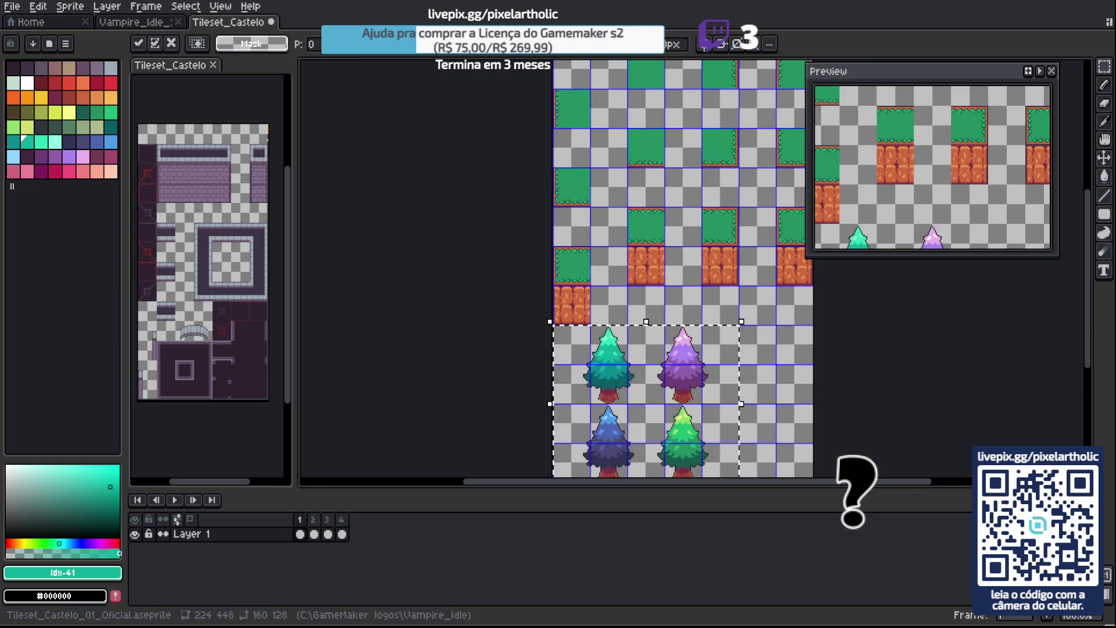
{"action": "key", "text": "Right"}
{"action": "key", "text": "Right"}
{"action": "left_click", "coordinate": [300, 519]}
{"action": "key", "text": "Left"}
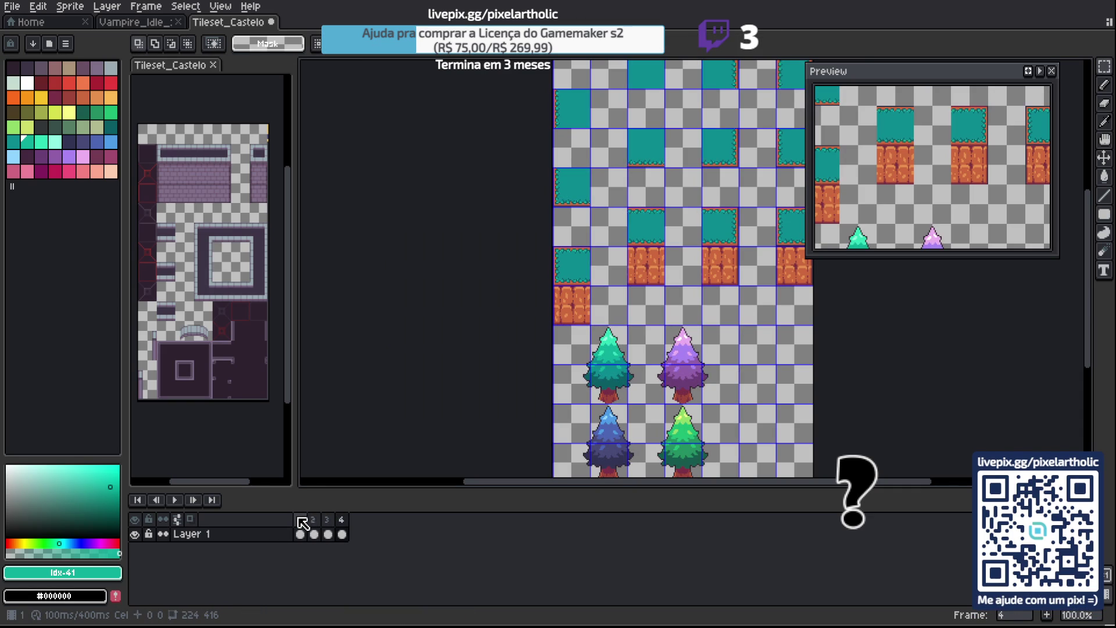
{"action": "left_click", "coordinate": [300, 519]}
{"action": "key", "text": "ctrl+s"}
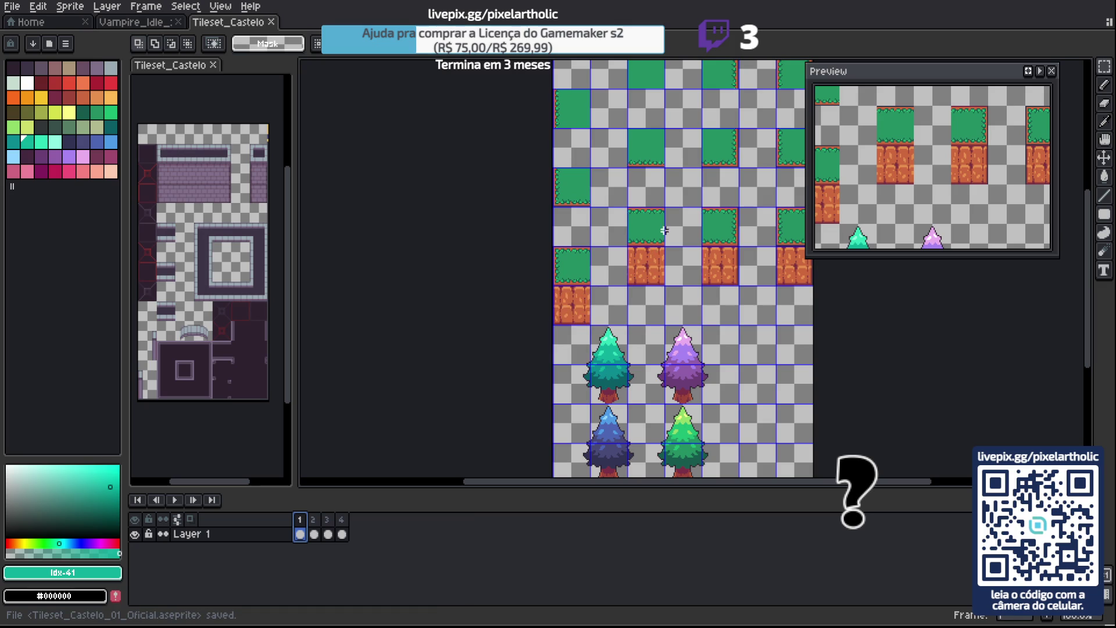
{"action": "left_click_drag", "start_coordinate": [672, 221], "coordinate": [613, 331]}
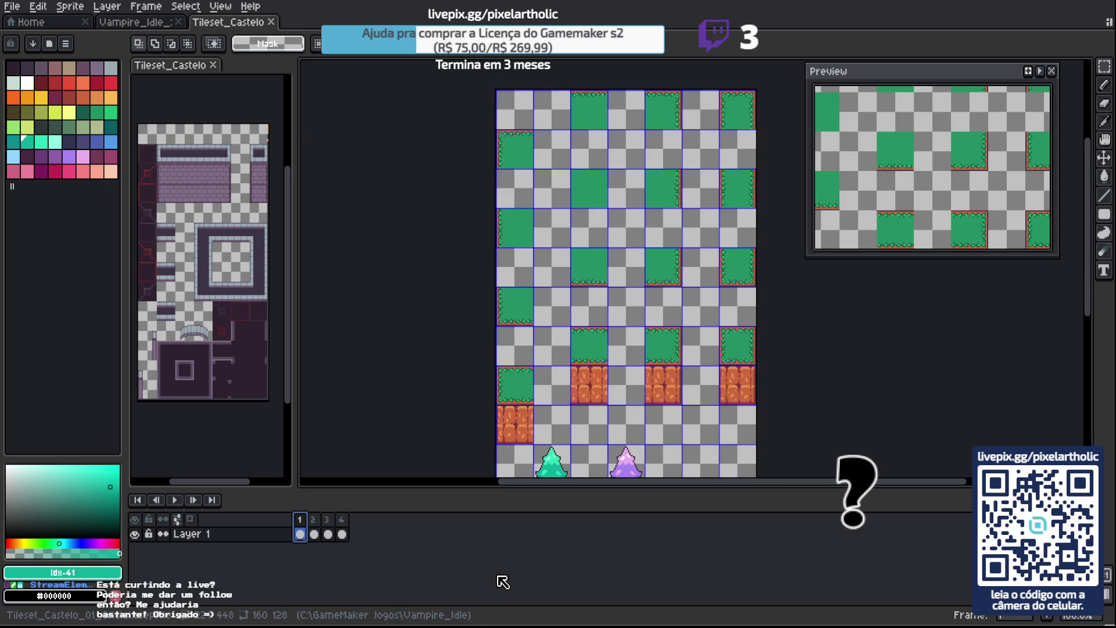
{"action": "left_click", "coordinate": [213, 65]}
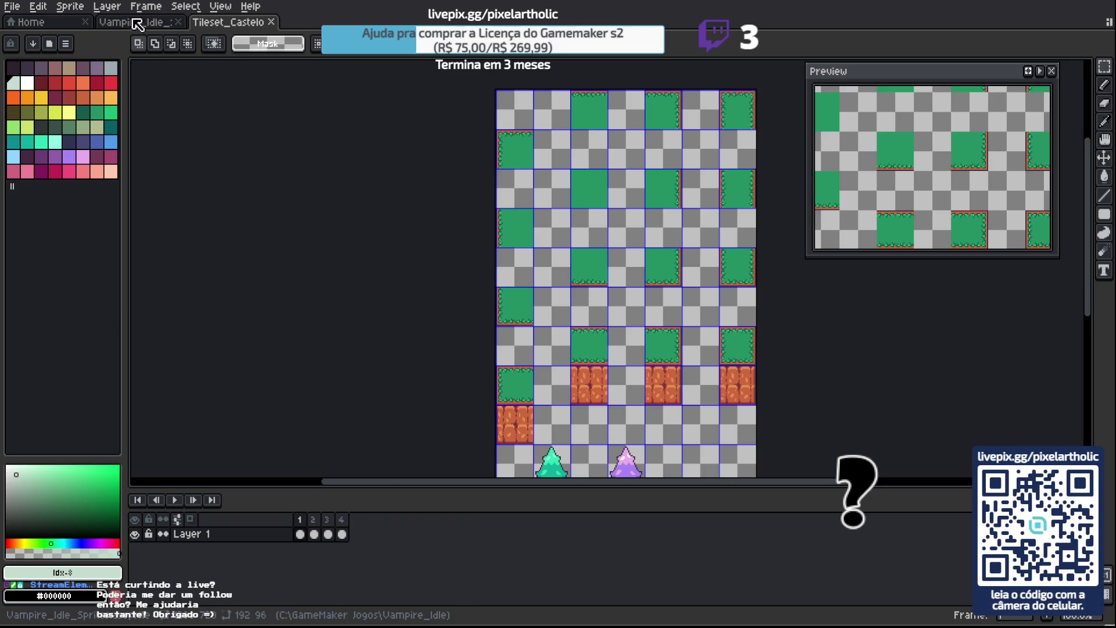
{"action": "left_click", "coordinate": [133, 24]}
{"action": "left_click", "coordinate": [218, 23]}
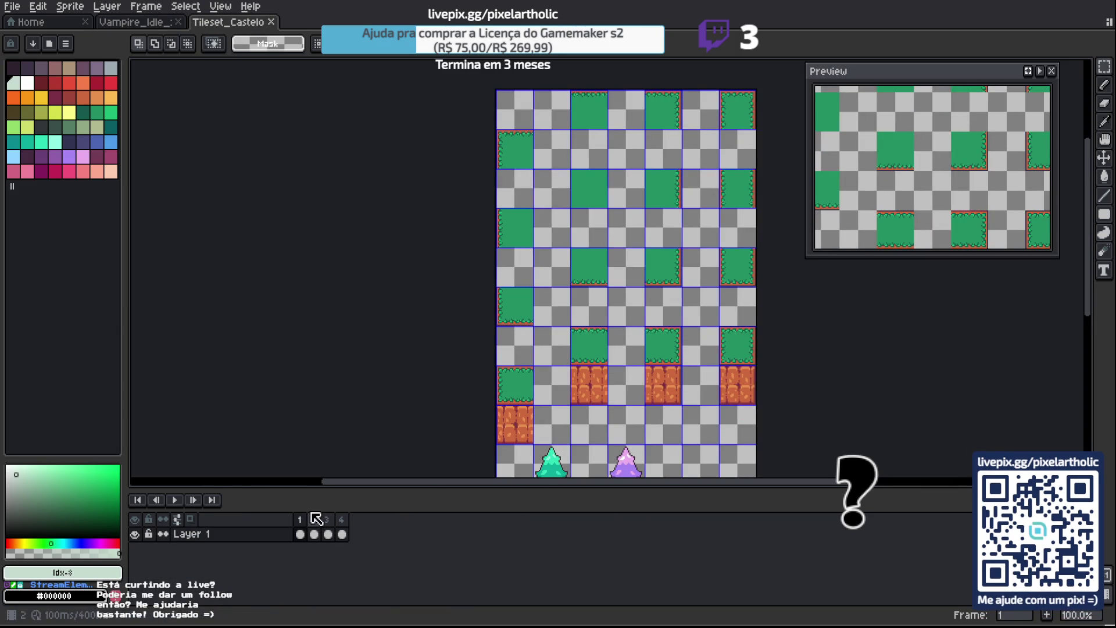
{"action": "key", "text": "Tab"}
{"action": "key", "text": "Tab"}
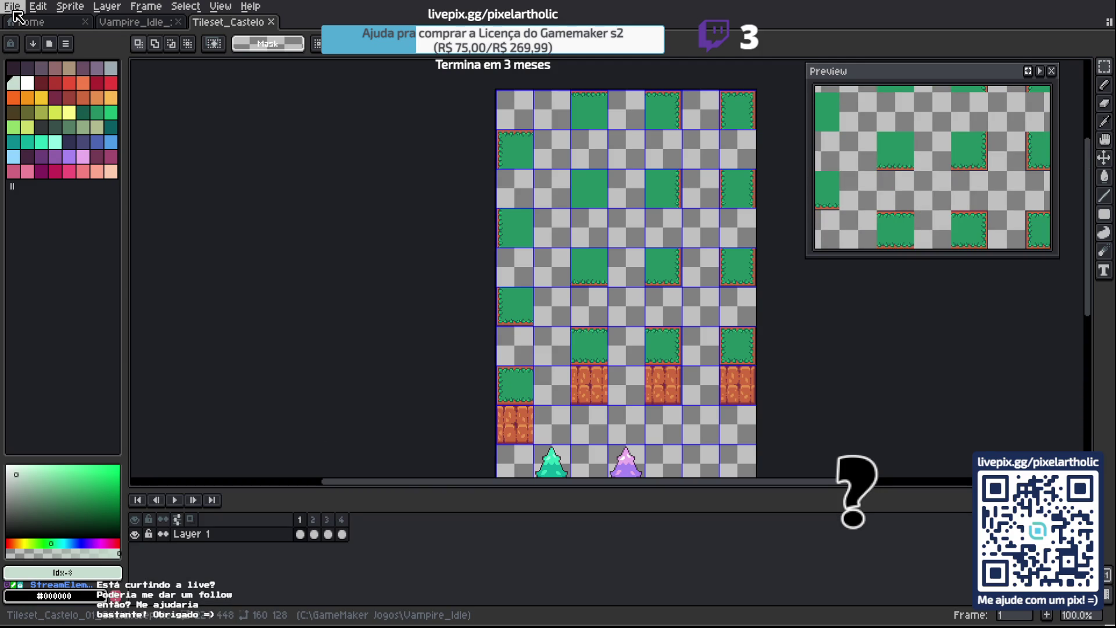
Export the tileset sheet as a new file named Tileset_Floresta_01_Oficial via Export As.
{"action": "left_click", "coordinate": [12, 7]}
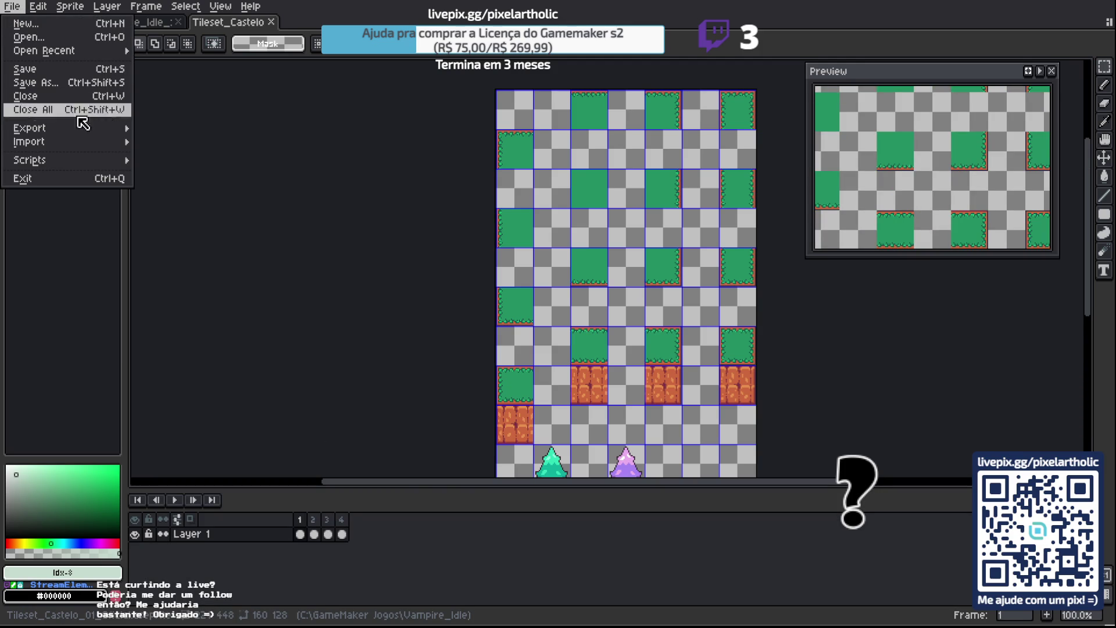
{"action": "mouse_move", "coordinate": [87, 128]}
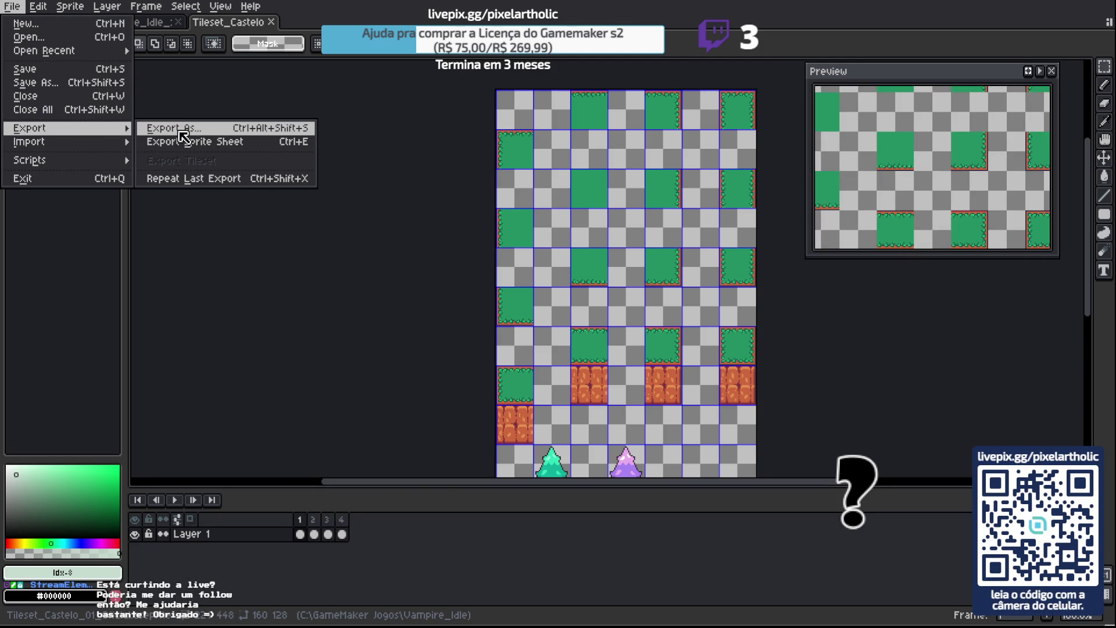
{"action": "left_click", "coordinate": [174, 129]}
{"action": "left_click", "coordinate": [425, 94]}
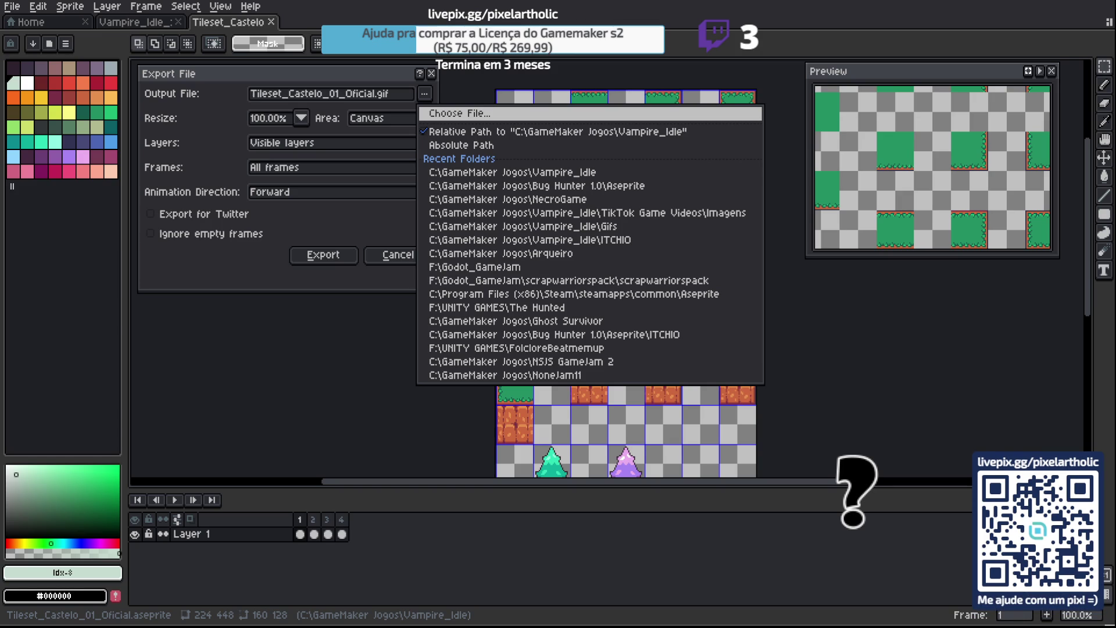
{"action": "left_click", "coordinate": [714, 416]}
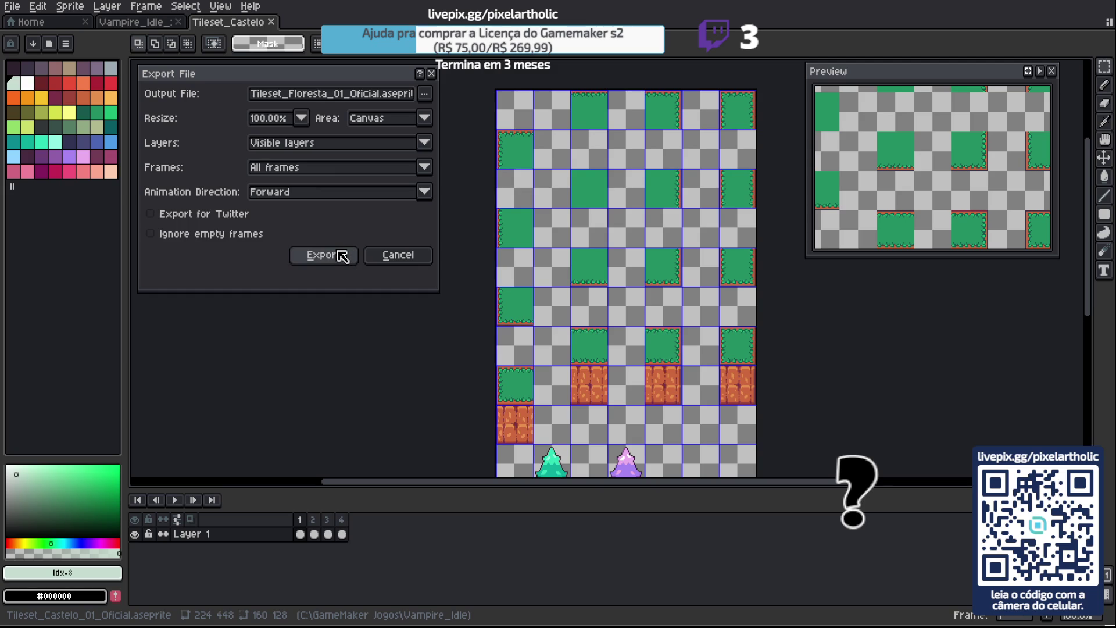
{"action": "left_click", "coordinate": [340, 257]}
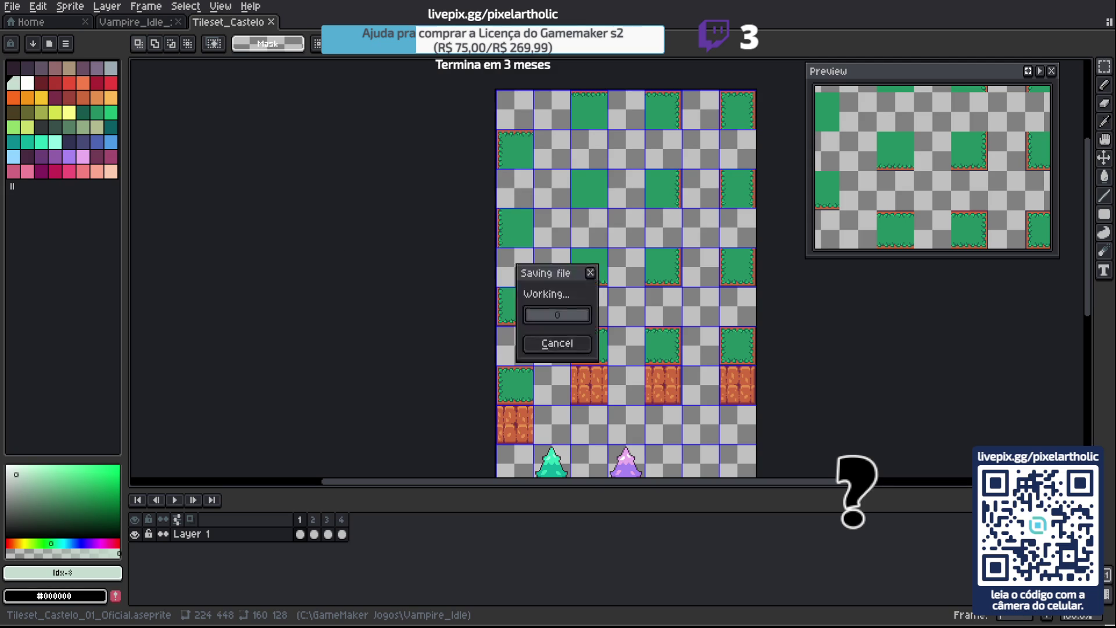
{"action": "left_click", "coordinate": [13, 7]}
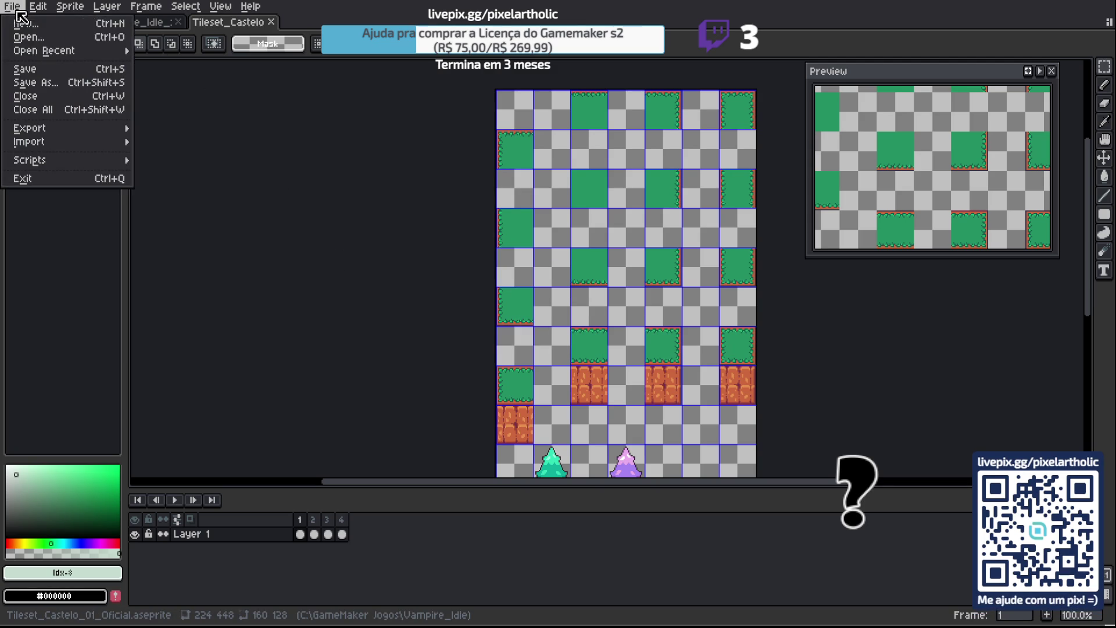
{"action": "key", "text": "Escape"}
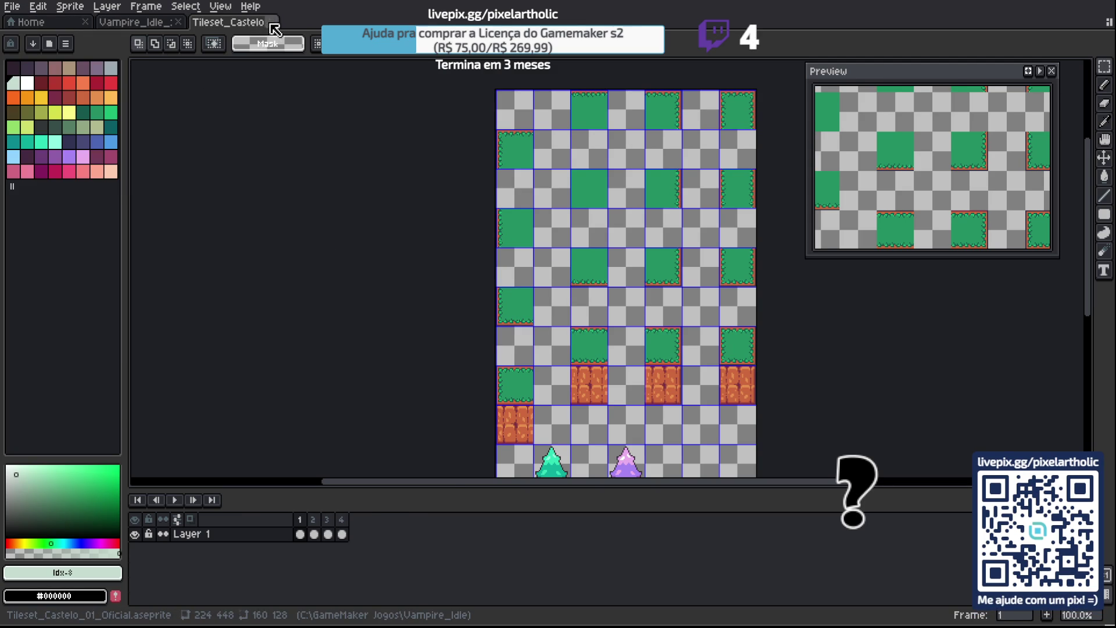
Close the Tileset_Castelo file and save Vampire_Idle_Sprites.aseprite with Ctrl+S.
{"action": "left_click", "coordinate": [271, 23]}
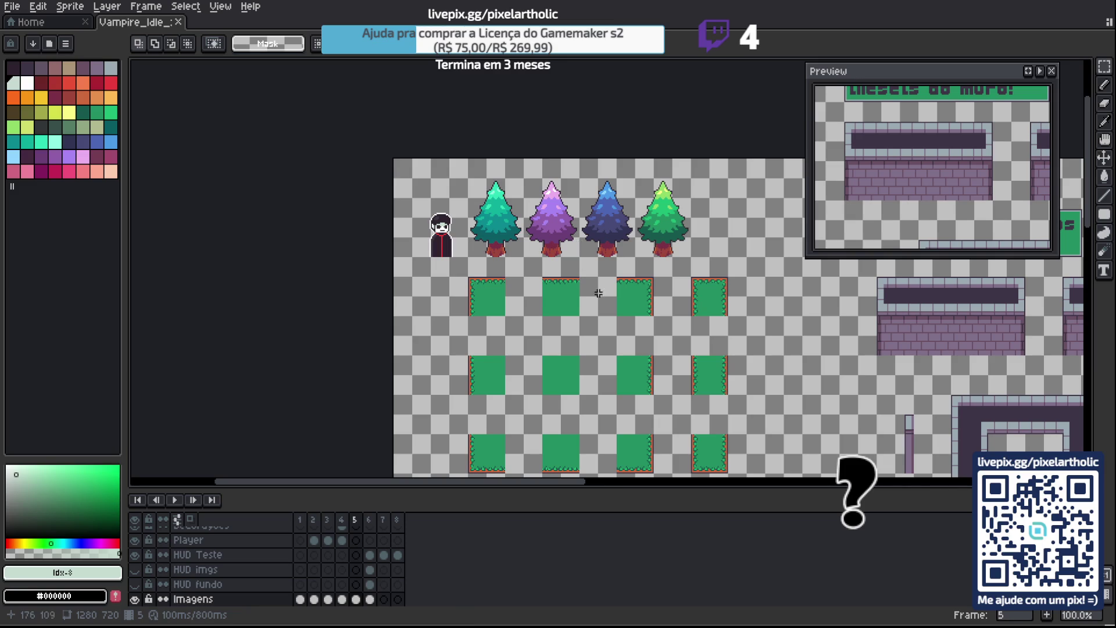
{"action": "scroll", "coordinate": [522, 349], "scroll_direction": "down", "scroll_amount": 3}
{"action": "scroll", "coordinate": [522, 349], "scroll_direction": "left", "scroll_amount": 2}
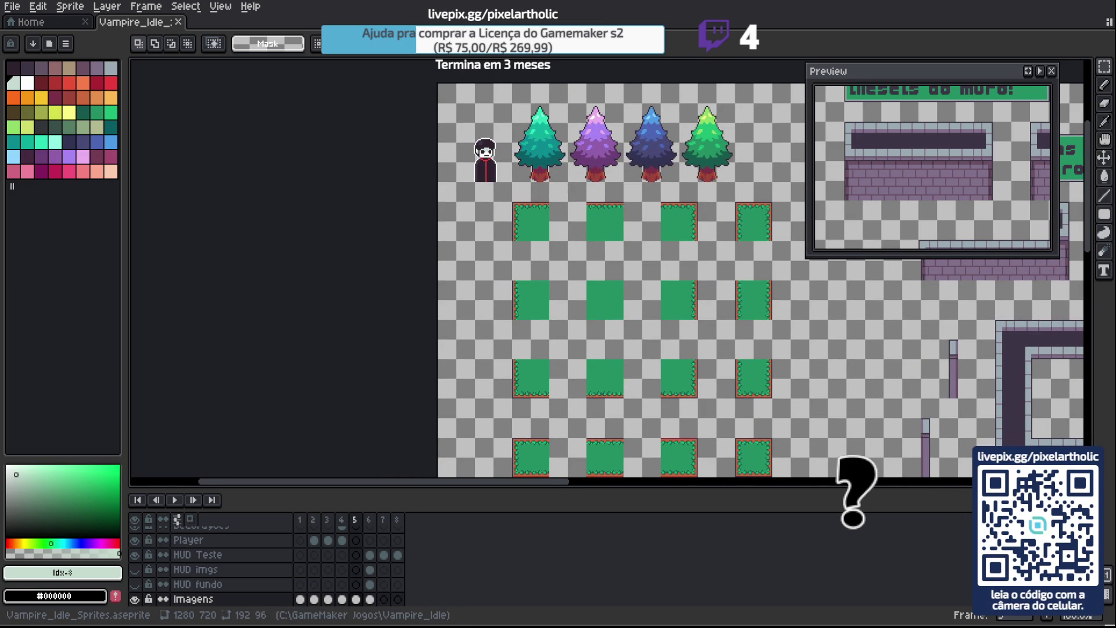
{"action": "scroll", "coordinate": [640, 331], "scroll_direction": "down", "scroll_amount": 1}
{"action": "scroll", "coordinate": [640, 332], "scroll_direction": "right", "scroll_amount": 1}
{"action": "key", "text": "ctrl+s"}
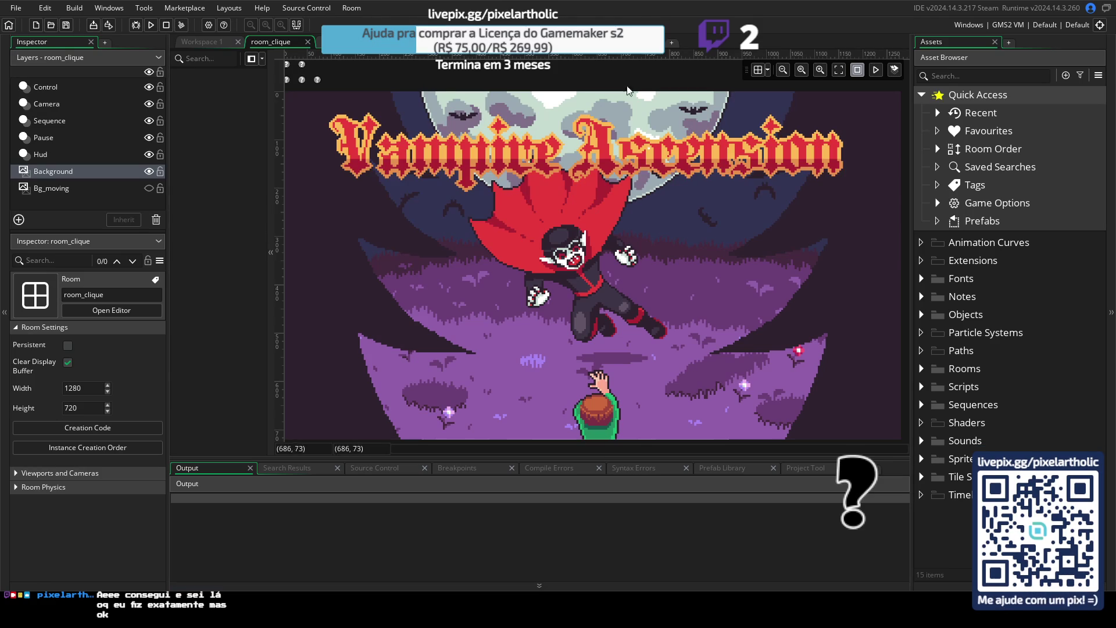
Build and run the project with F5 until the CLICK TO START title screen appears.
{"action": "key", "text": "F5"}
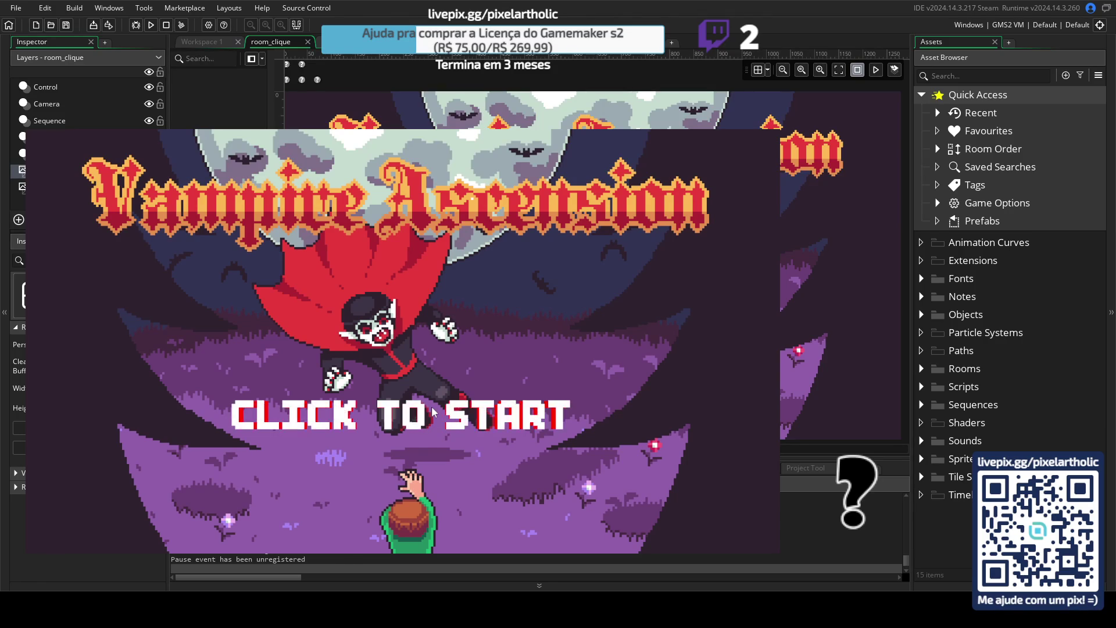
Click past the title screen, move the menu choice to Options, then expand the Sprites folder.
{"action": "left_click", "coordinate": [464, 388]}
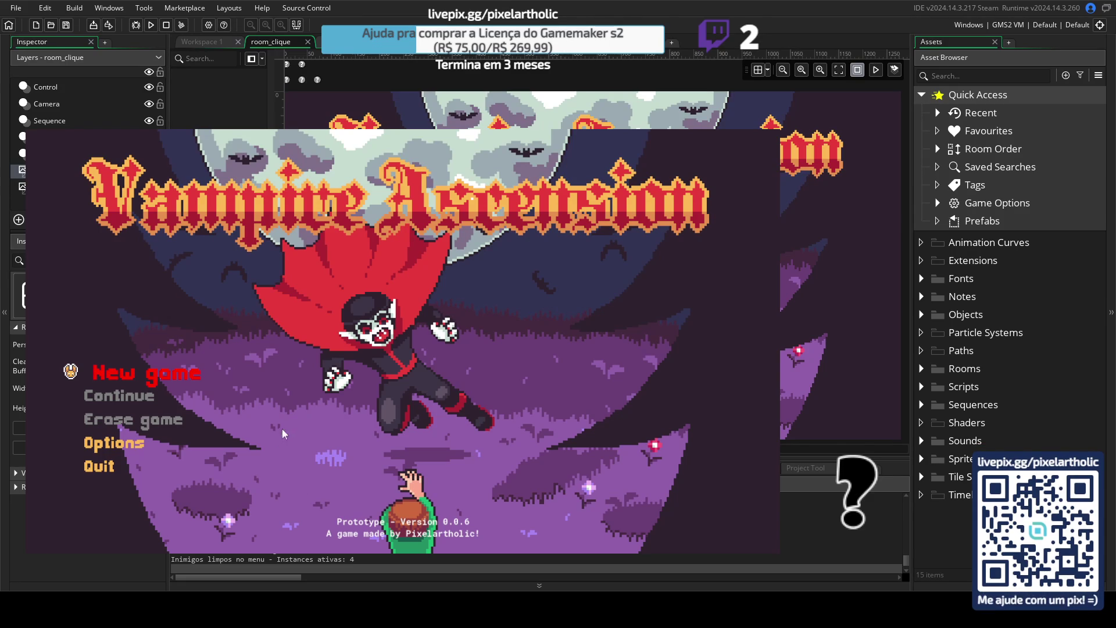
{"action": "key", "text": "Down"}
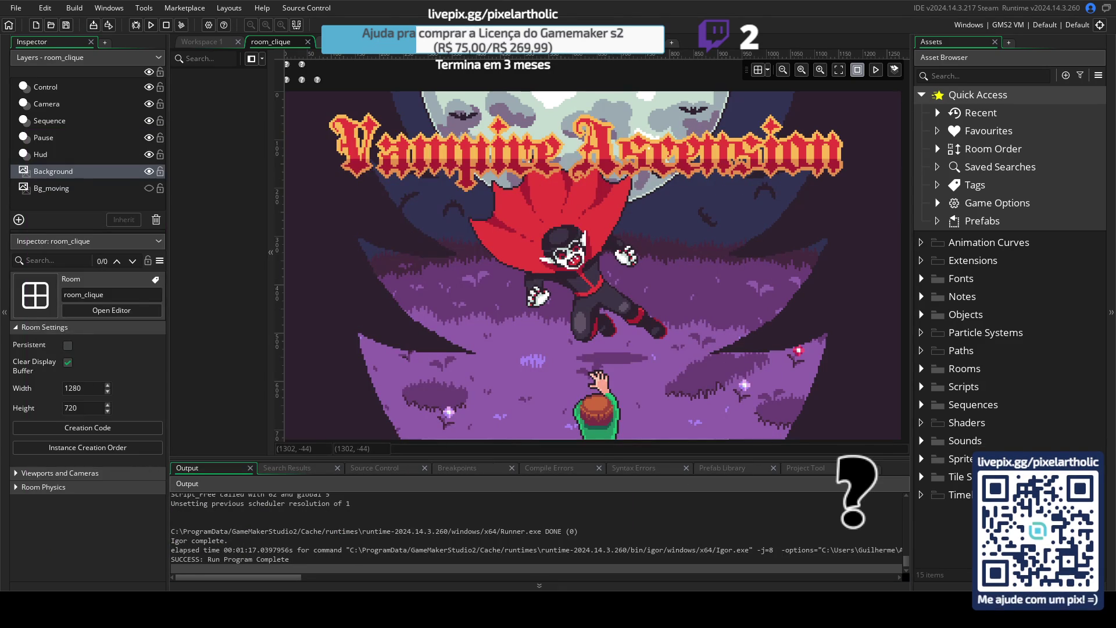
{"action": "left_click", "coordinate": [921, 459]}
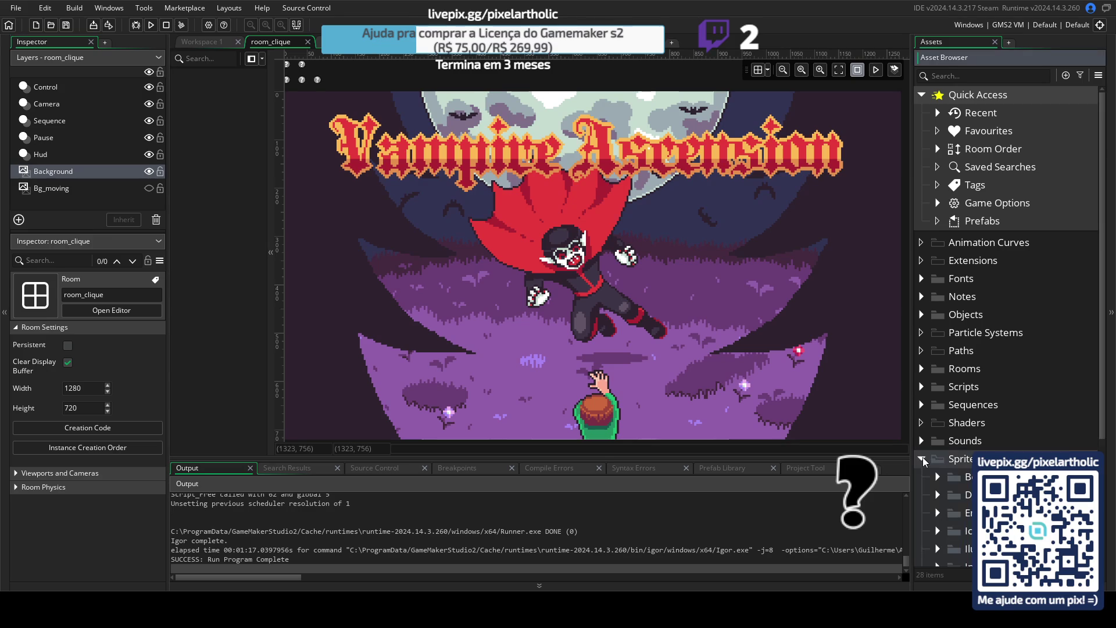
Create a new empty sprite in the tileset subfolder beside spr_tileset_castelo_01.
{"action": "scroll", "coordinate": [952, 471], "scroll_direction": "down", "scroll_amount": 3}
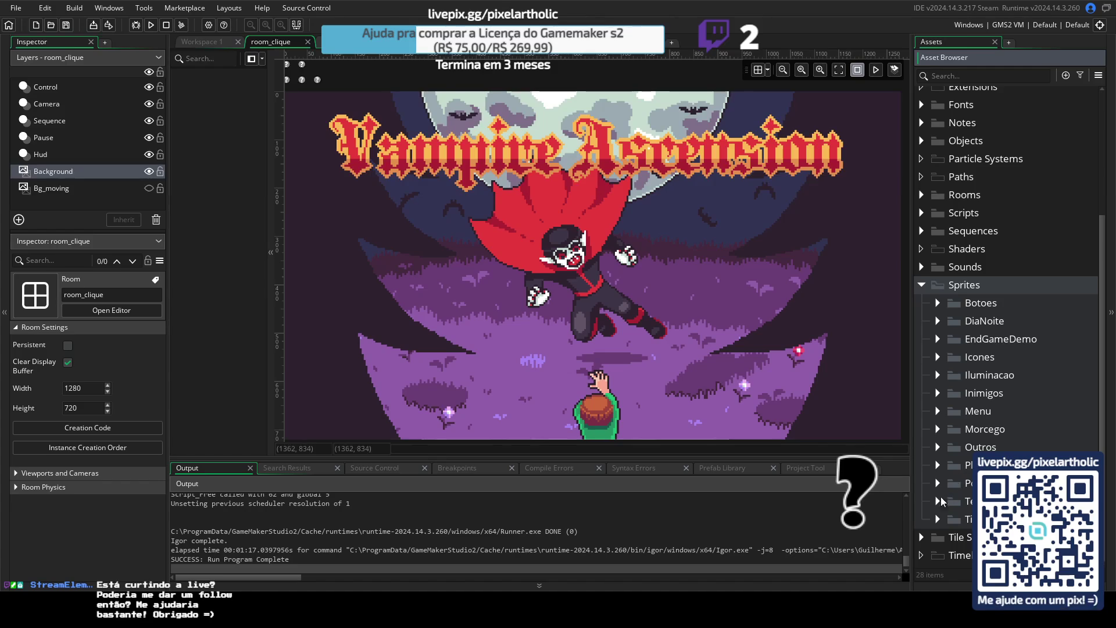
{"action": "left_click", "coordinate": [937, 519]}
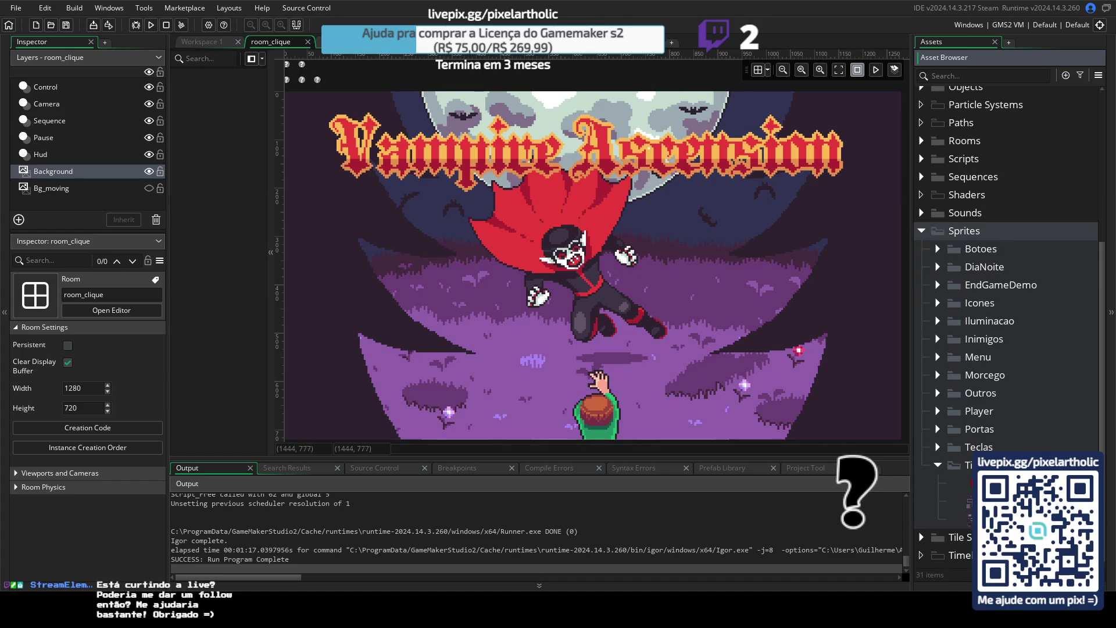
{"action": "left_click", "coordinate": [970, 518]}
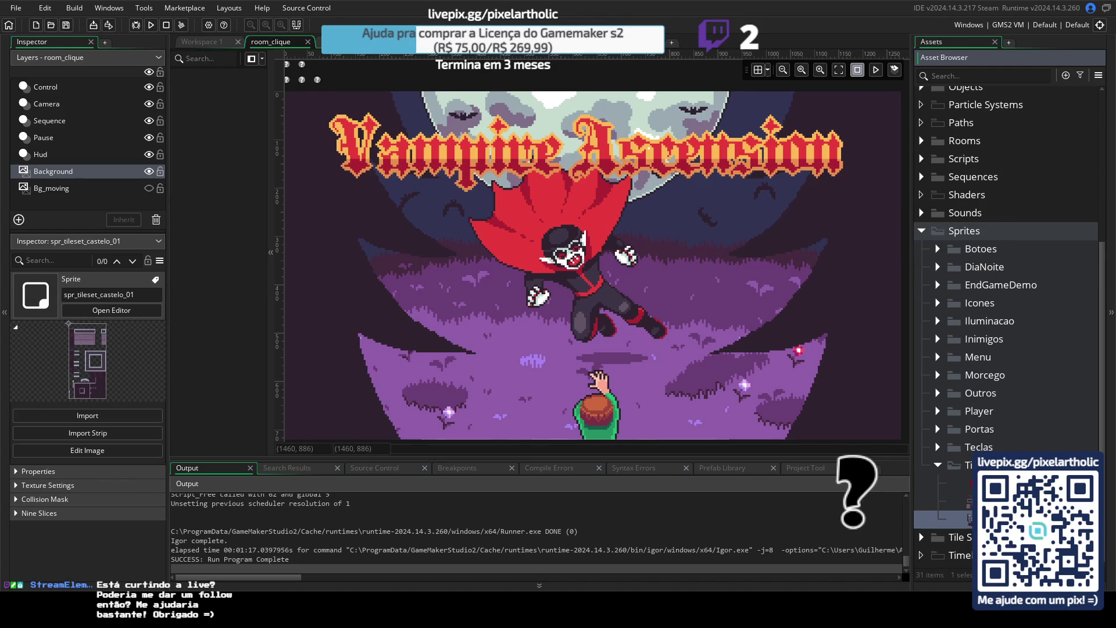
{"action": "right_click", "coordinate": [970, 519]}
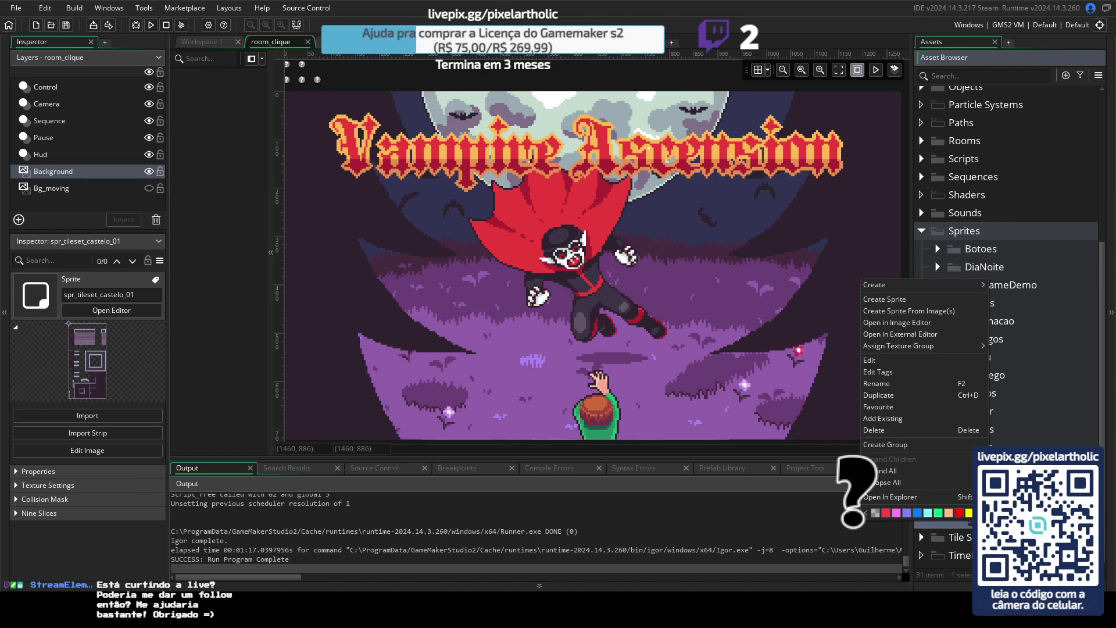
{"action": "left_click", "coordinate": [896, 300]}
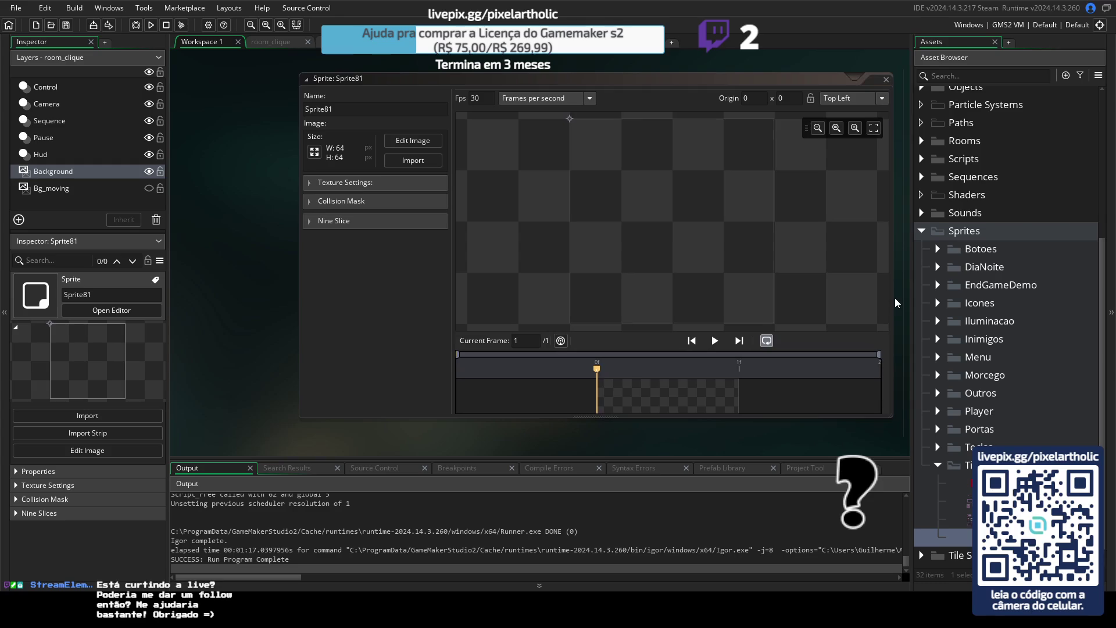
Rename Sprite81 to spr_tileset_floresta_01 and start importing an image into it.
{"action": "left_click", "coordinate": [954, 519]}
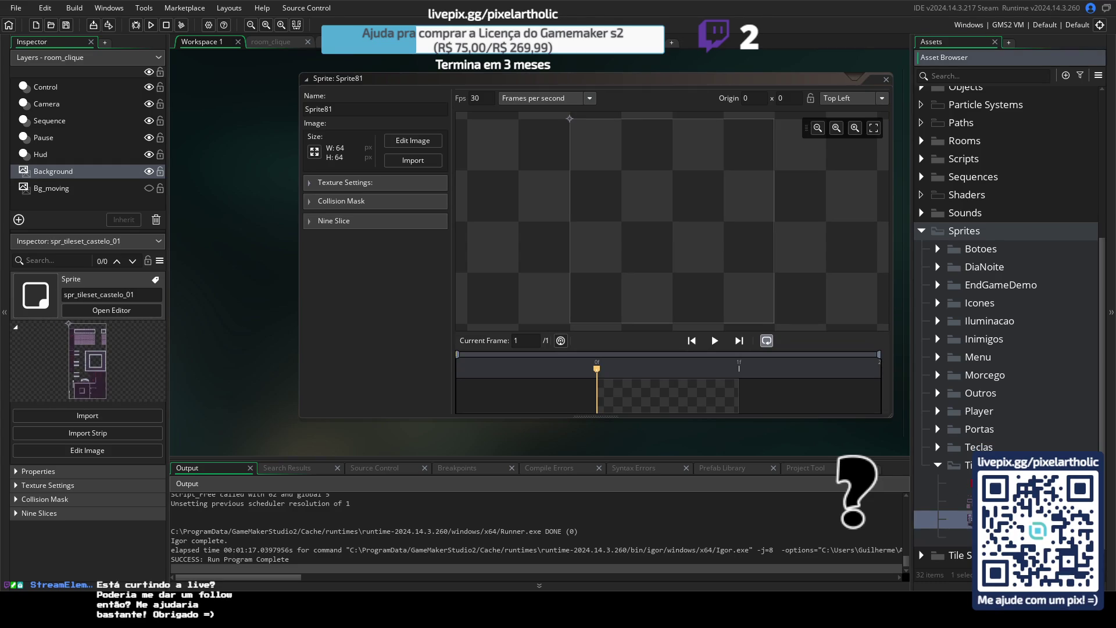
{"action": "left_click", "coordinate": [954, 534]}
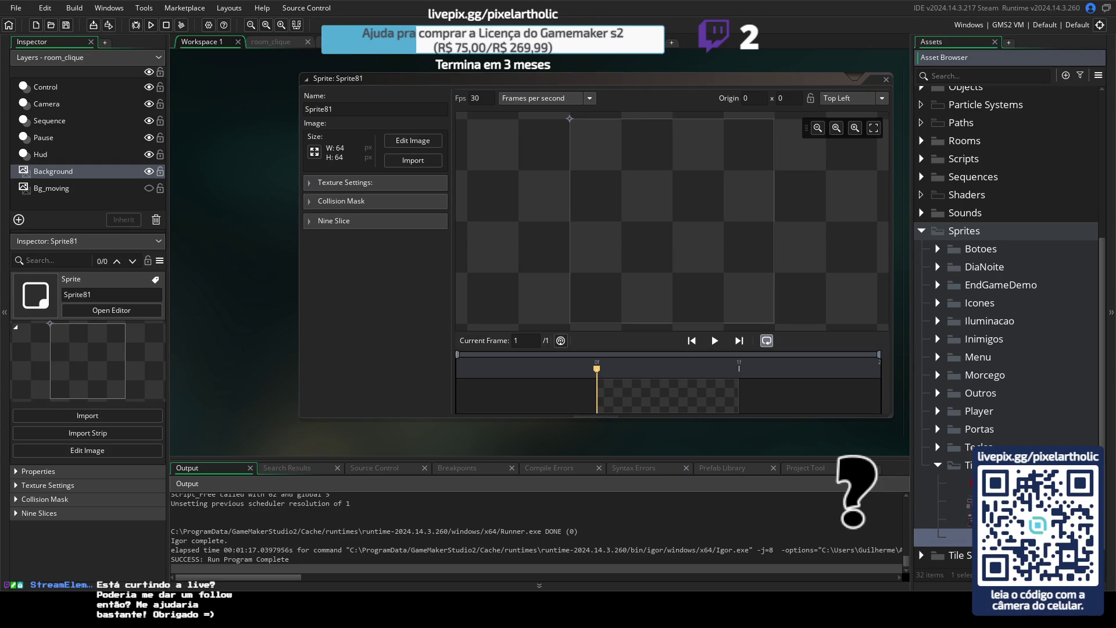
{"action": "key", "text": "Return"}
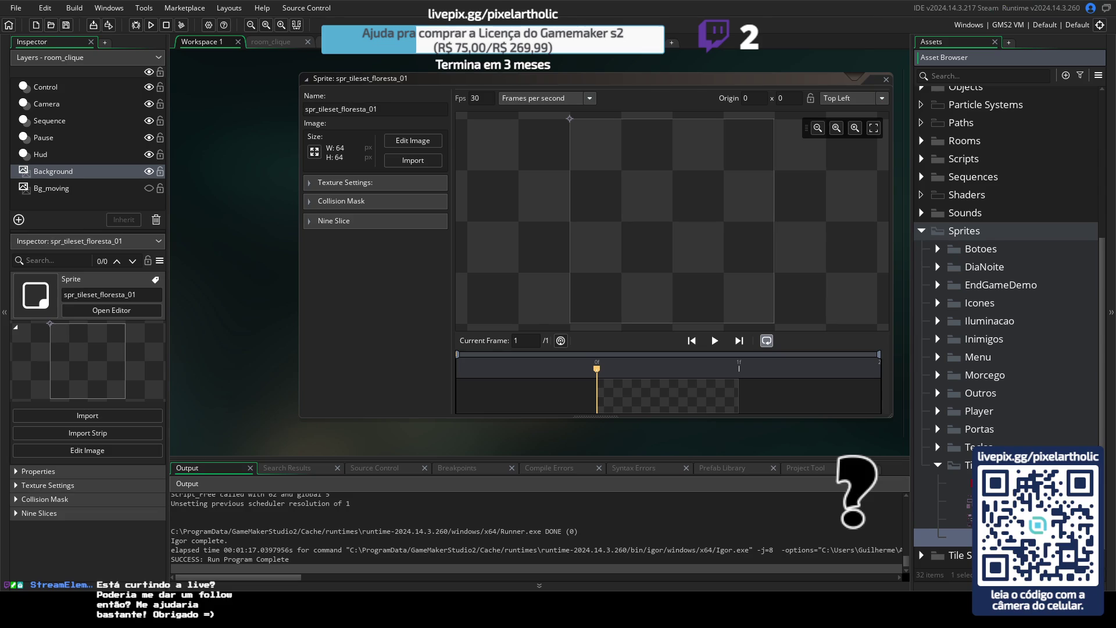
{"action": "left_click", "coordinate": [405, 163]}
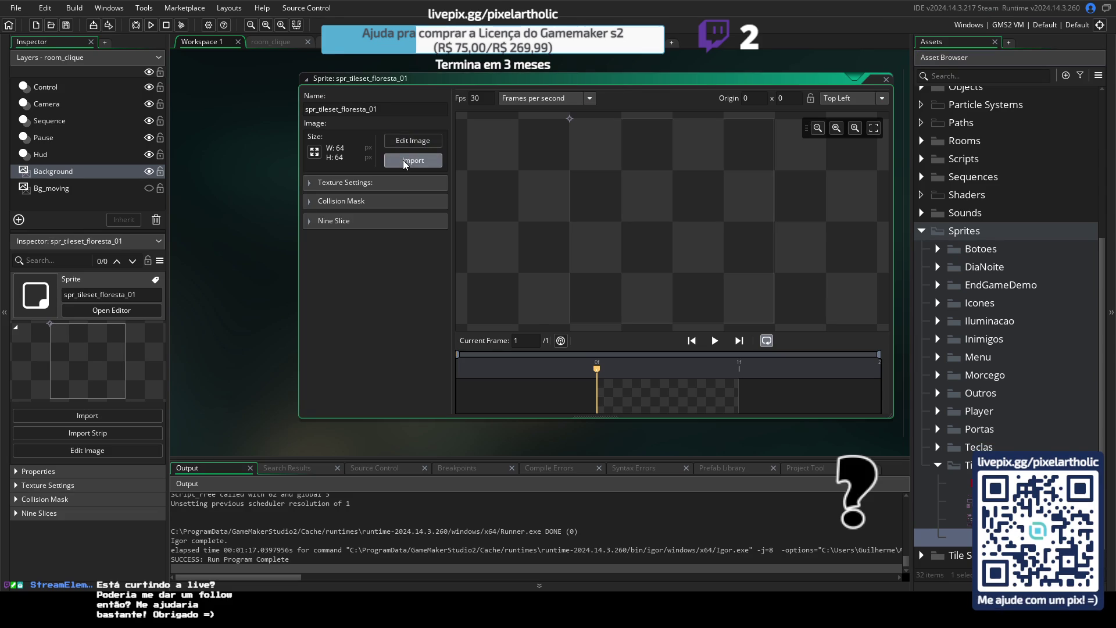
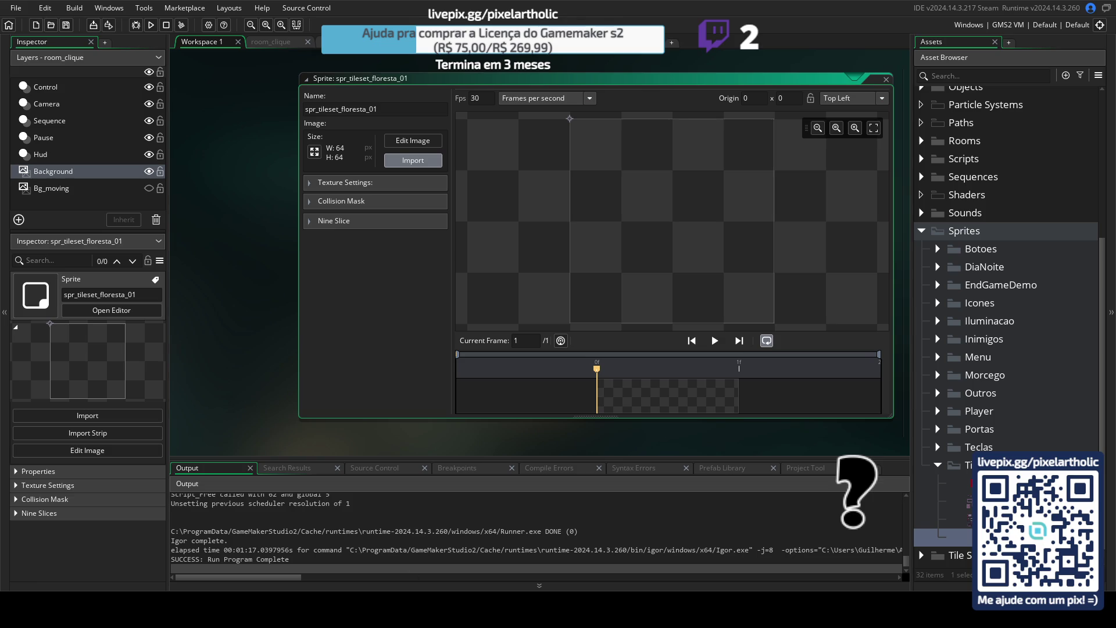
Switch from GameMaker's sprite editor to the Aseprite window.
{"action": "key", "text": "alt+Tab"}
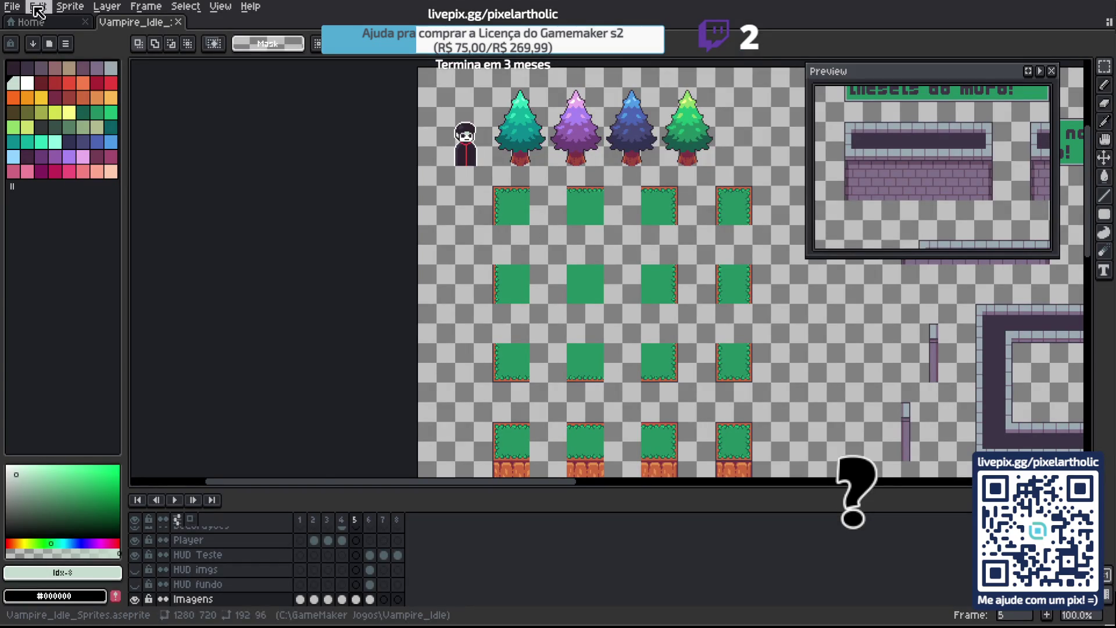
Open Tileset_Floresta_01_Oficial.aseprite from Recent files, hide the timeline and bring the trees into view.
{"action": "left_click", "coordinate": [32, 22]}
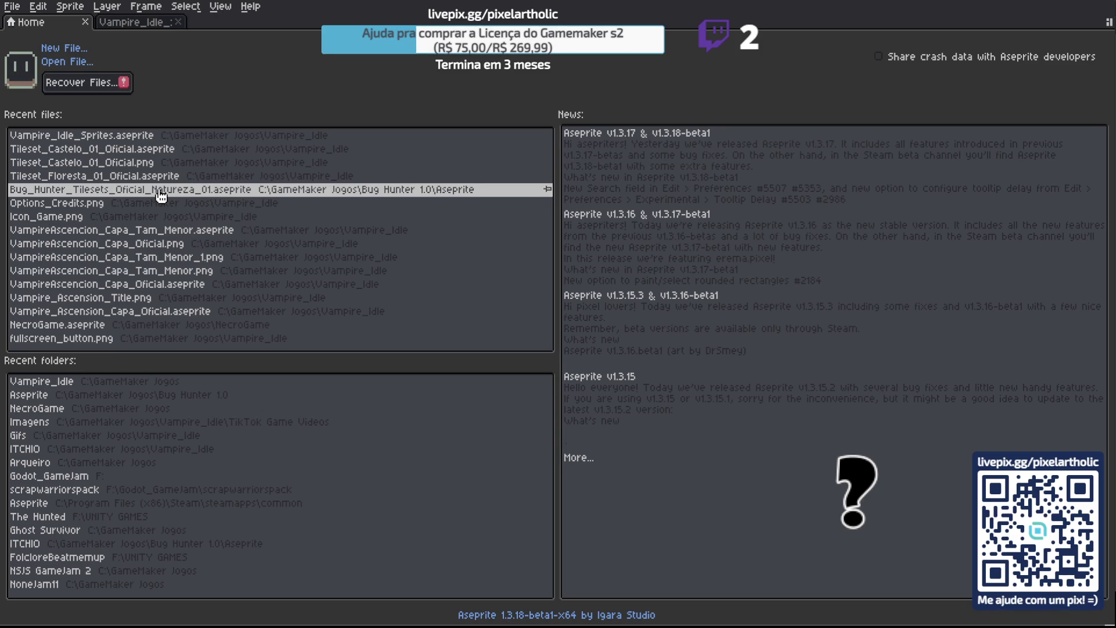
{"action": "left_click", "coordinate": [143, 177]}
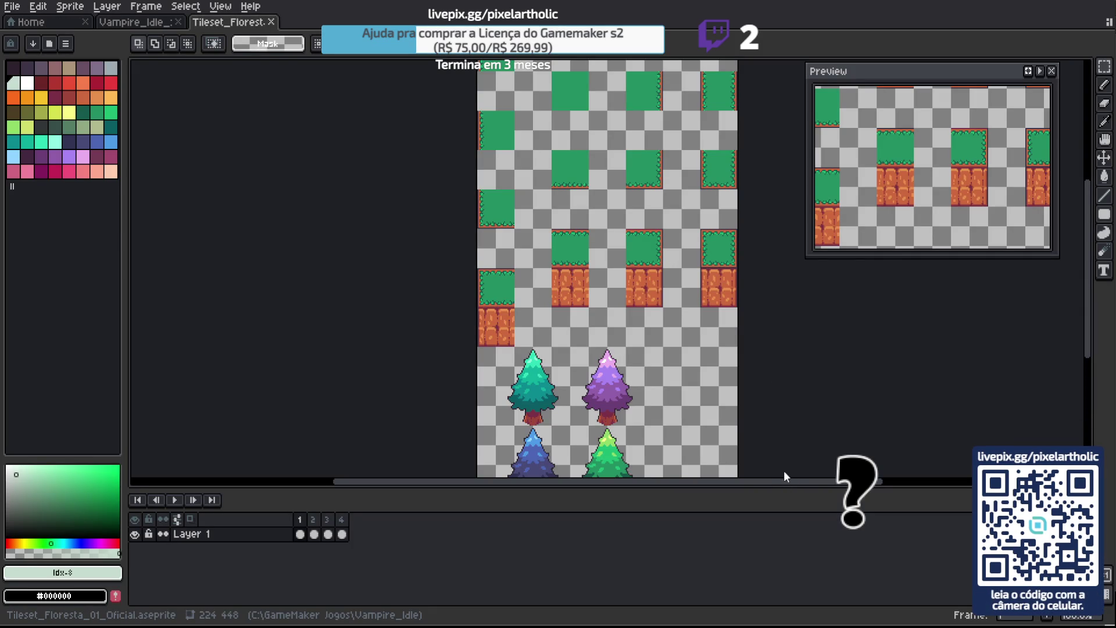
{"action": "key", "text": "Tab"}
{"action": "left_click_drag", "start_coordinate": [606, 194], "coordinate": [593, 242]}
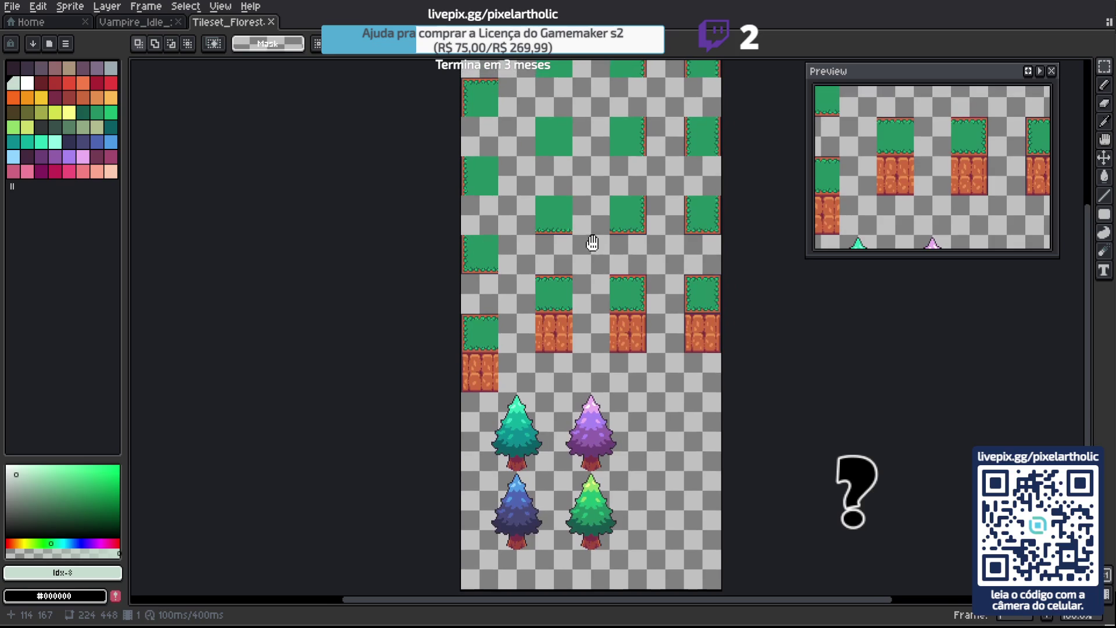
{"action": "left_click", "coordinate": [13, 8]}
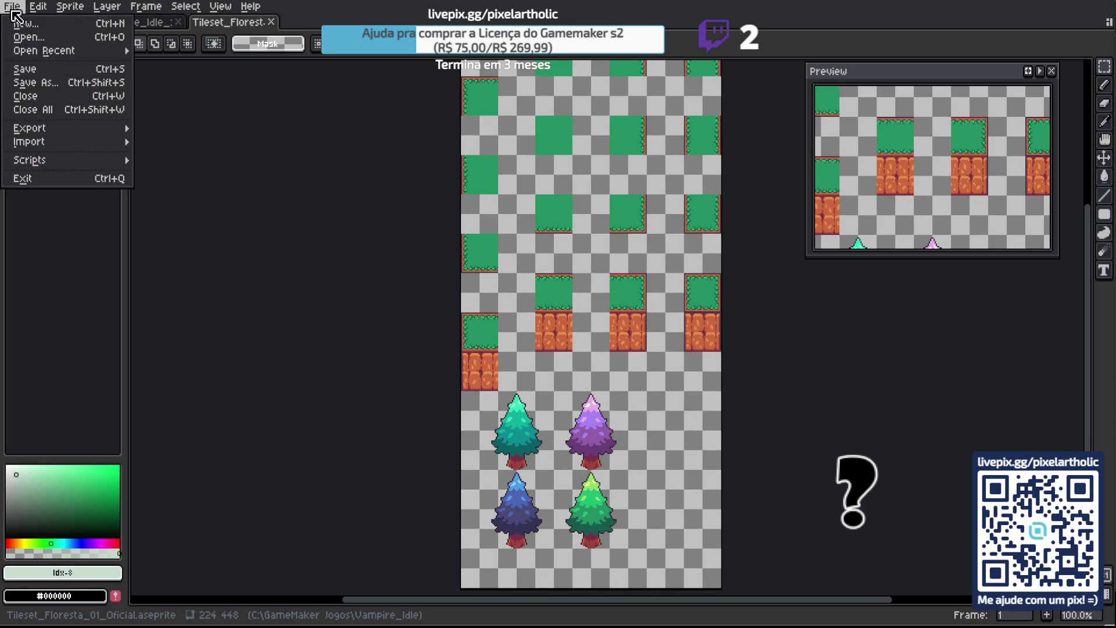
{"action": "mouse_move", "coordinate": [96, 129]}
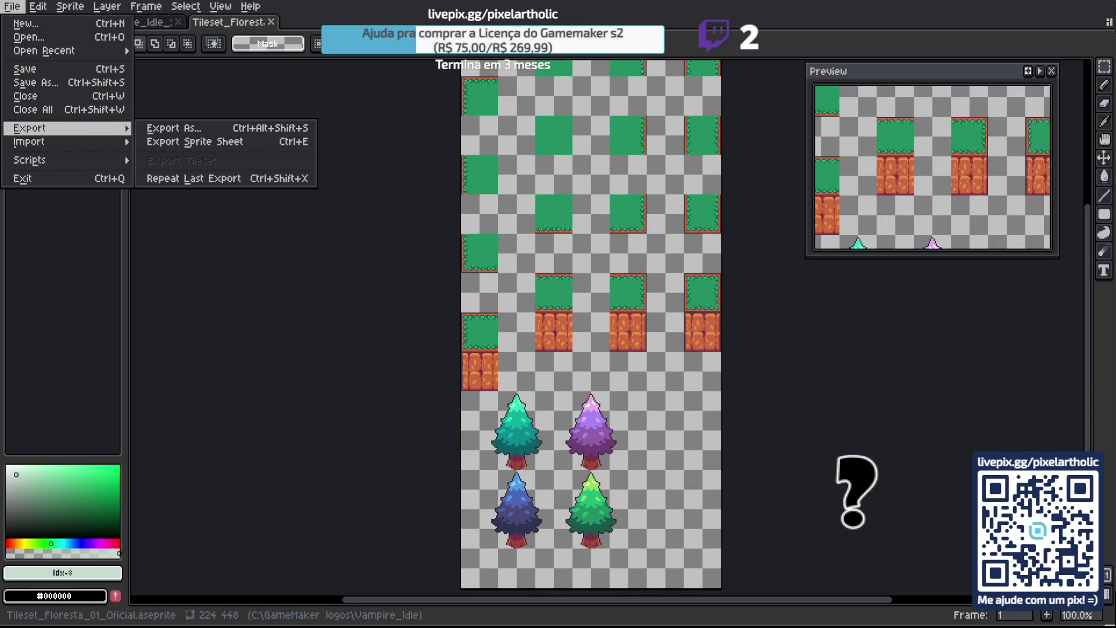
{"action": "key", "text": "Escape"}
{"action": "key", "text": "Tab"}
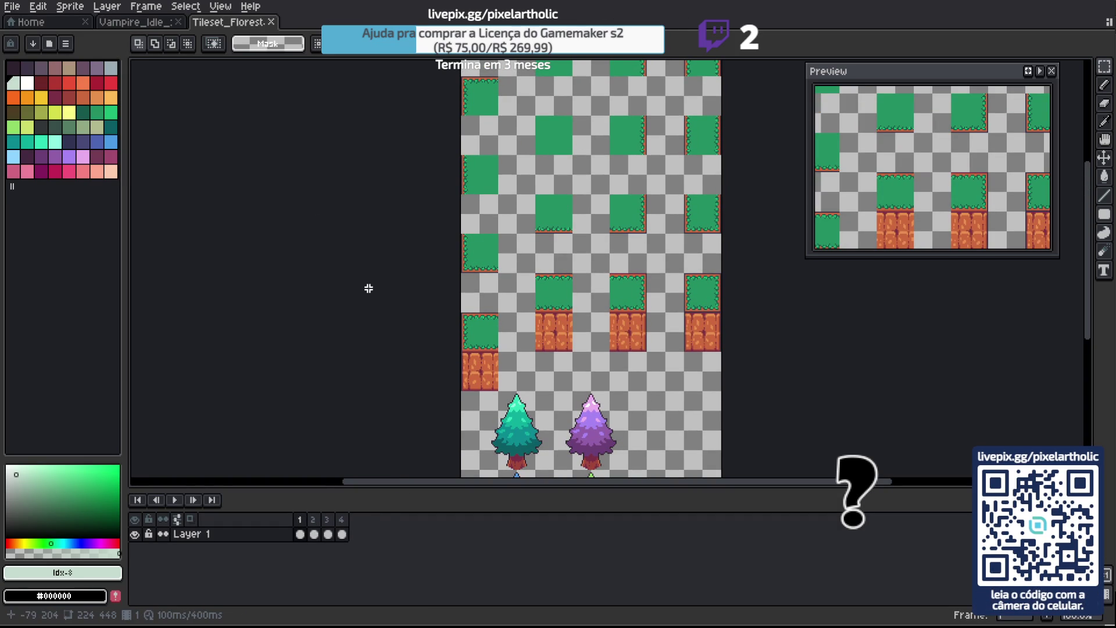
{"action": "key", "text": "Tab"}
{"action": "left_click", "coordinate": [11, 6]}
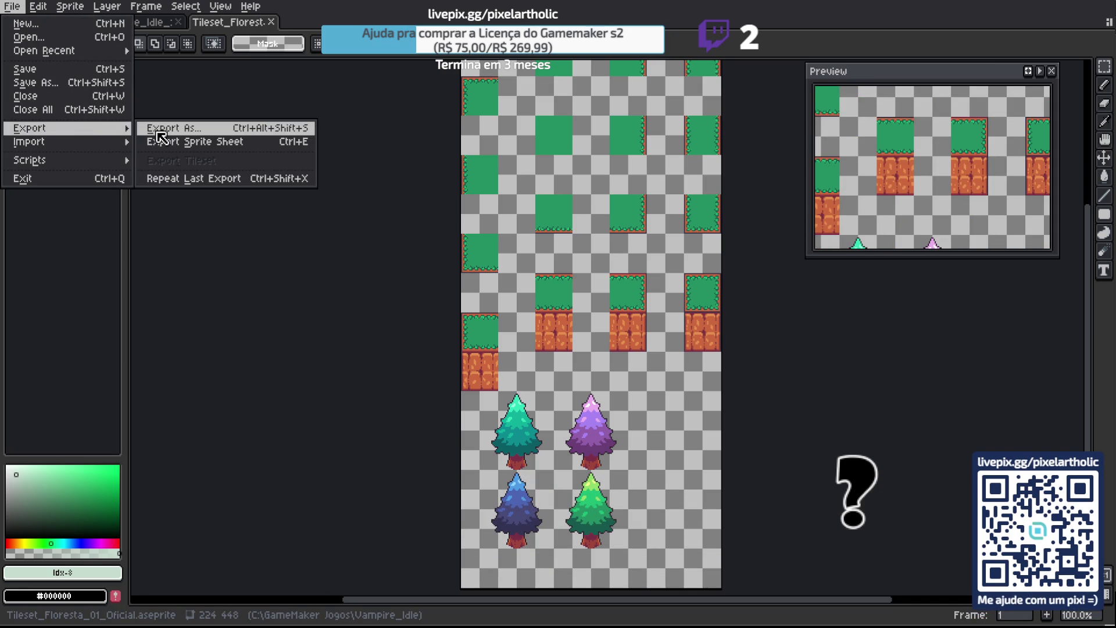
{"action": "left_click", "coordinate": [162, 130]}
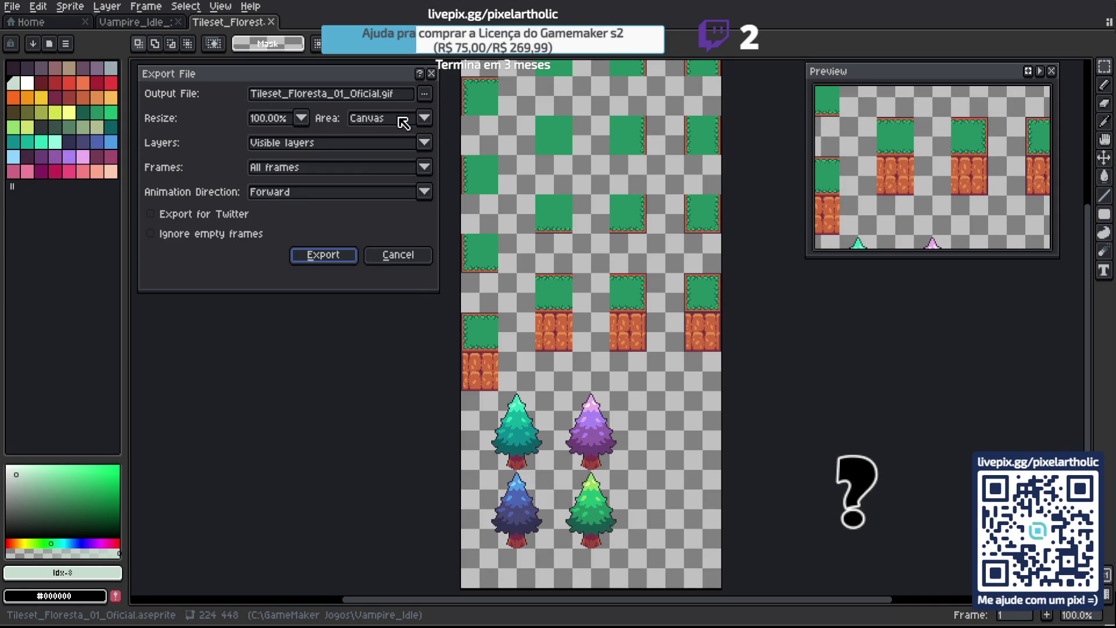
{"action": "left_click", "coordinate": [402, 95]}
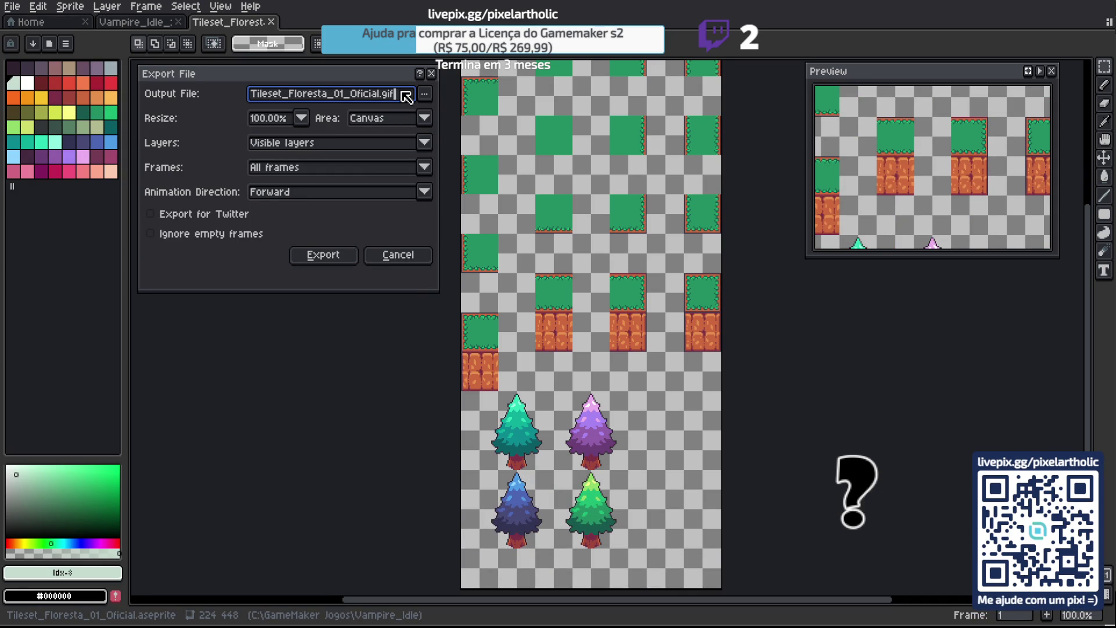
{"action": "key", "text": "BackSpace"}
{"action": "key", "text": "BackSpace"}
{"action": "key", "text": "BackSpace"}
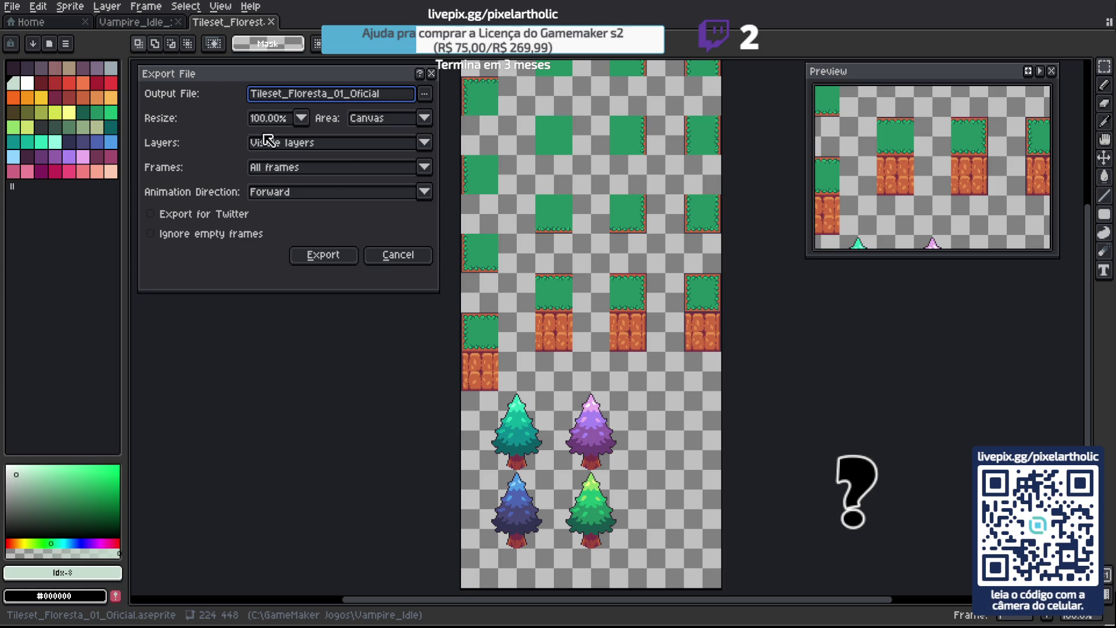
{"action": "left_click", "coordinate": [326, 256]}
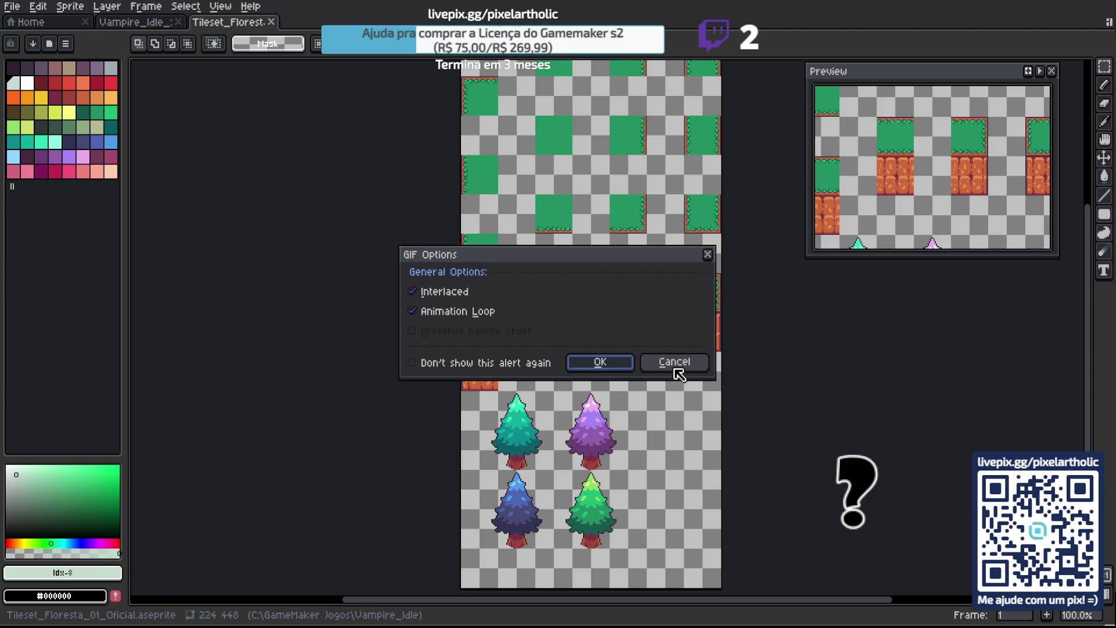
{"action": "left_click", "coordinate": [678, 372]}
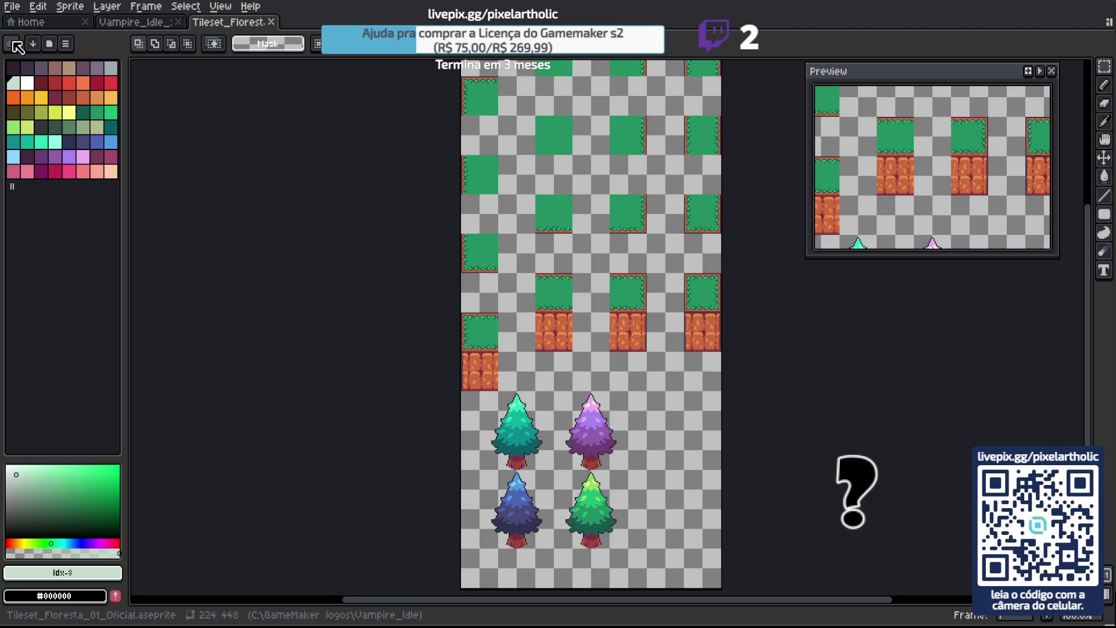
{"action": "left_click", "coordinate": [12, 7]}
{"action": "mouse_move", "coordinate": [88, 127]}
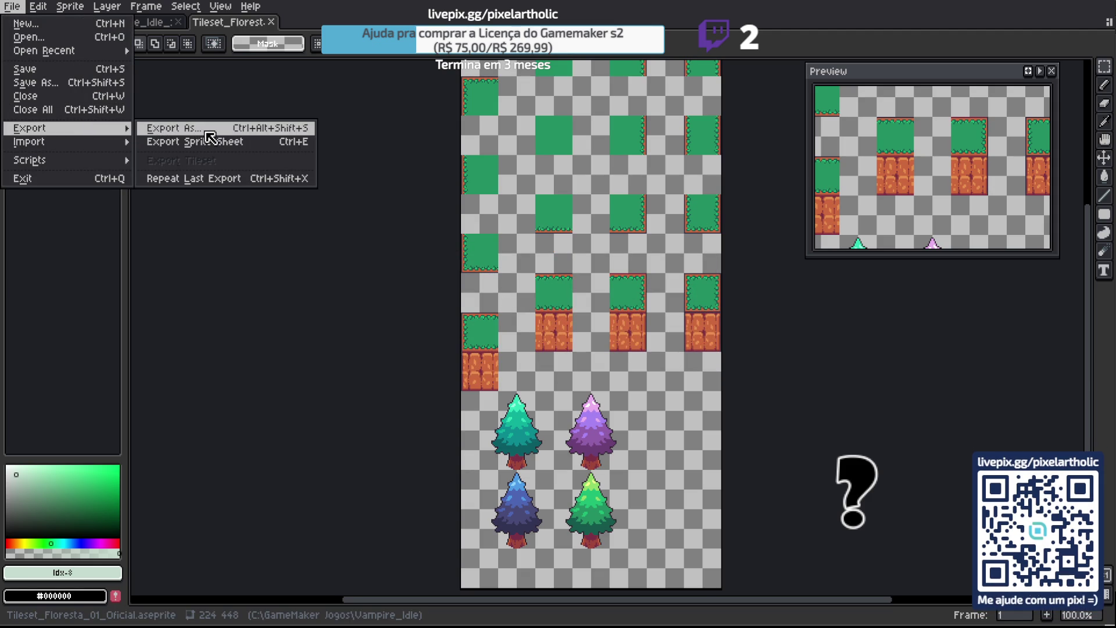
{"action": "left_click", "coordinate": [205, 131]}
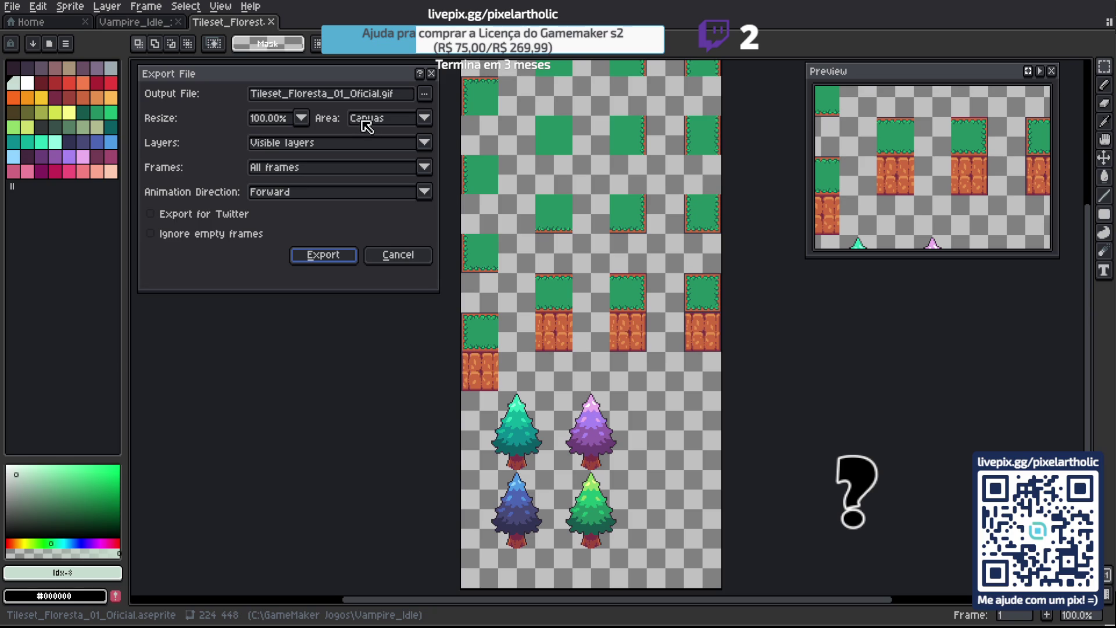
{"action": "left_click", "coordinate": [424, 169]}
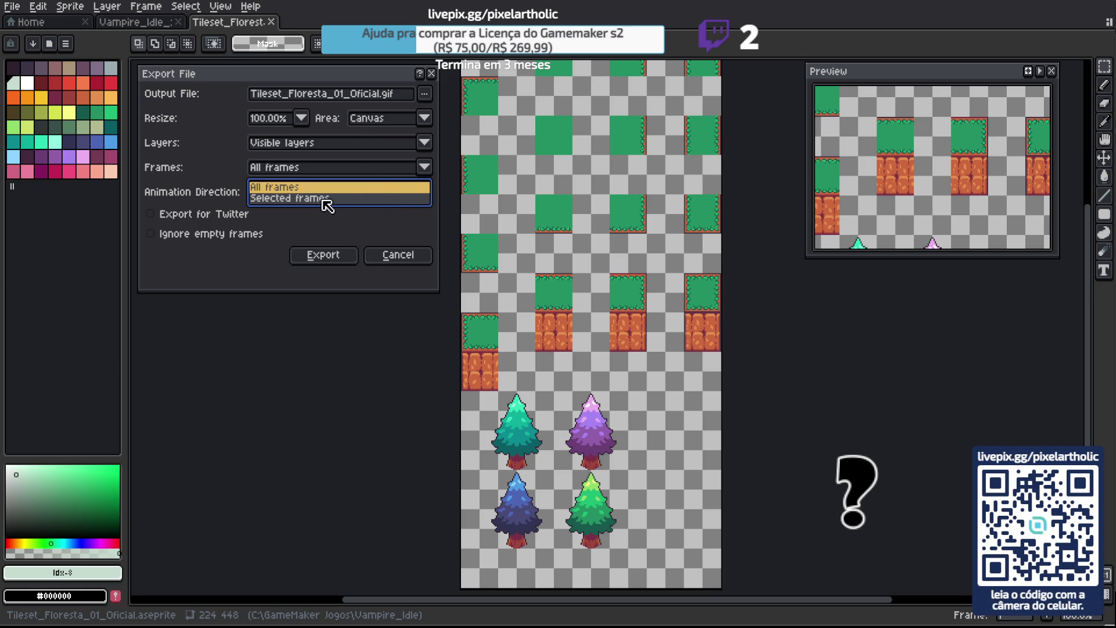
{"action": "left_click", "coordinate": [324, 199]}
{"action": "left_click", "coordinate": [425, 168]}
{"action": "left_click", "coordinate": [327, 187]}
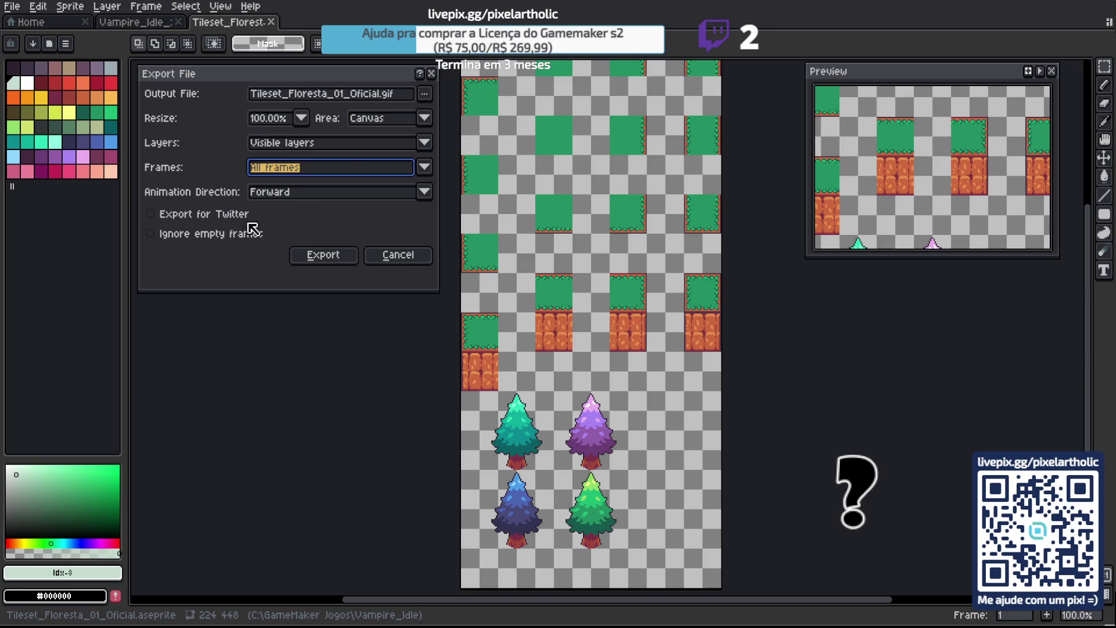
{"action": "left_click", "coordinate": [386, 102]}
{"action": "left_click_drag", "start_coordinate": [382, 96], "coordinate": [406, 99]}
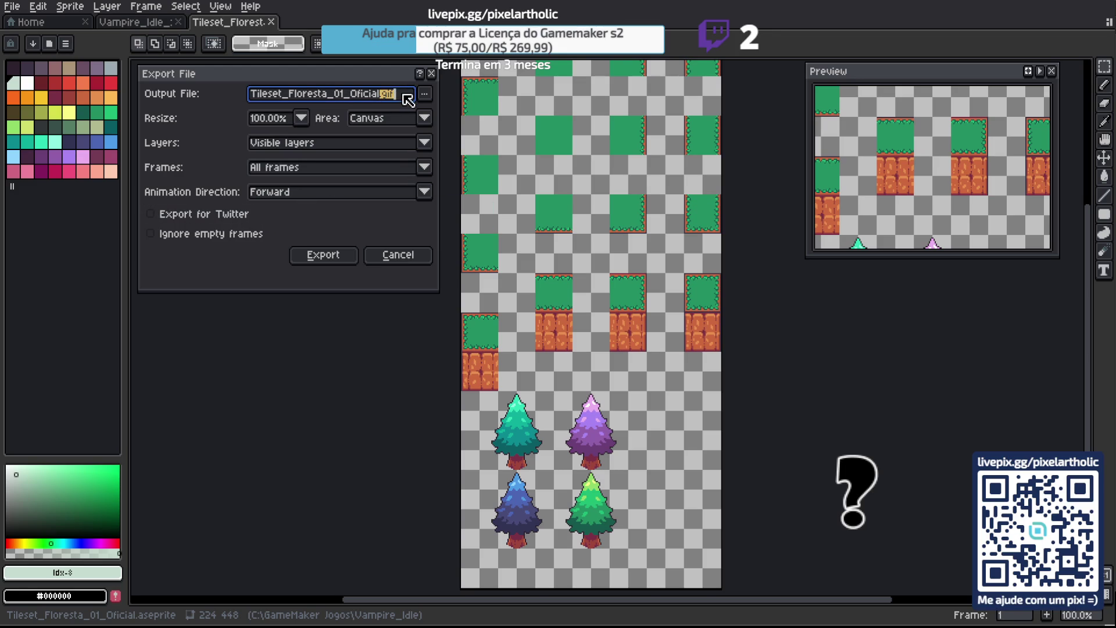
{"action": "key", "text": "BackSpace"}
{"action": "left_click", "coordinate": [426, 119]}
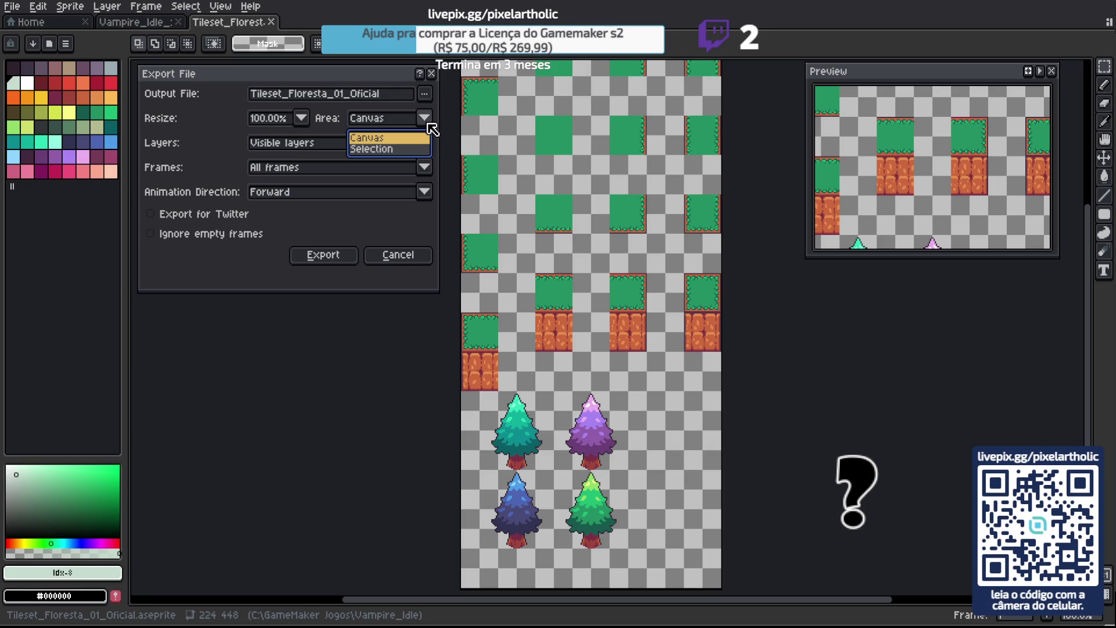
{"action": "left_click", "coordinate": [429, 123]}
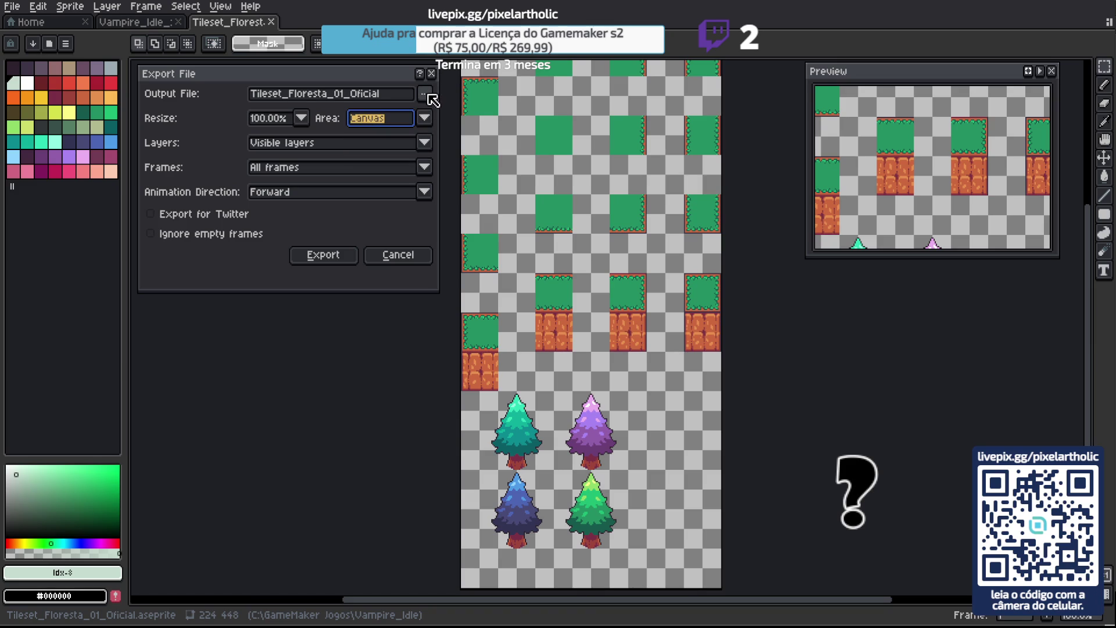
{"action": "left_click", "coordinate": [346, 256]}
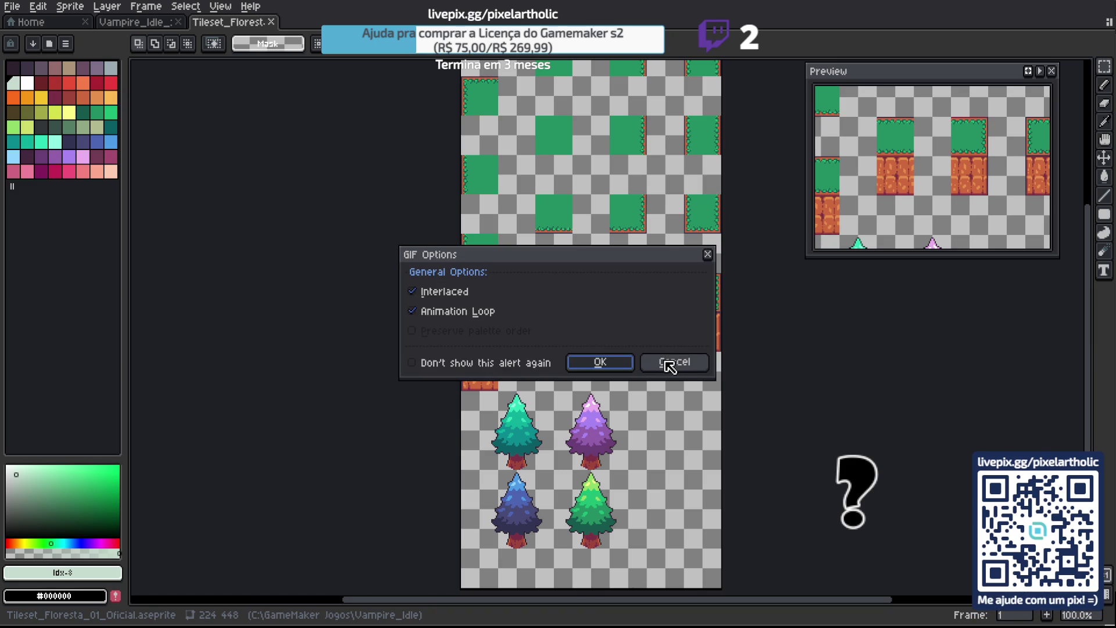
{"action": "left_click", "coordinate": [670, 366]}
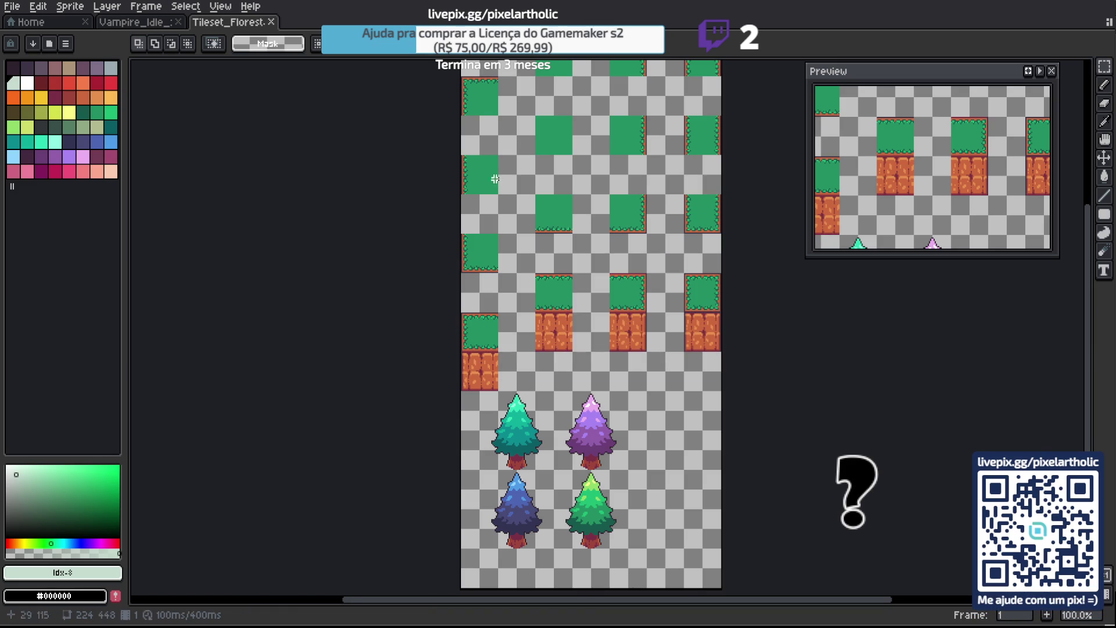
Export the tileset with Export Sprite Sheet, with Open Sprite Sheet ticked.
{"action": "left_click", "coordinate": [14, 10]}
{"action": "mouse_move", "coordinate": [96, 128]}
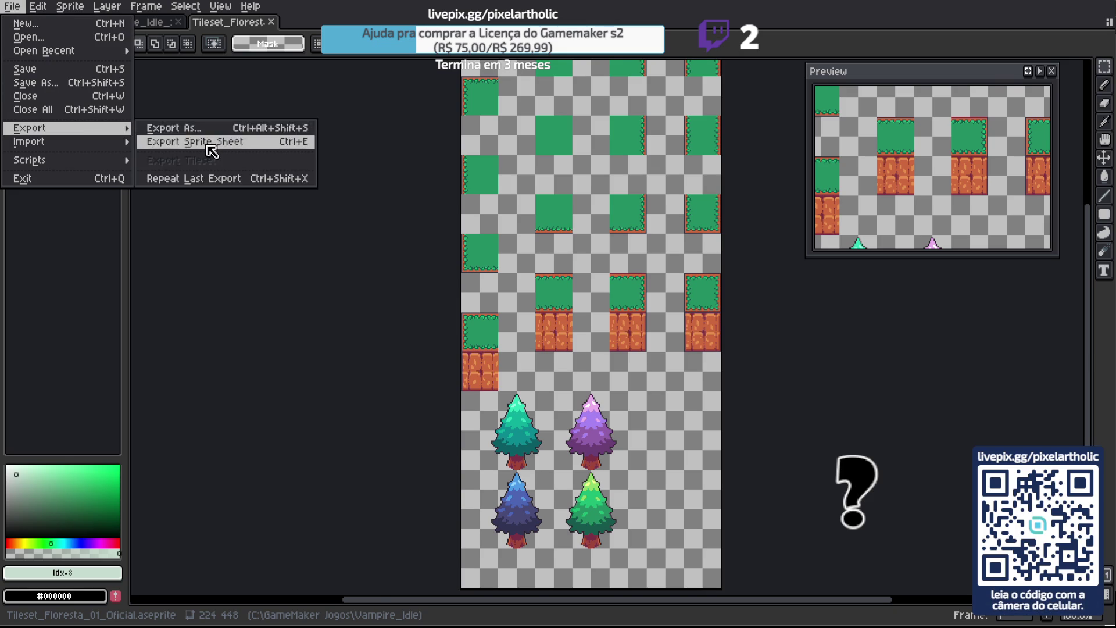
{"action": "left_click", "coordinate": [201, 141]}
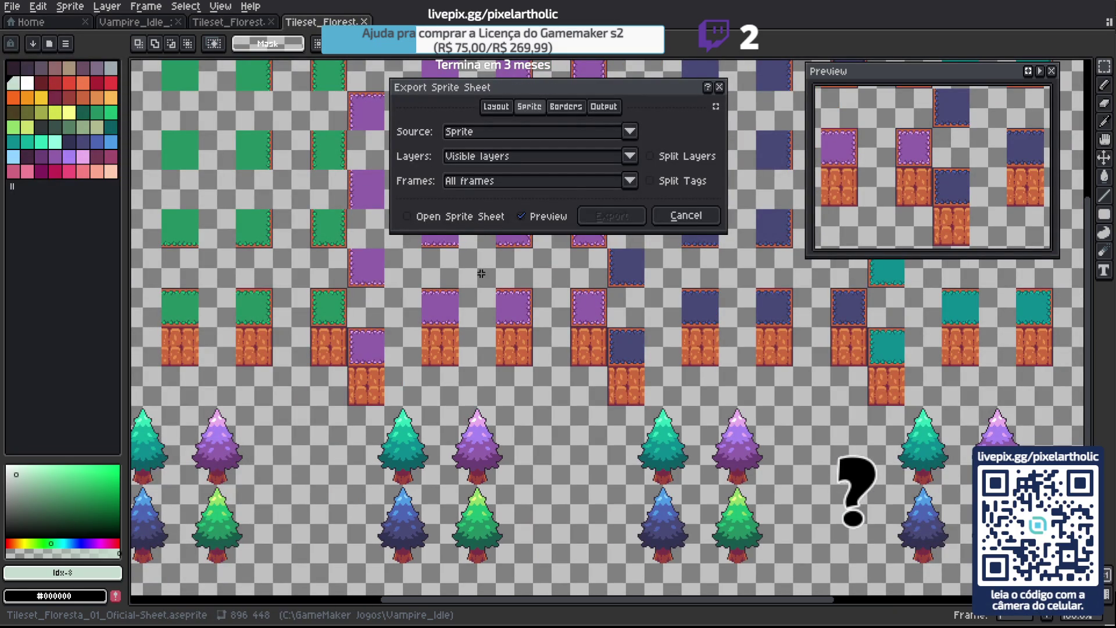
{"action": "left_click", "coordinate": [424, 216]}
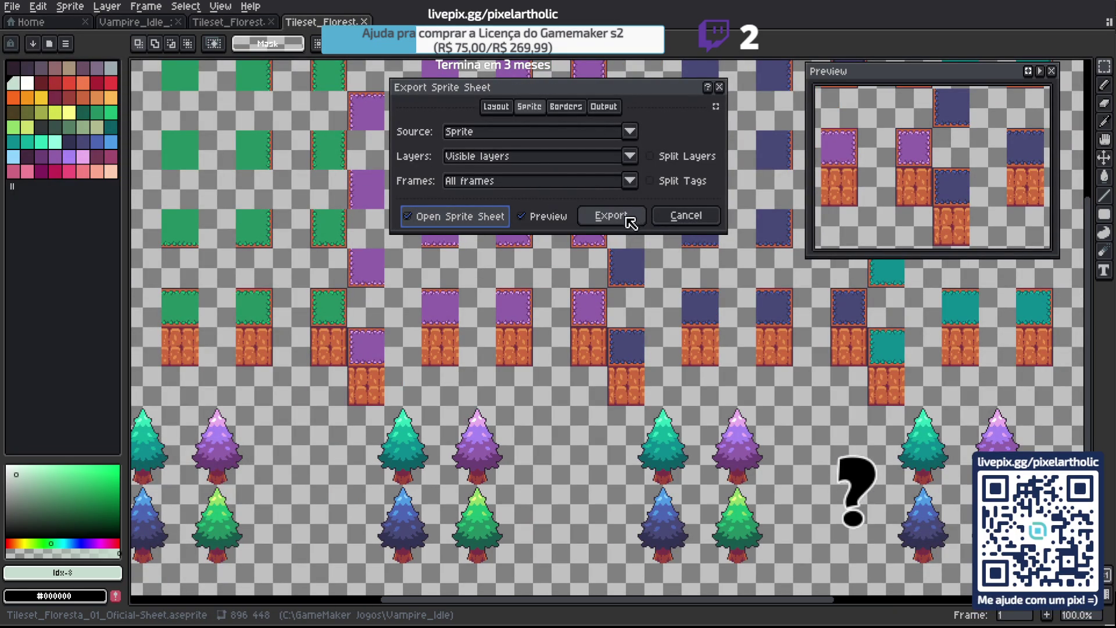
{"action": "left_click", "coordinate": [626, 220]}
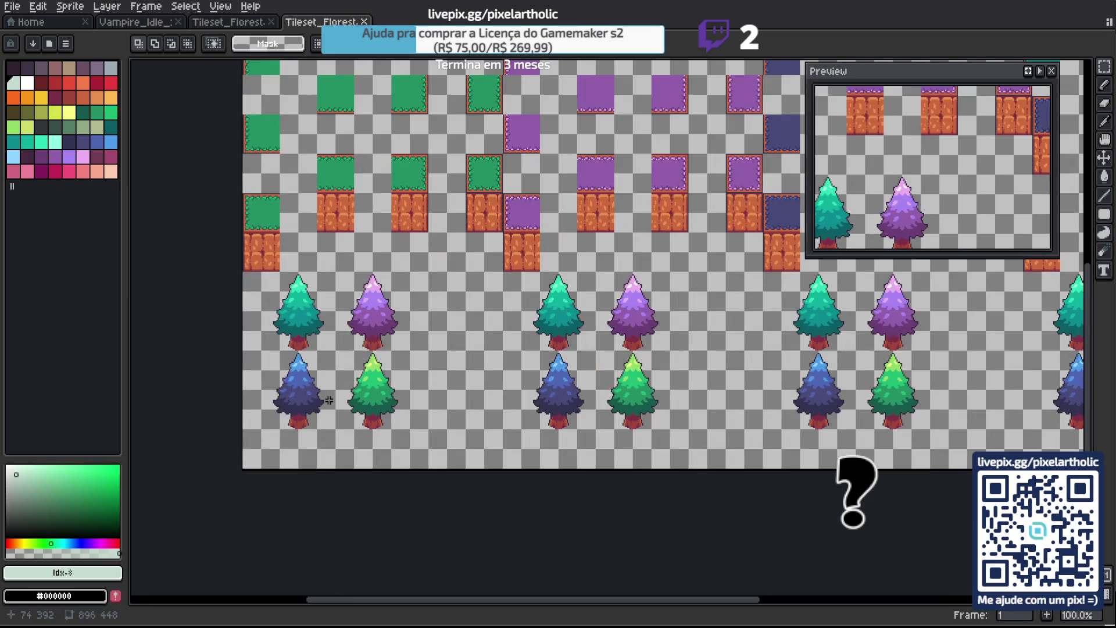
Delete the duplicated tree rows from the sprite sheet and recentre the tile rows.
{"action": "scroll", "coordinate": [330, 401], "scroll_direction": "up", "scroll_amount": 1}
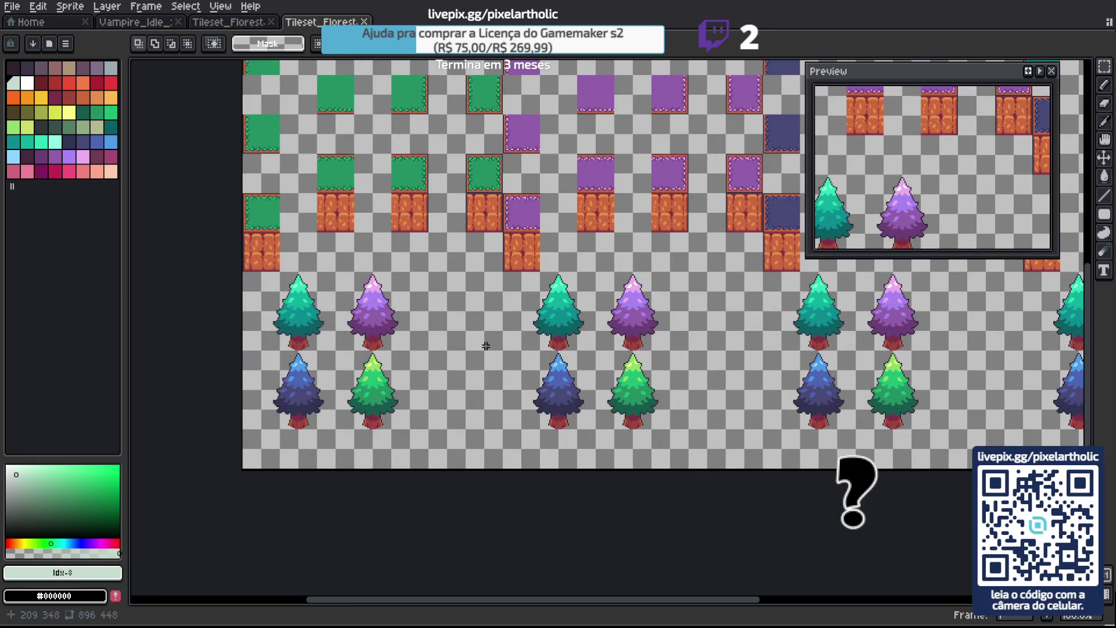
{"action": "left_click_drag", "start_coordinate": [589, 300], "coordinate": [374, 334]}
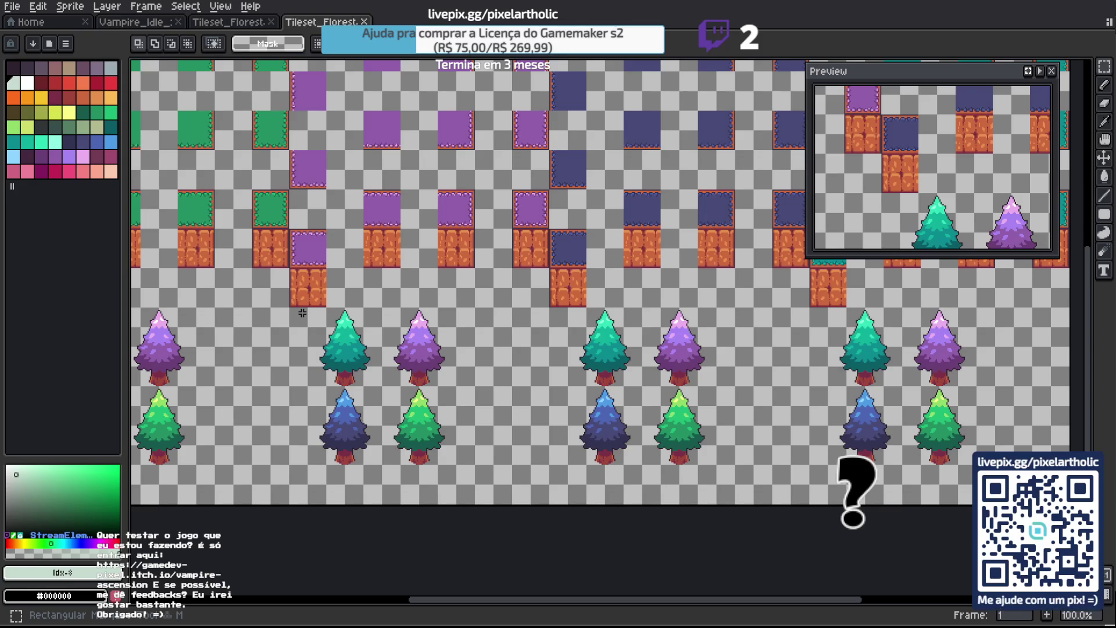
{"action": "mouse_move", "coordinate": [291, 308]}
{"action": "left_mouse_down"}
{"action": "mouse_move", "coordinate": [514, 387]}
{"action": "mouse_move", "coordinate": [996, 446]}
{"action": "mouse_move", "coordinate": [996, 471]}
{"action": "left_mouse_up"}
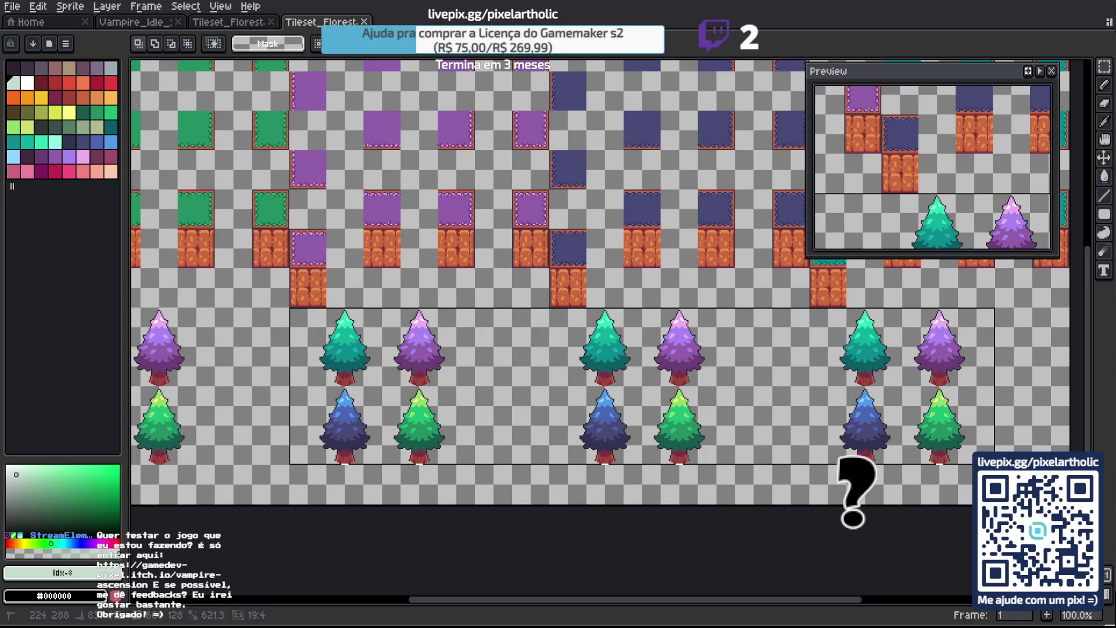
{"action": "key", "text": "Delete"}
{"action": "scroll", "coordinate": [590, 255], "scroll_direction": "down", "scroll_amount": 1}
{"action": "mouse_move", "coordinate": [568, 239]}
{"action": "left_mouse_down"}
{"action": "mouse_move", "coordinate": [615, 341]}
{"action": "mouse_move", "coordinate": [514, 369]}
{"action": "left_mouse_up"}
{"action": "mouse_move", "coordinate": [527, 330]}
{"action": "left_mouse_down"}
{"action": "mouse_move", "coordinate": [727, 264]}
{"action": "mouse_move", "coordinate": [655, 244]}
{"action": "left_mouse_up"}
{"action": "scroll", "coordinate": [655, 245], "scroll_direction": "up", "scroll_amount": 1}
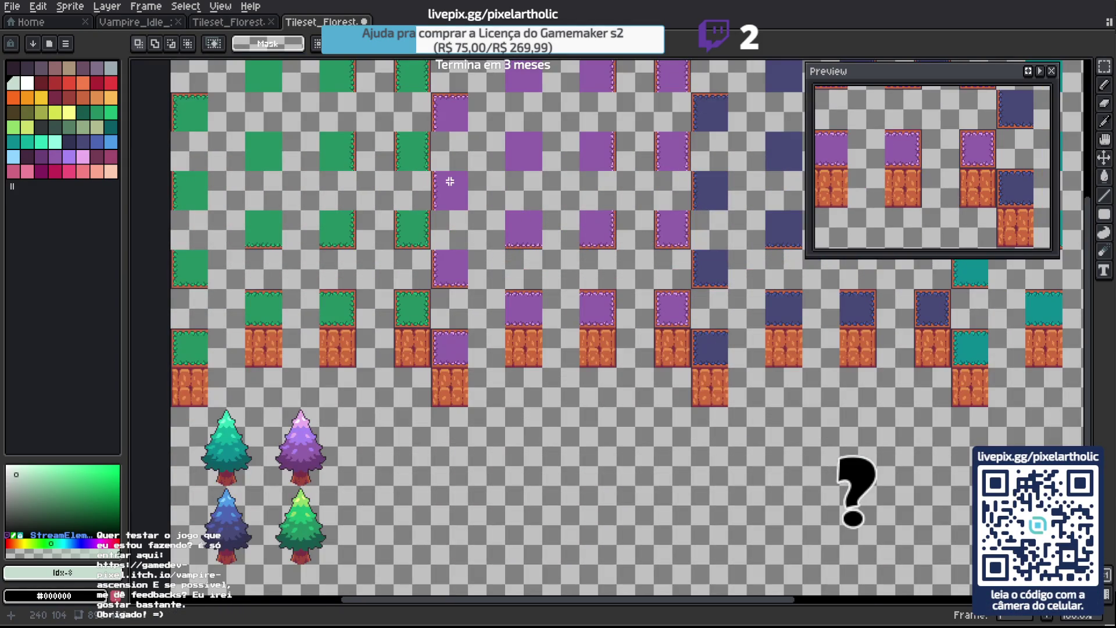
Browse the menus to reach File > Export's Export As and Export Sprite Sheet options.
{"action": "left_click", "coordinate": [12, 7]}
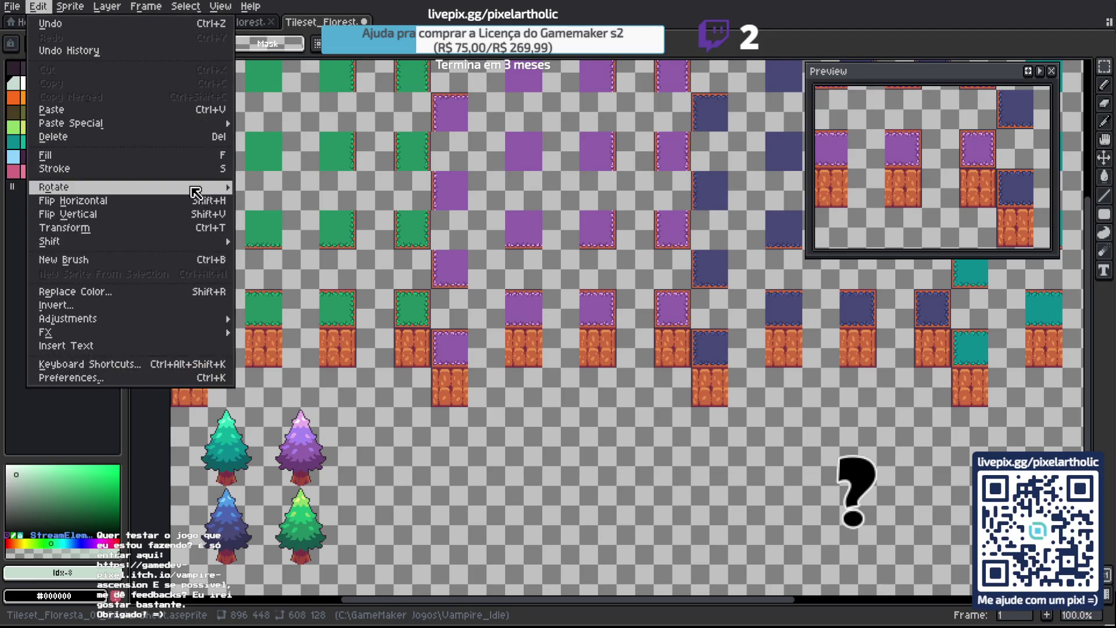
{"action": "mouse_move", "coordinate": [198, 187]}
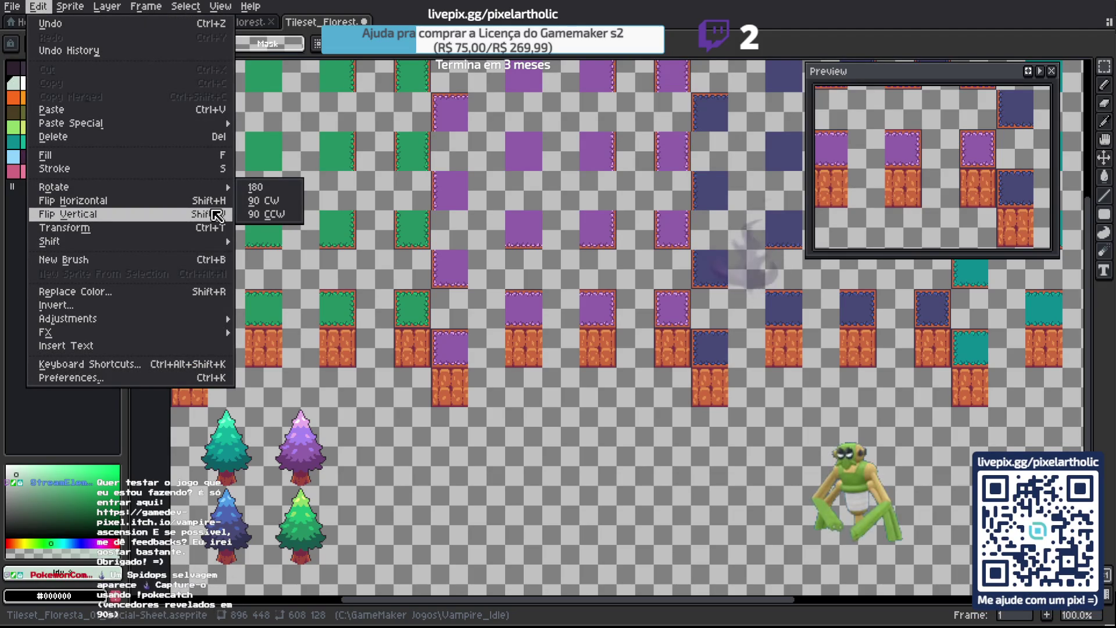
{"action": "mouse_move", "coordinate": [13, 7]}
{"action": "mouse_move", "coordinate": [116, 138]}
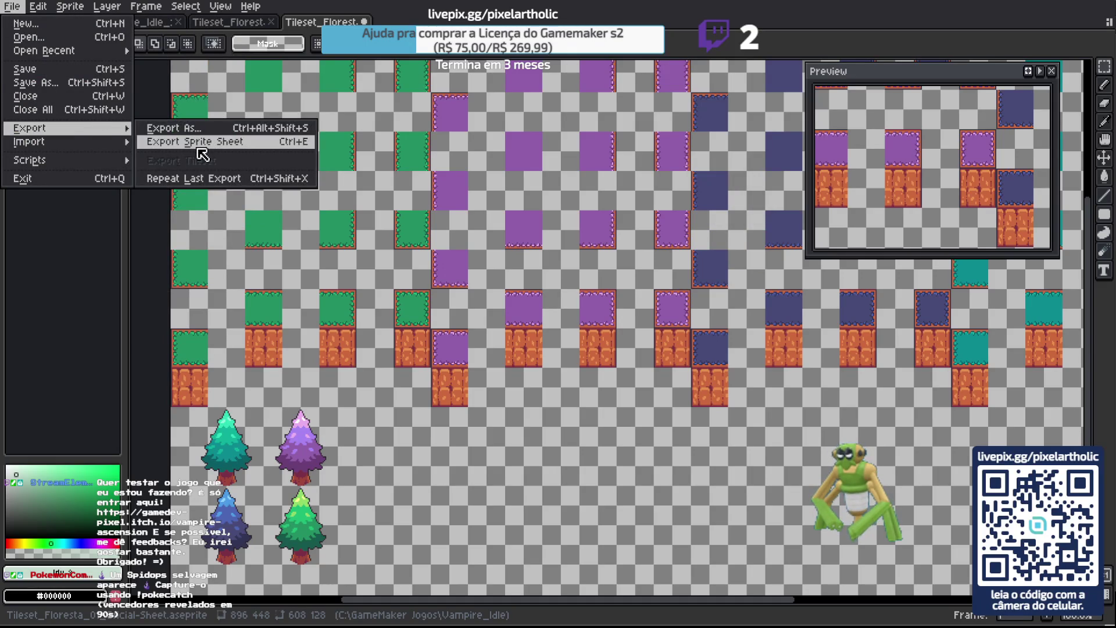
Export the canvas through Export As as Tileset_Floresta_01_Oficial.png.
{"action": "left_click", "coordinate": [197, 128]}
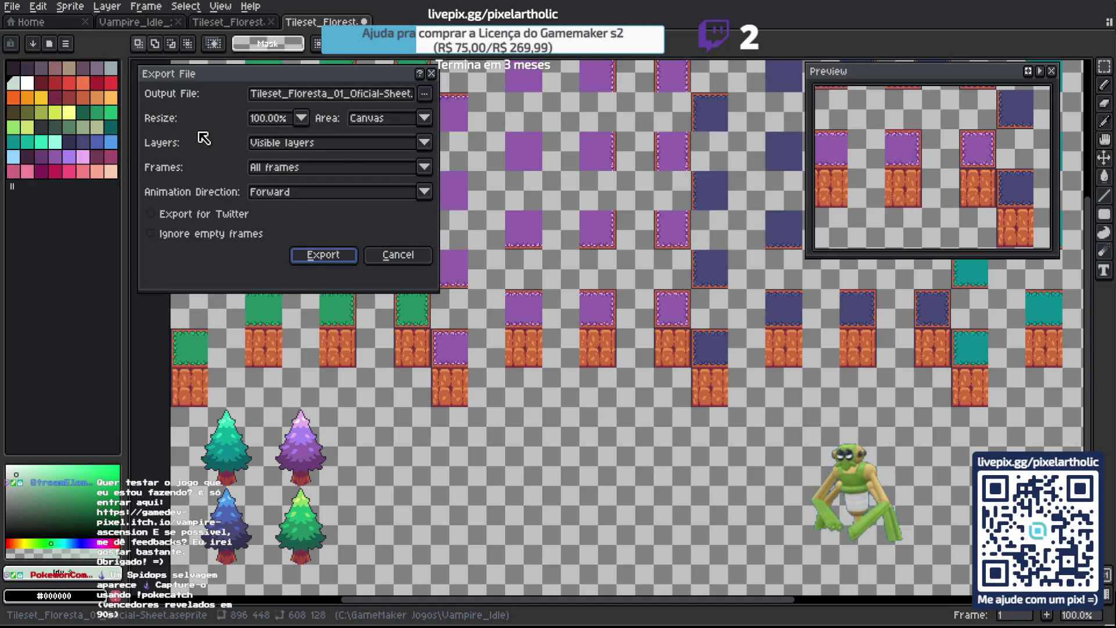
{"action": "left_click", "coordinate": [433, 97]}
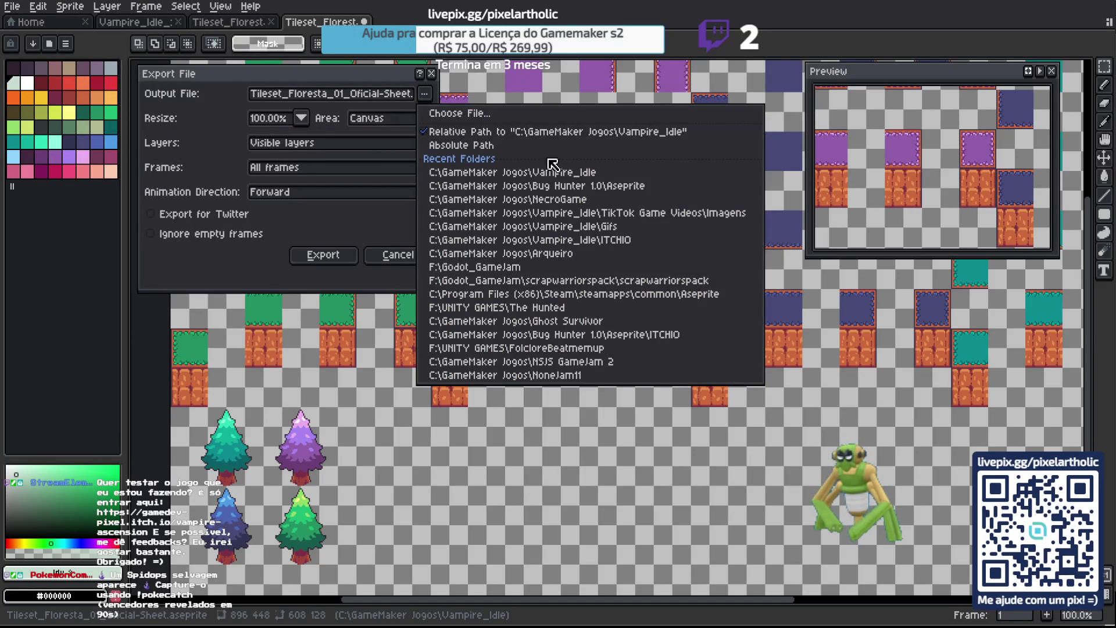
{"action": "left_click", "coordinate": [435, 99]}
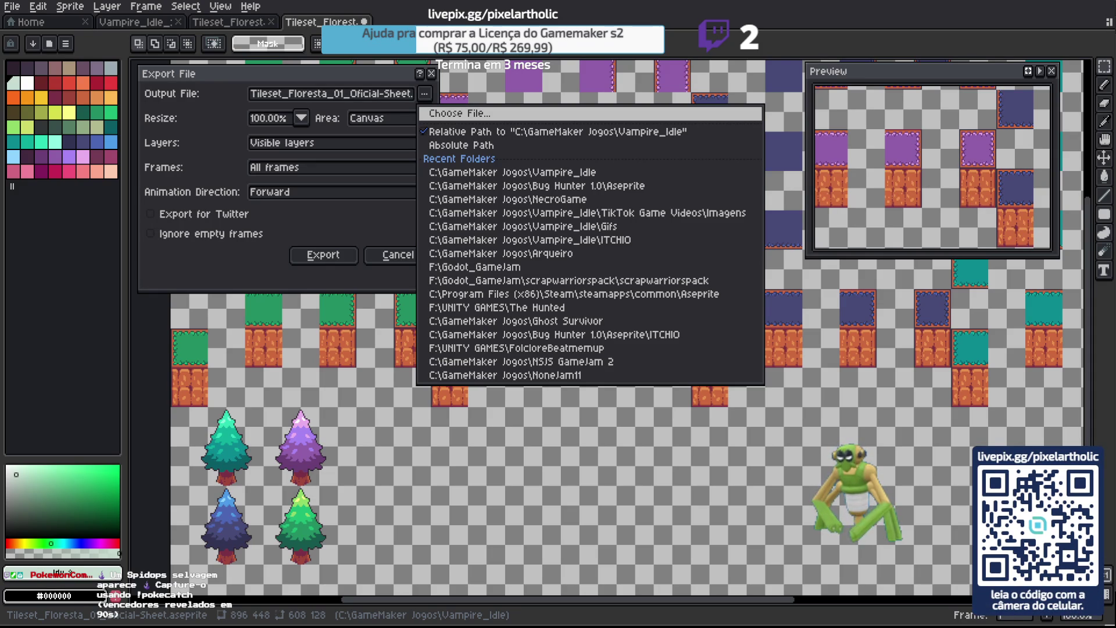
{"action": "left_click", "coordinate": [734, 414]}
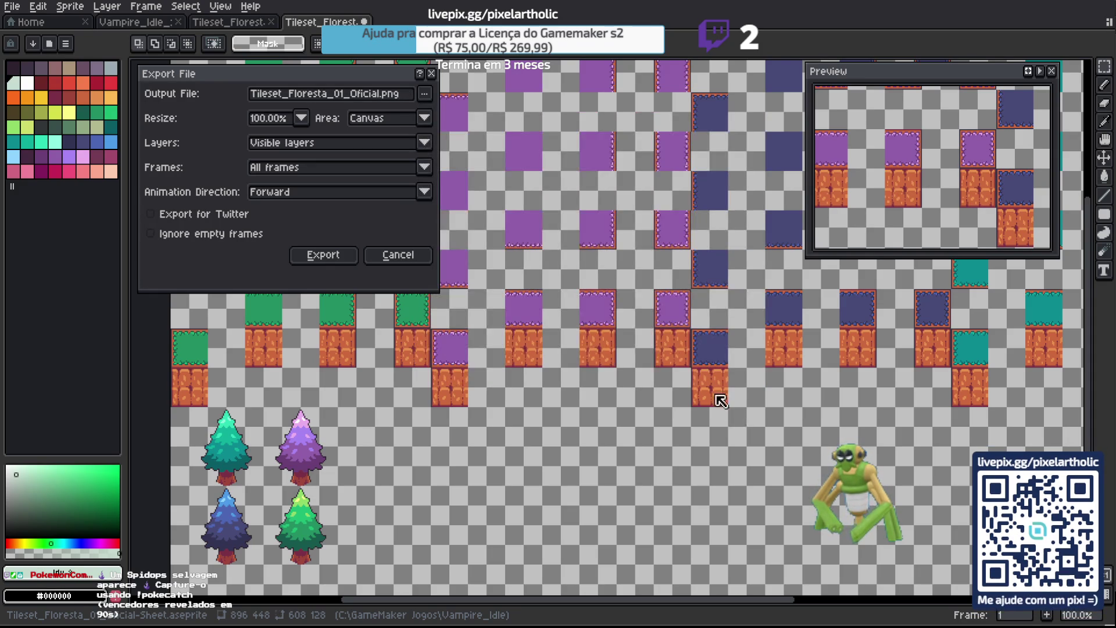
{"action": "left_click", "coordinate": [338, 256]}
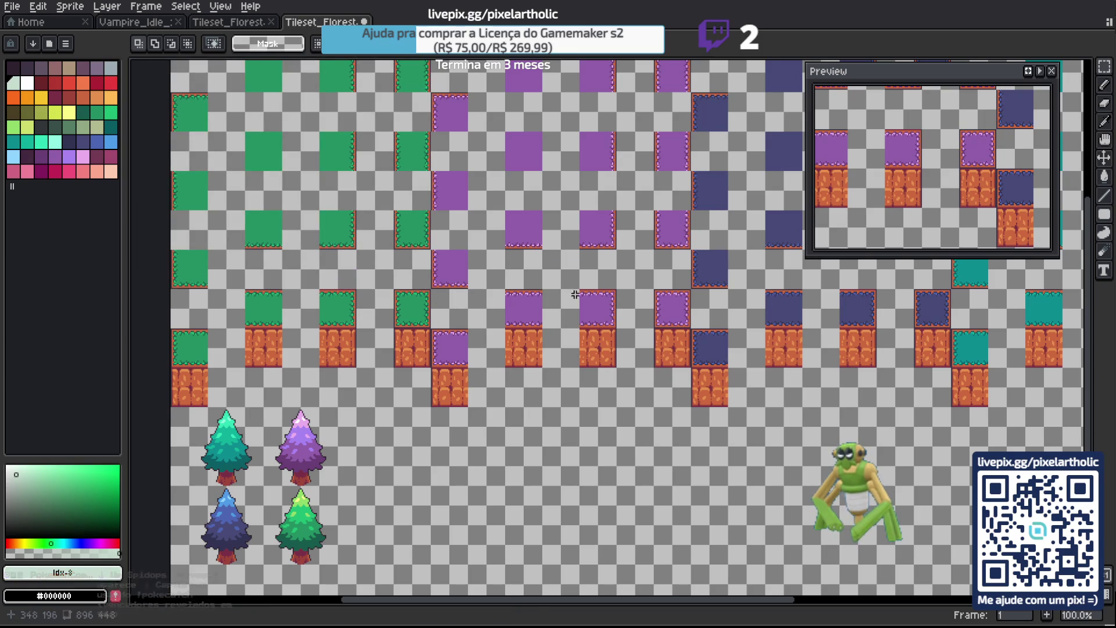
{"action": "key", "text": "alt+Tab"}
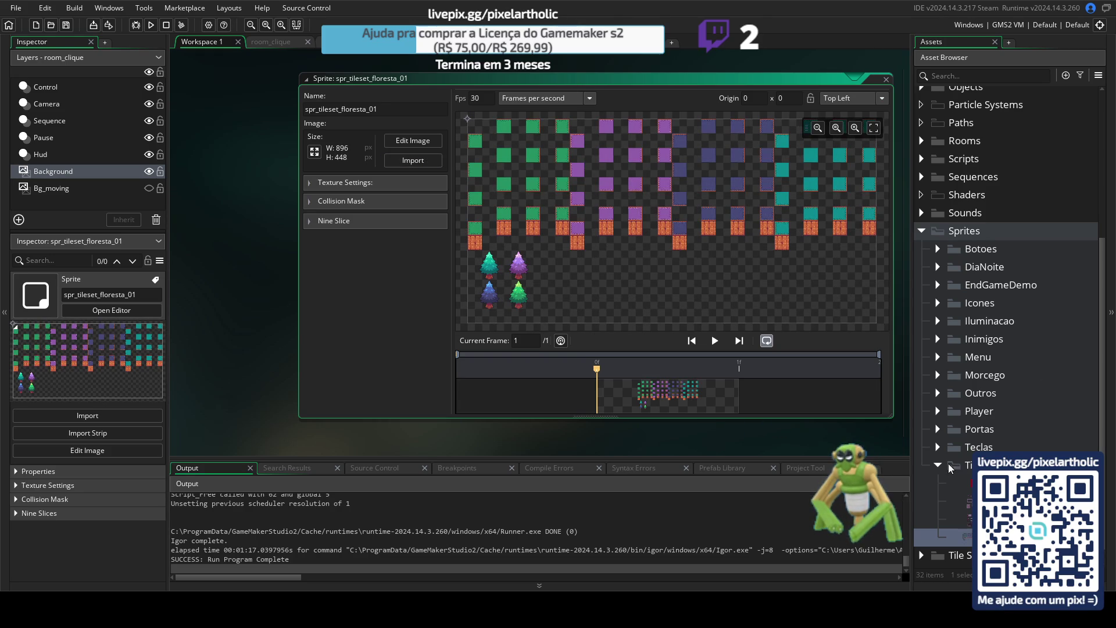
Collapse the Tilesets sprite folder, expand Tile Sets, and inspect tileset_tileset_01 and ts_castelo_01.
{"action": "scroll", "coordinate": [996, 445], "scroll_direction": "down", "scroll_amount": 1}
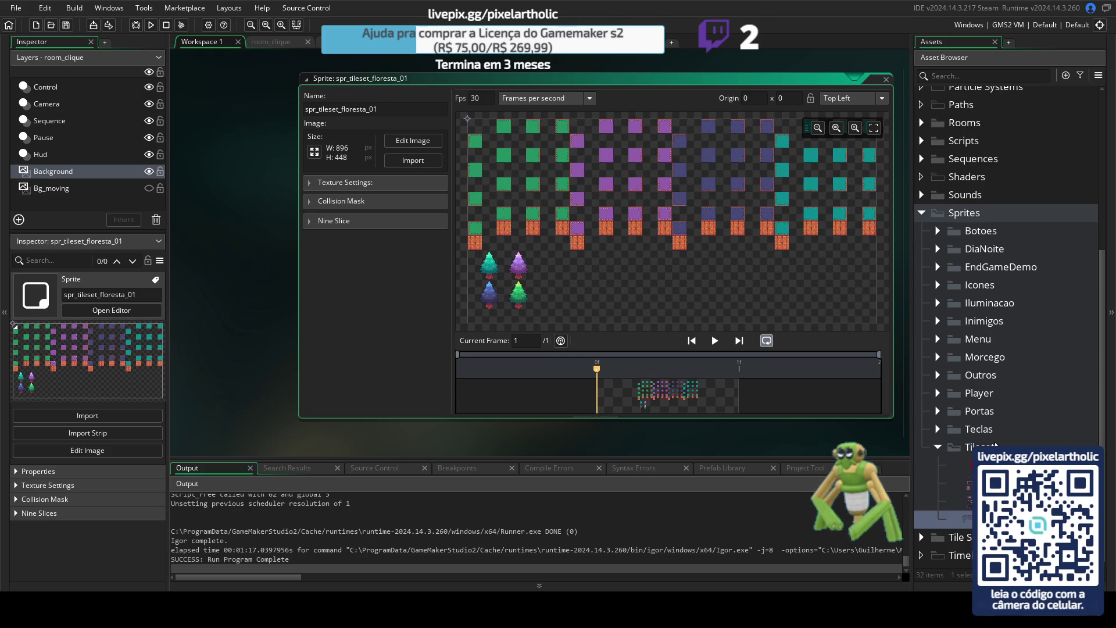
{"action": "left_click", "coordinate": [939, 447]}
{"action": "left_click", "coordinate": [933, 538]}
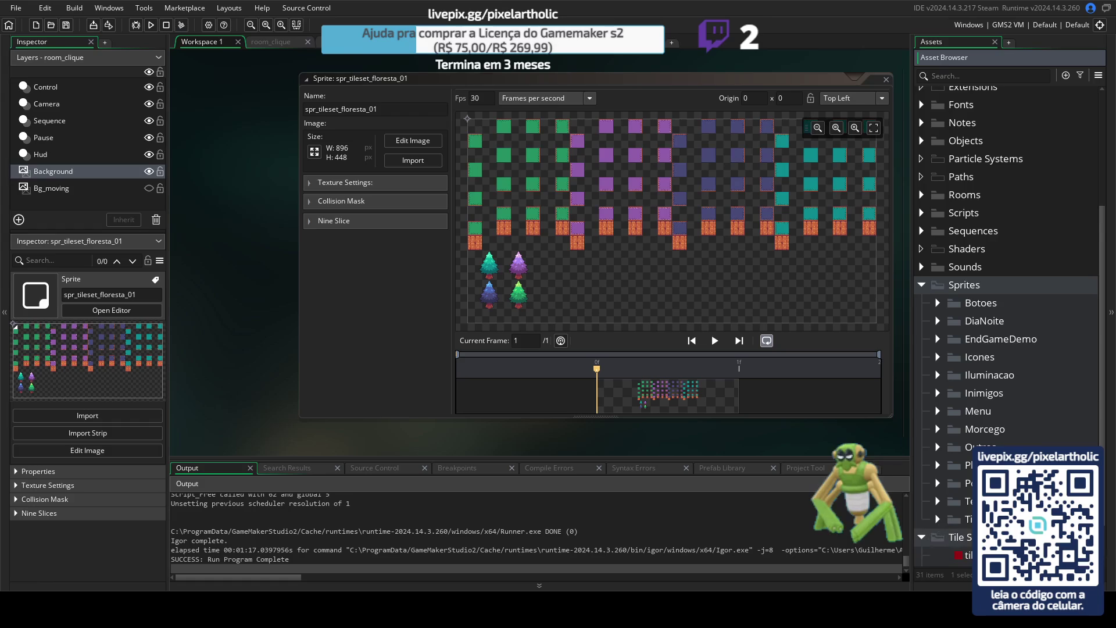
{"action": "left_click", "coordinate": [962, 519]}
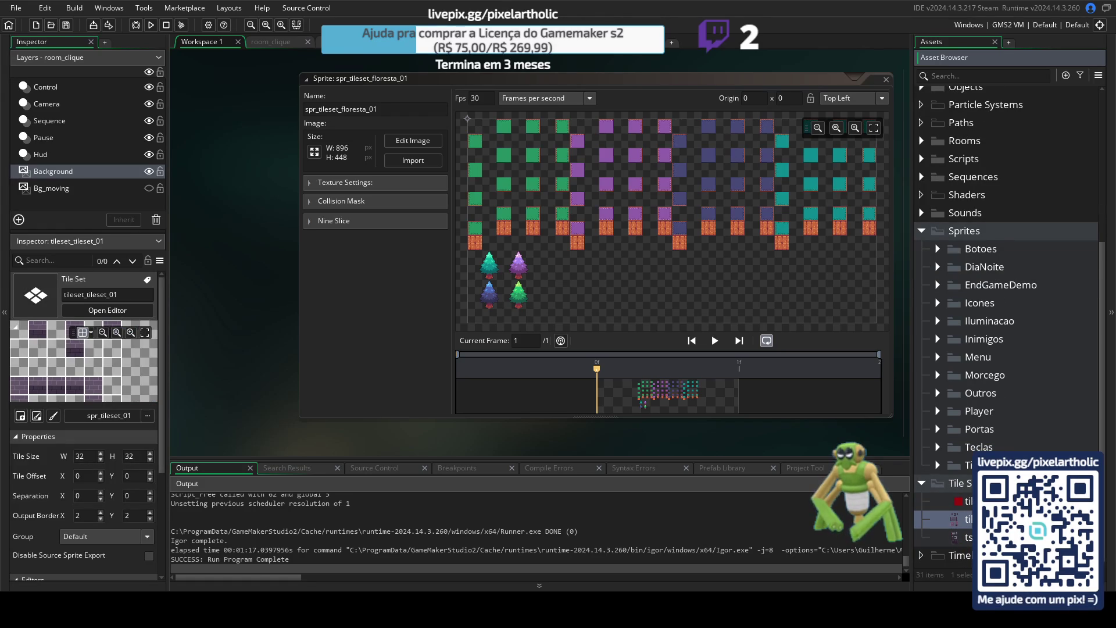
{"action": "left_click", "coordinate": [963, 537]}
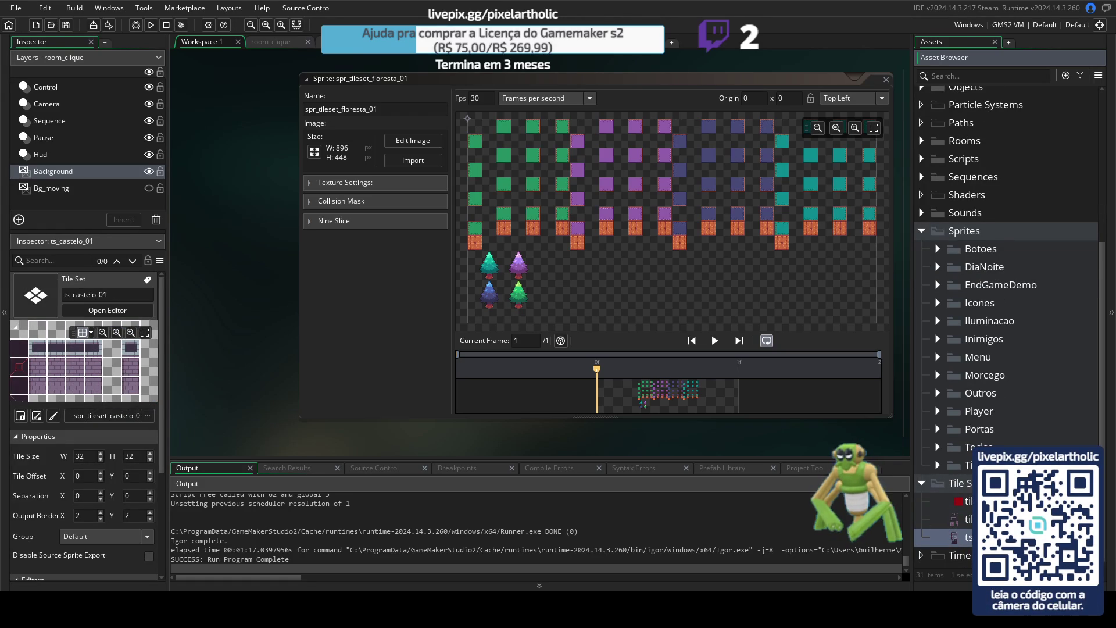
{"action": "left_click", "coordinate": [969, 520]}
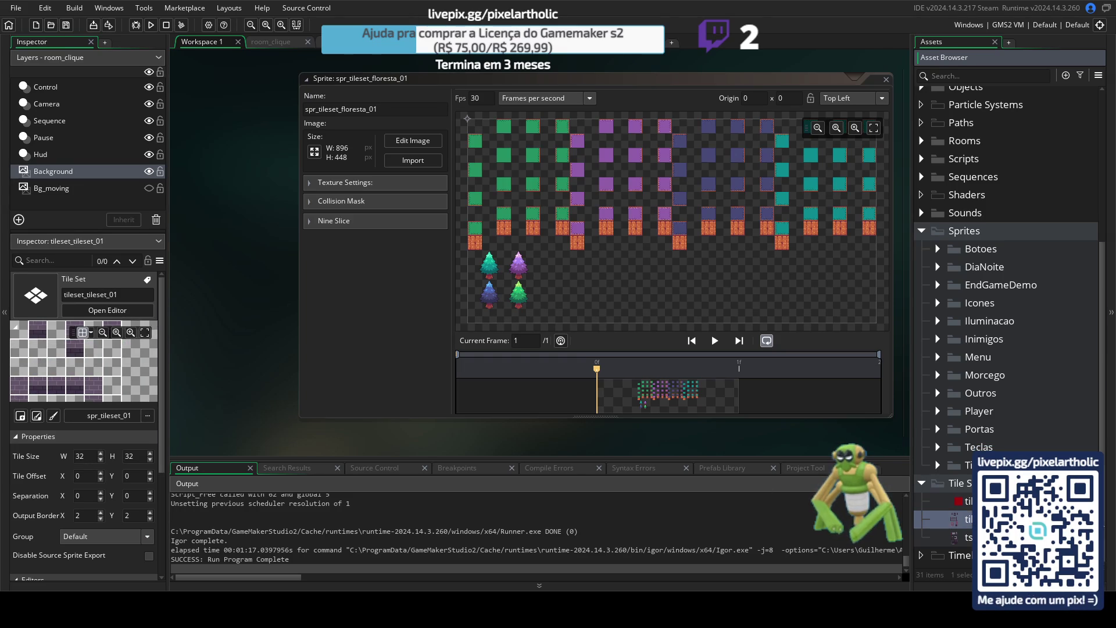
{"action": "left_click", "coordinate": [955, 539]}
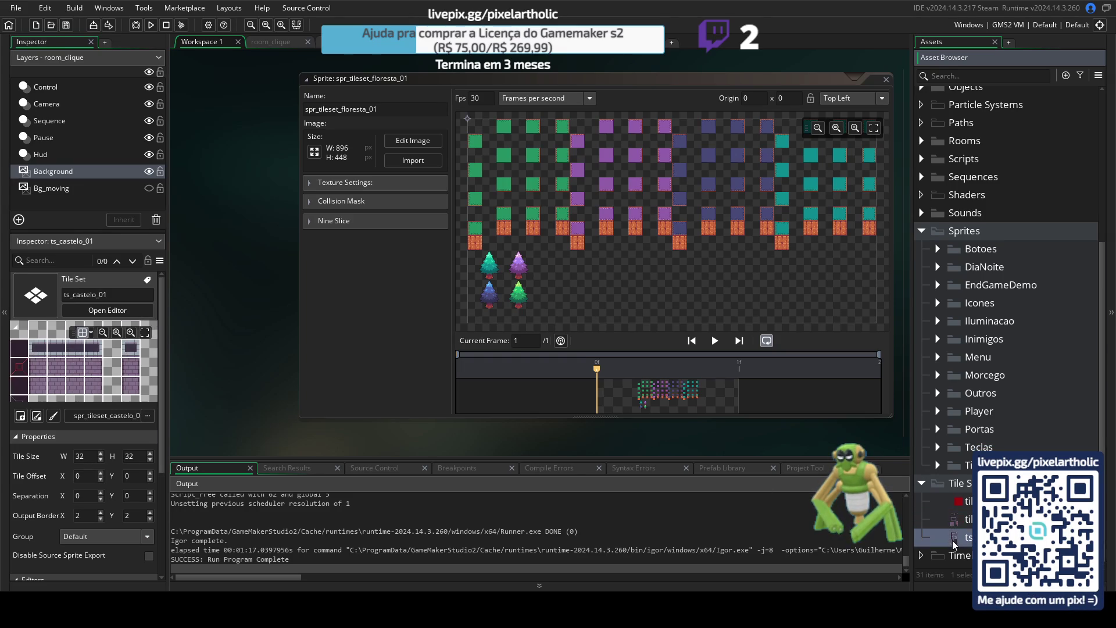
{"action": "right_click", "coordinate": [956, 545]}
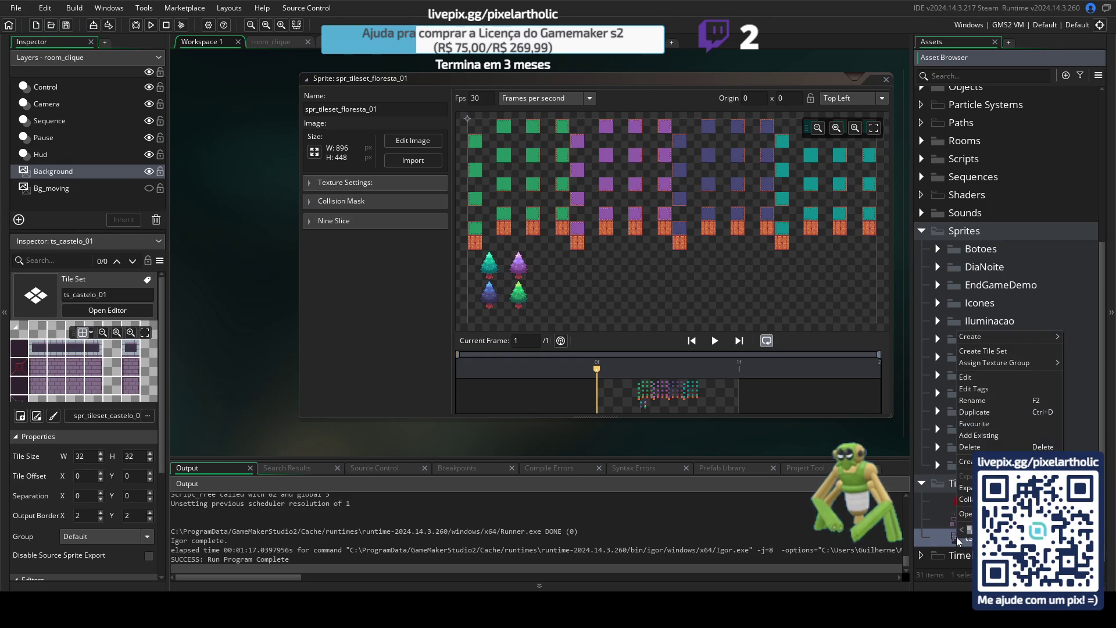
Create tile set tileset_florest_01 and assign it spr_tileset_floresta_01 from Sprites > Tilesets.
{"action": "left_click", "coordinate": [1000, 351]}
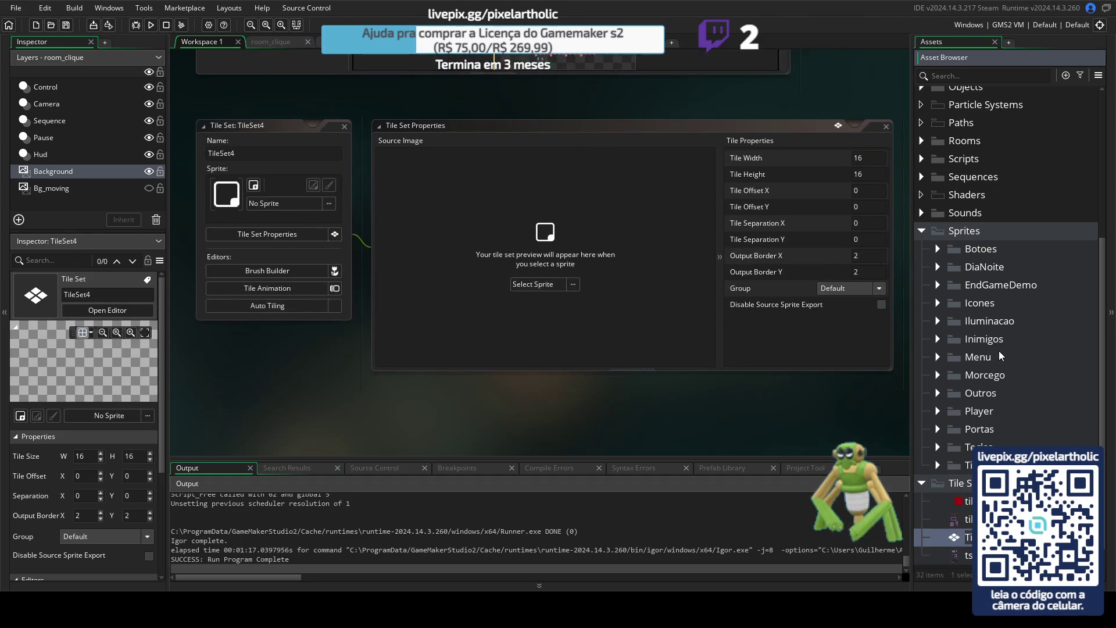
{"action": "type", "text": "ti"}
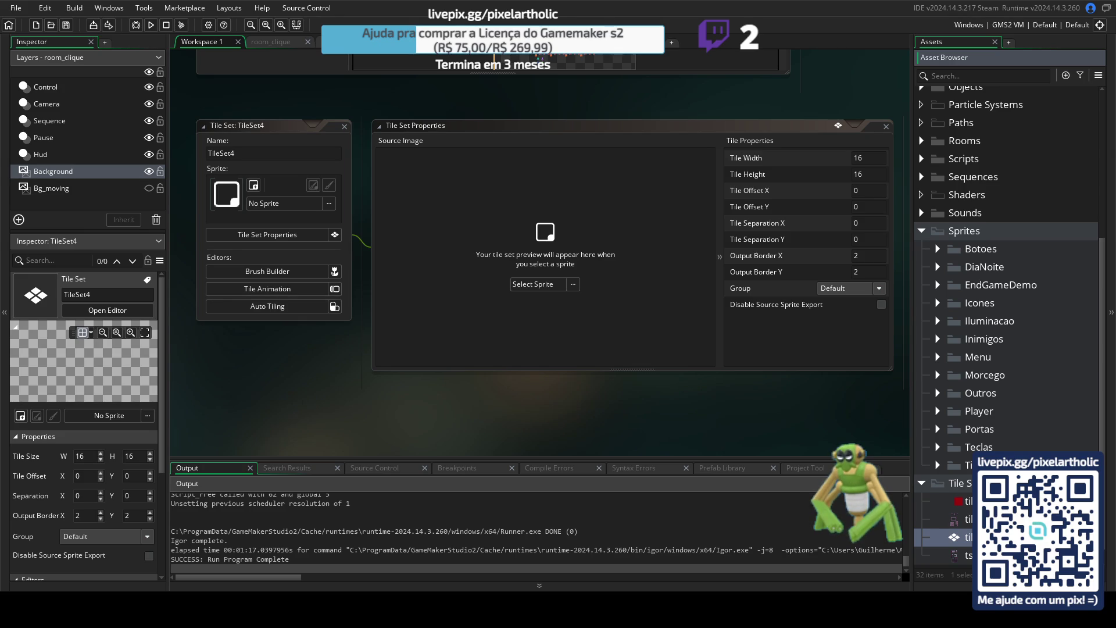
{"action": "key", "text": "Return"}
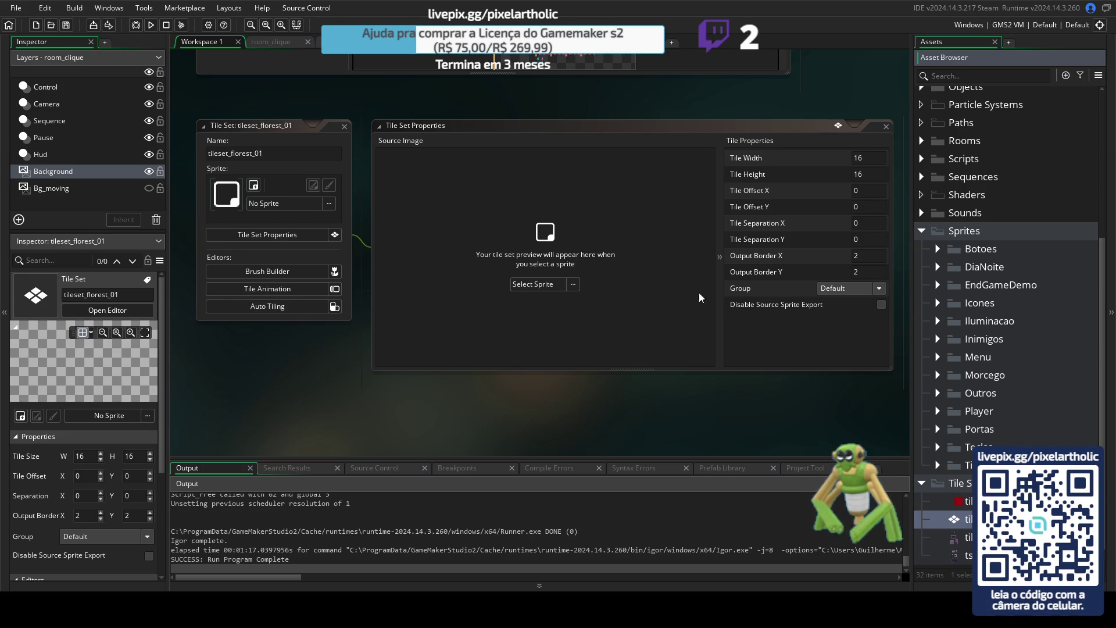
{"action": "left_click", "coordinate": [536, 284]}
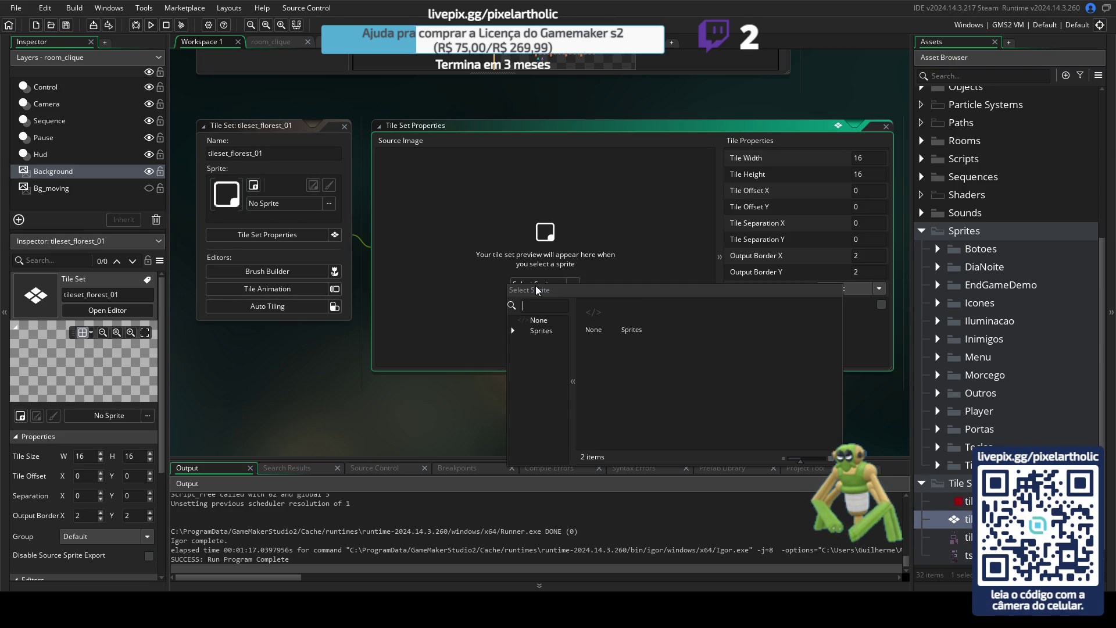
{"action": "double_click", "coordinate": [644, 332]}
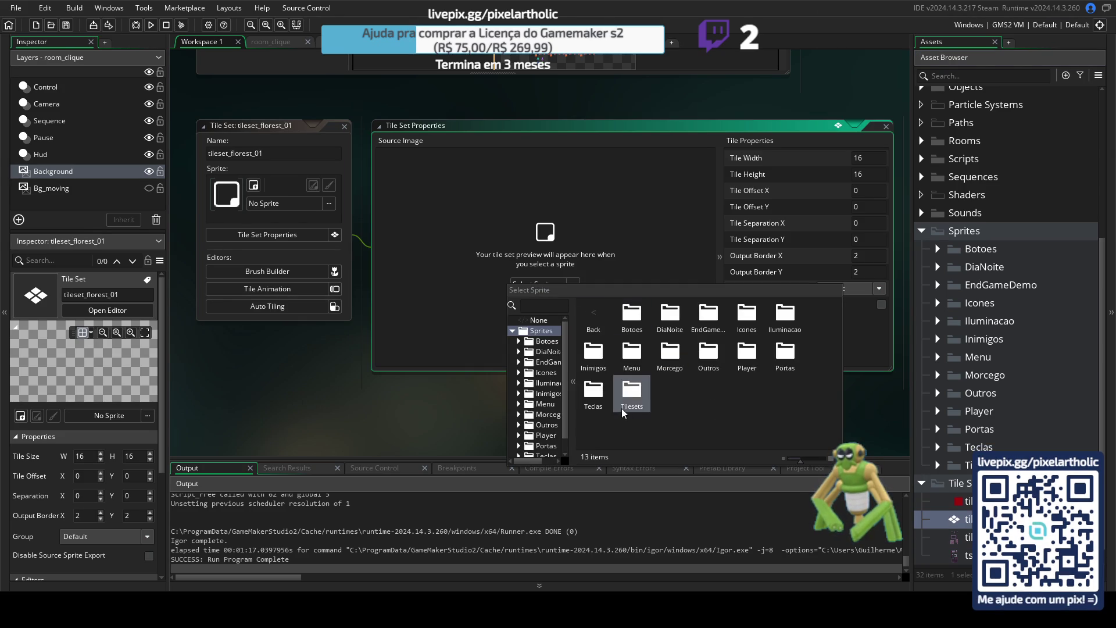
{"action": "double_click", "coordinate": [620, 393]}
{"action": "double_click", "coordinate": [749, 314]}
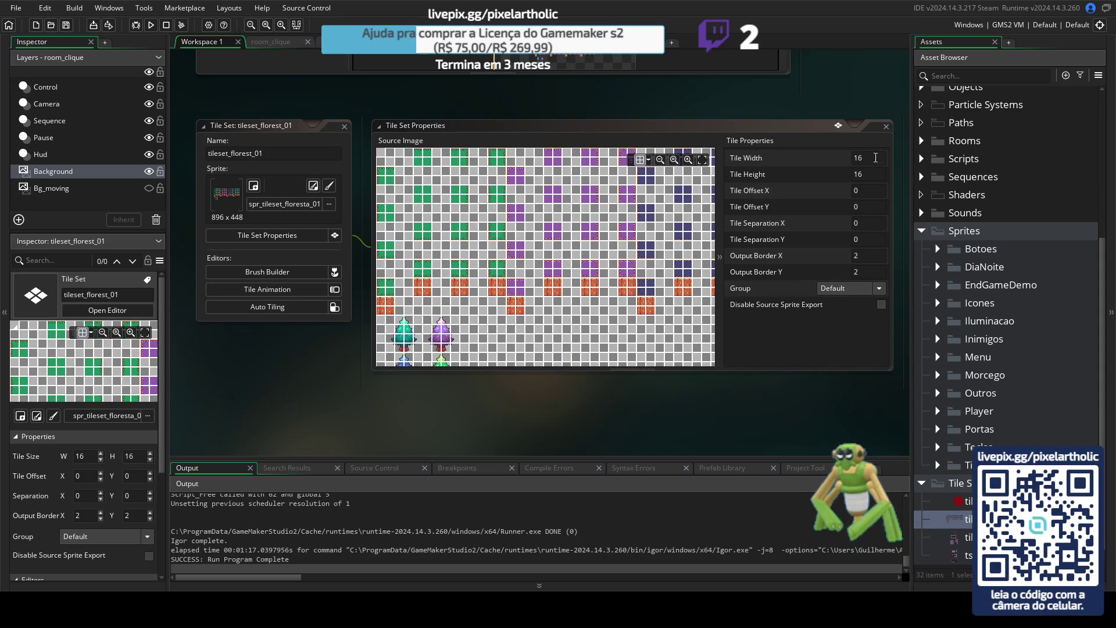
Set Tile Width and Tile Height to 32 and pan the source image to check the grid.
{"action": "left_click", "coordinate": [876, 158]}
{"action": "type", "text": "32"}
{"action": "key", "text": "Tab"}
{"action": "type", "text": "32"}
{"action": "left_click", "coordinate": [778, 340]}
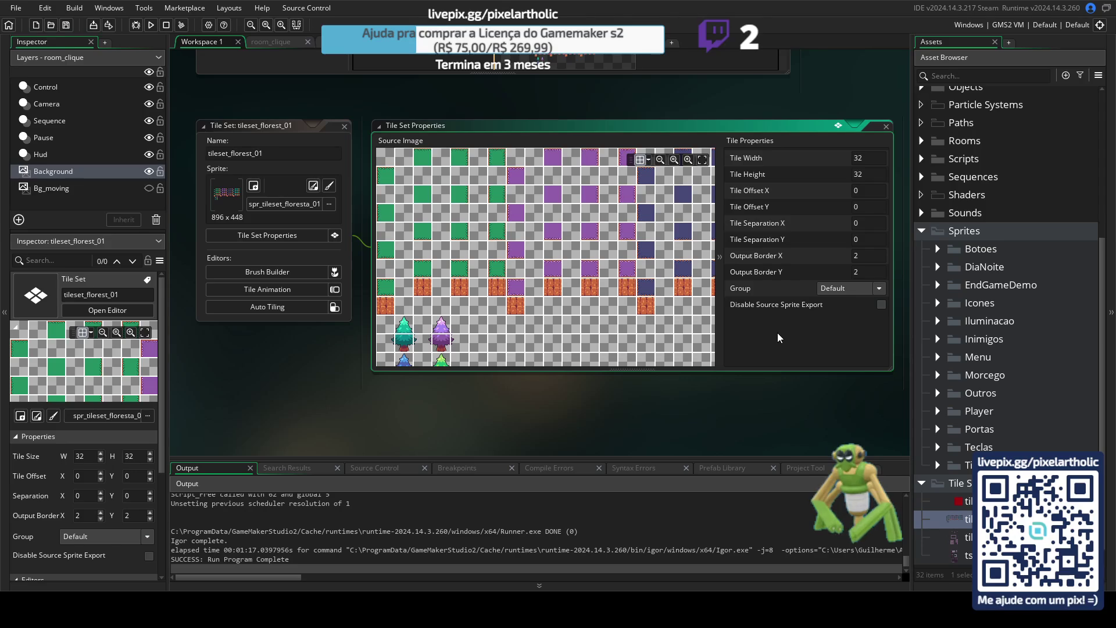
{"action": "mouse_move", "coordinate": [785, 305]}
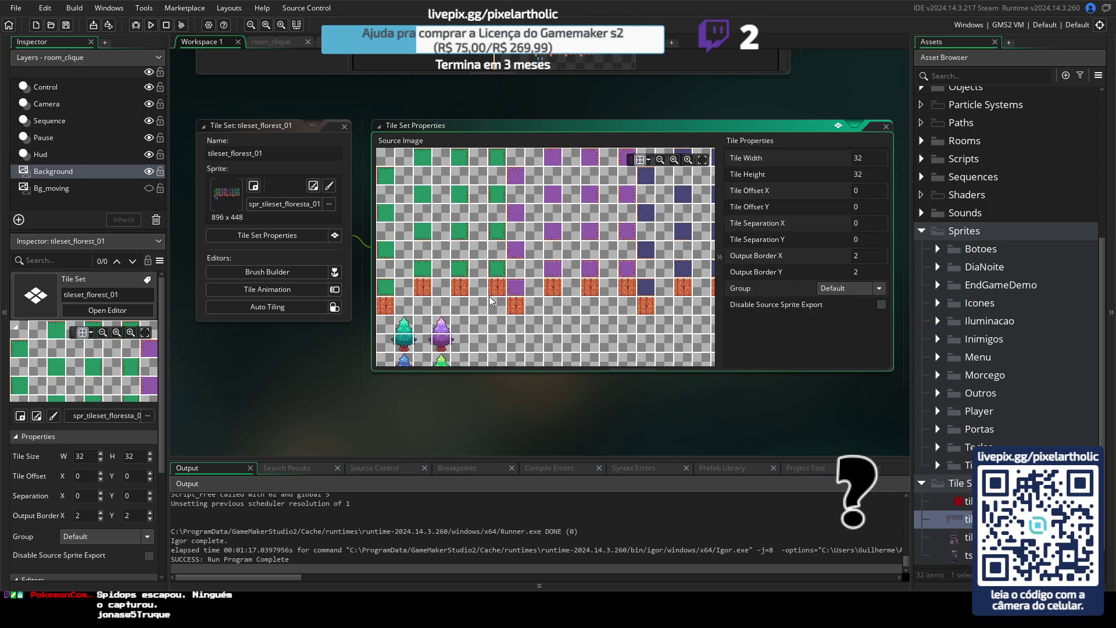
{"action": "left_click_drag", "start_coordinate": [490, 301], "coordinate": [539, 263]}
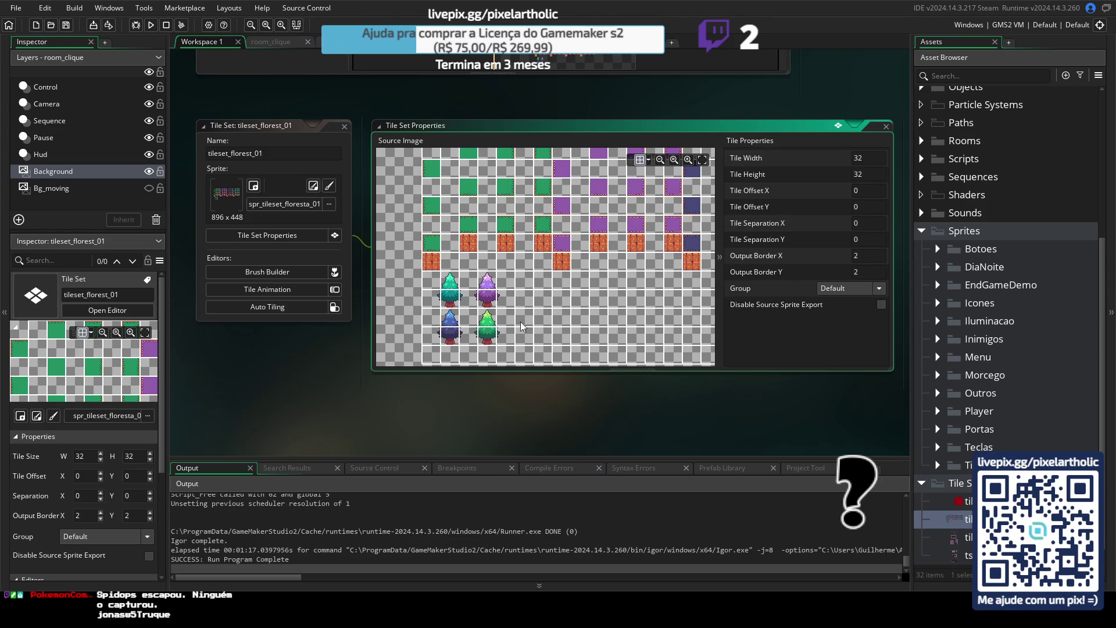
{"action": "key", "text": "alt+Tab"}
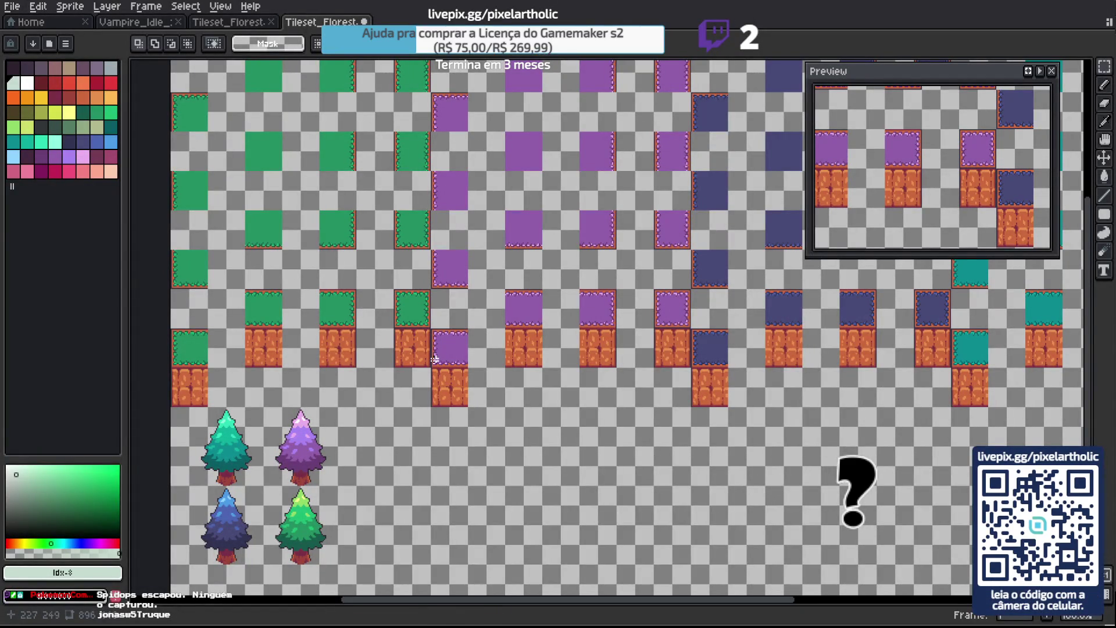
Turn on Aseprite's grid and set its Width and Height to 32 in Grid Settings.
{"action": "key", "text": "ctrl+apostrophe"}
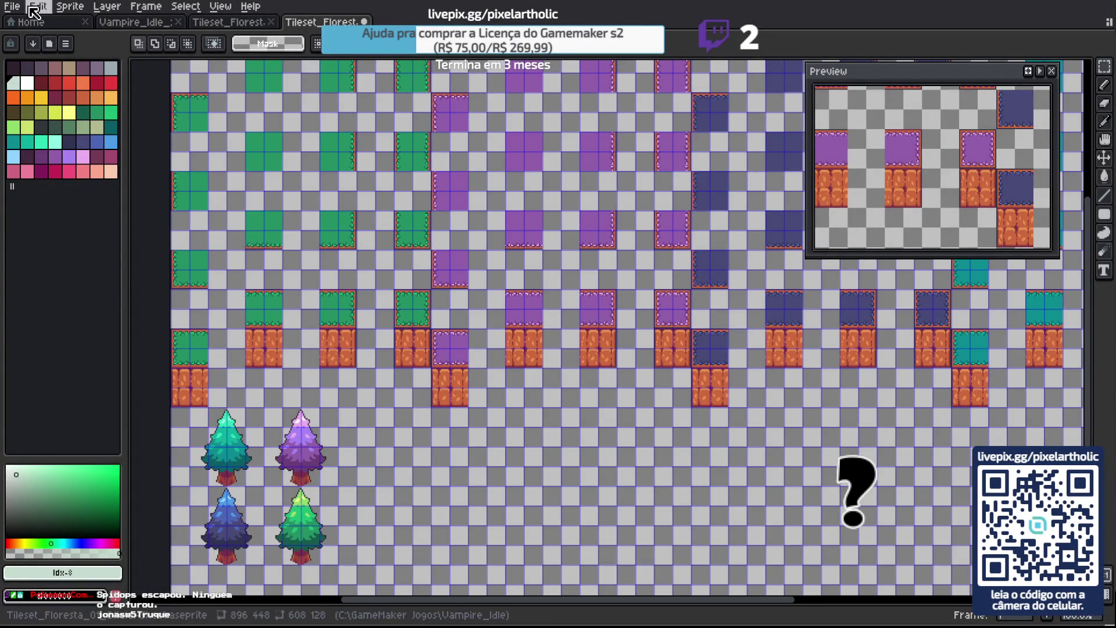
{"action": "left_click", "coordinate": [11, 6]}
{"action": "mouse_move", "coordinate": [114, 132]}
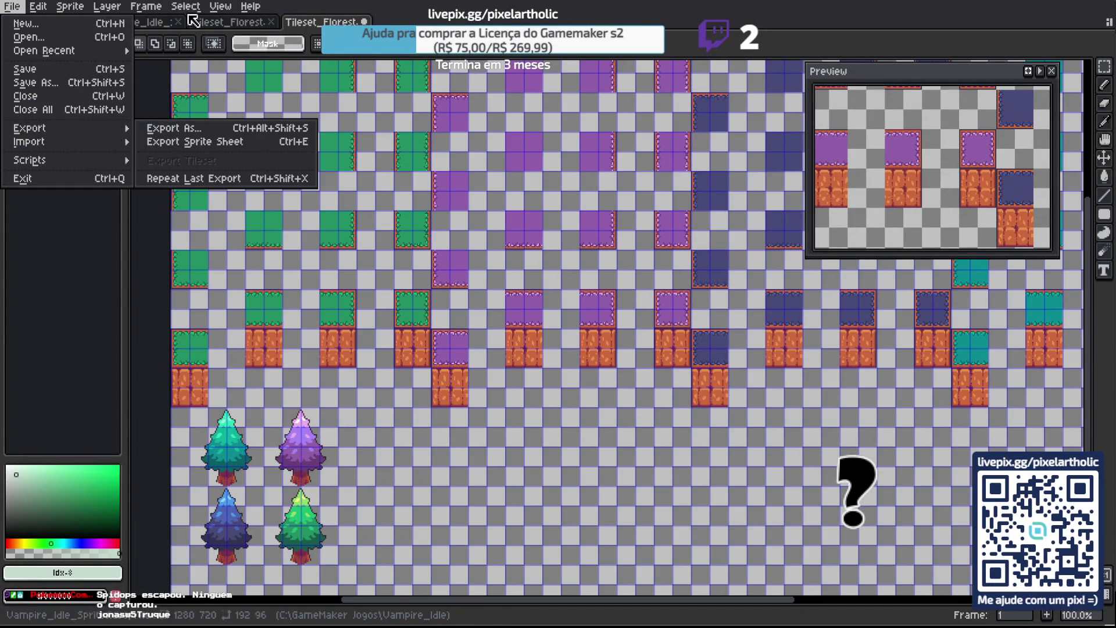
{"action": "mouse_move", "coordinate": [221, 7]}
{"action": "mouse_move", "coordinate": [250, 101]}
{"action": "left_click", "coordinate": [416, 103]}
{"action": "left_click", "coordinate": [527, 313]}
{"action": "type", "text": "32"}
{"action": "key", "text": "Tab"}
{"action": "type", "text": "32"}
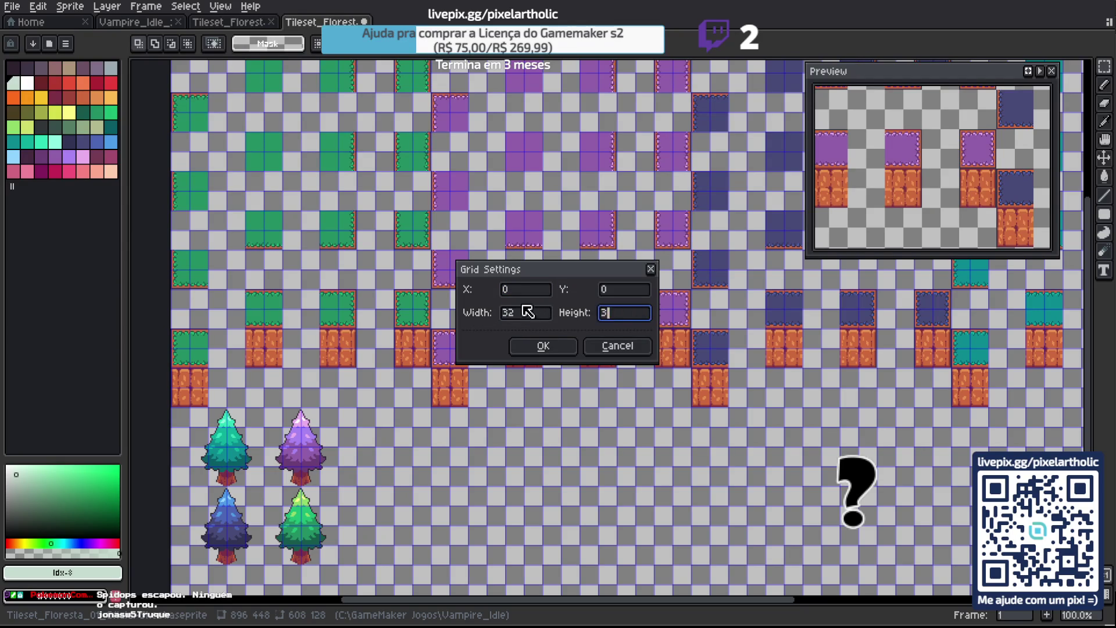
{"action": "left_click", "coordinate": [541, 346]}
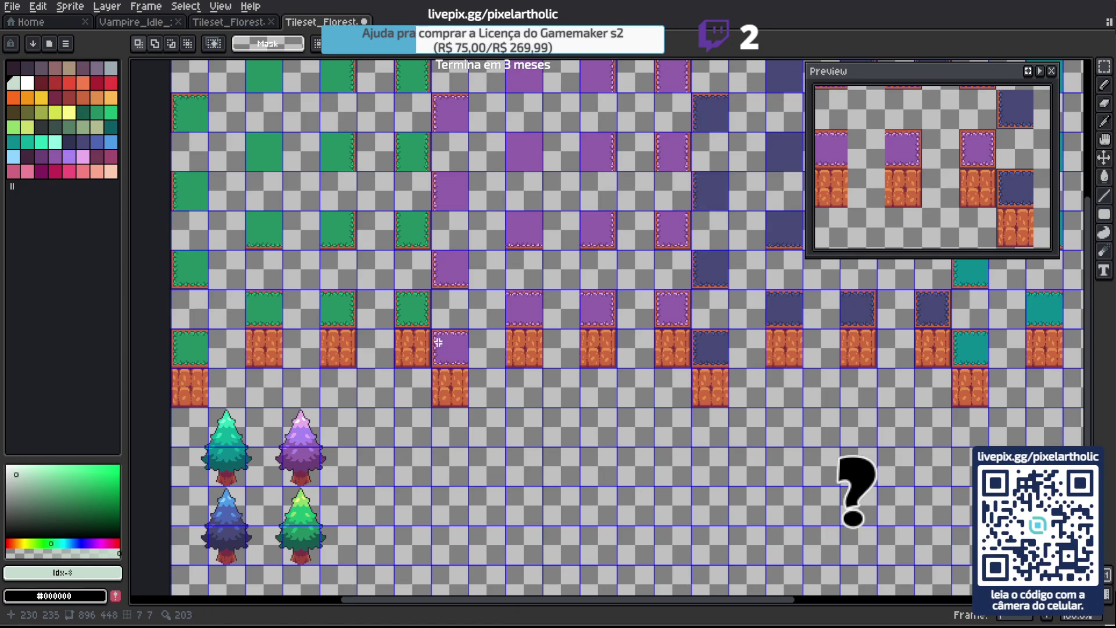
Shift the purple and green trees right onto the 32×32 grid, commit, and save the file.
{"action": "left_click_drag", "start_coordinate": [326, 447], "coordinate": [424, 303]}
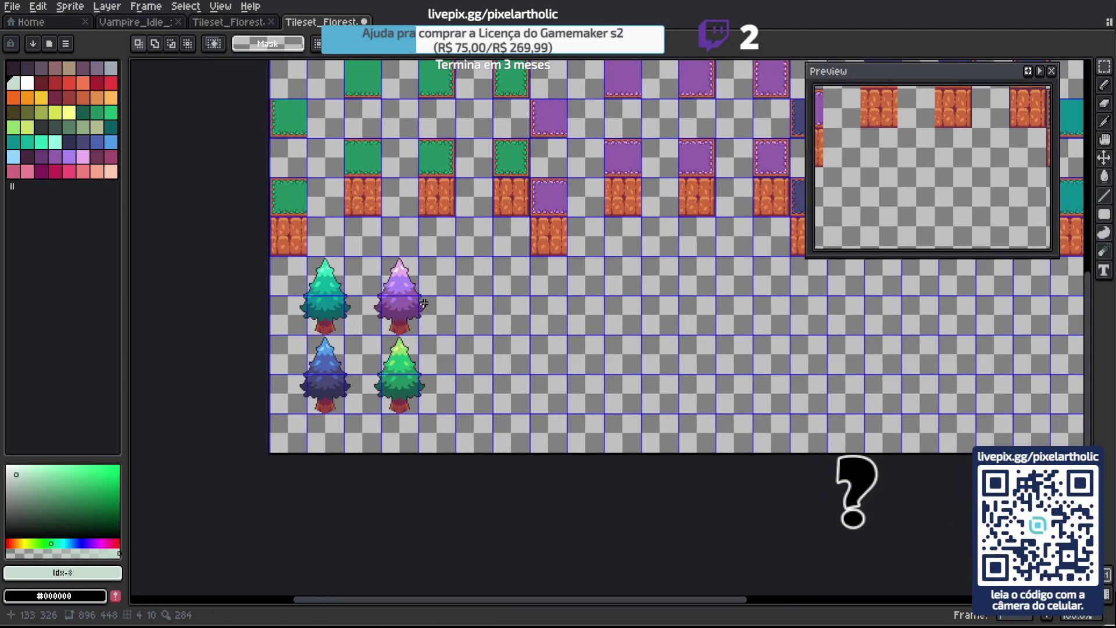
{"action": "scroll", "coordinate": [425, 303], "scroll_direction": "up", "scroll_amount": 1}
{"action": "left_click_drag", "start_coordinate": [316, 185], "coordinate": [503, 538]}
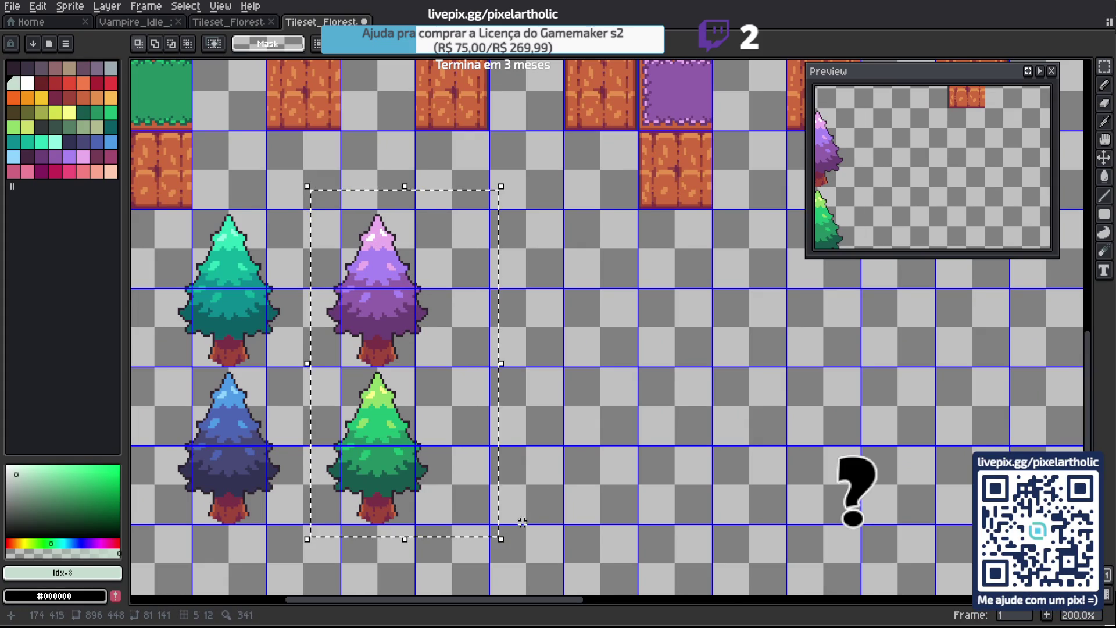
{"action": "left_click_drag", "start_coordinate": [571, 456], "coordinate": [691, 436]}
{"action": "key", "text": "Right"}
{"action": "key", "text": "Right"}
{"action": "key", "text": "Right"}
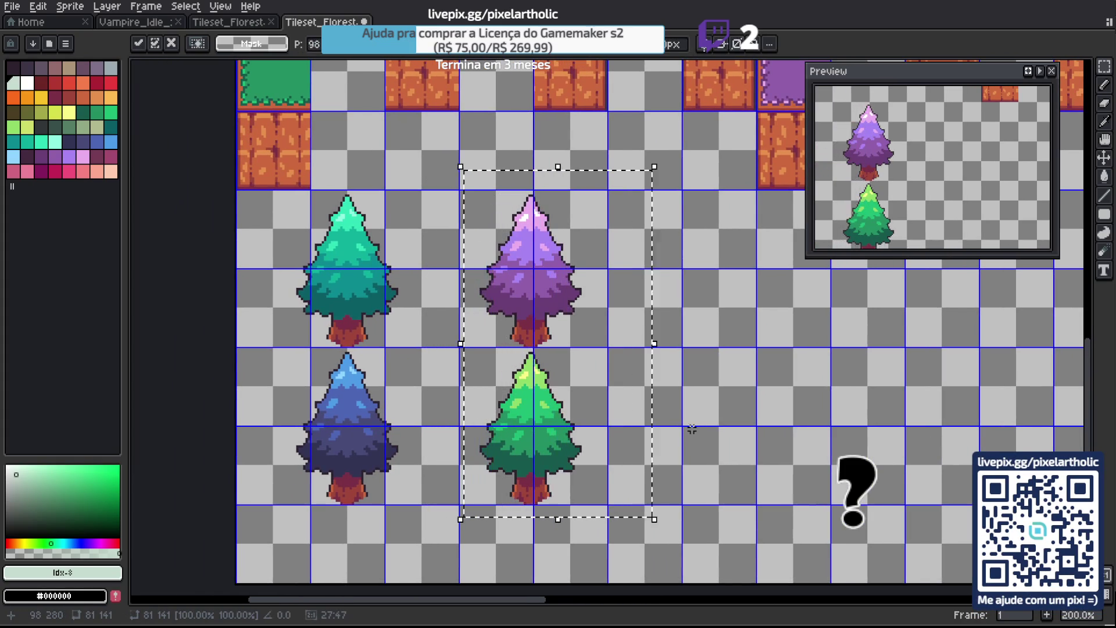
{"action": "key", "text": "Right"}
{"action": "key", "text": "Right"}
{"action": "key", "text": "Right"}
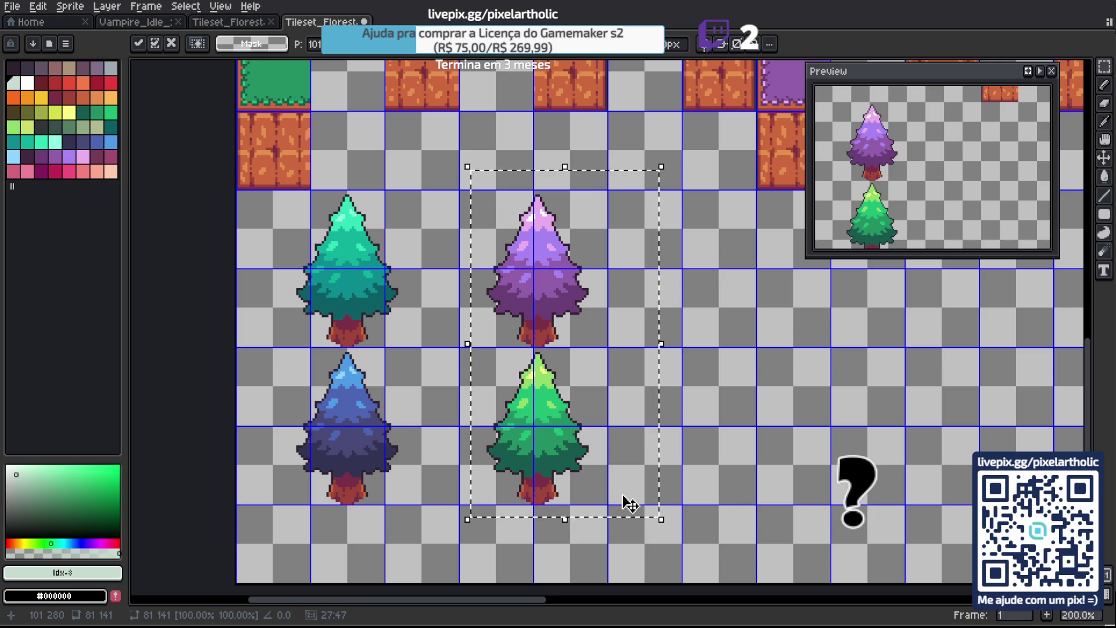
{"action": "key", "text": "Left"}
{"action": "key", "text": "Left"}
{"action": "key", "text": "Left"}
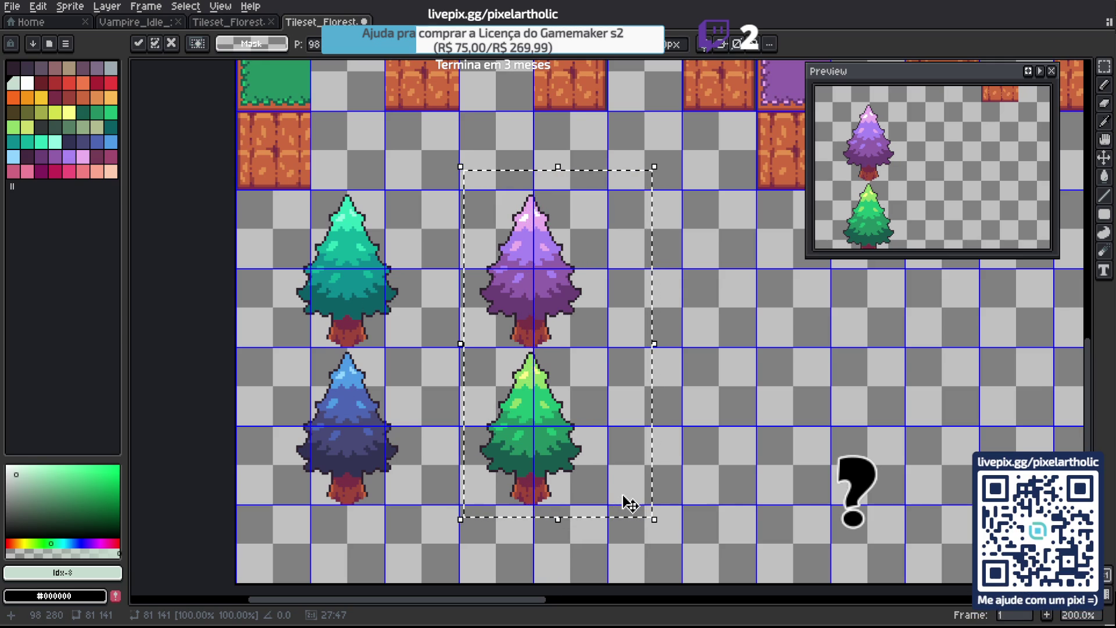
{"action": "key", "text": "Right"}
{"action": "key", "text": "Right"}
{"action": "key", "text": "Right"}
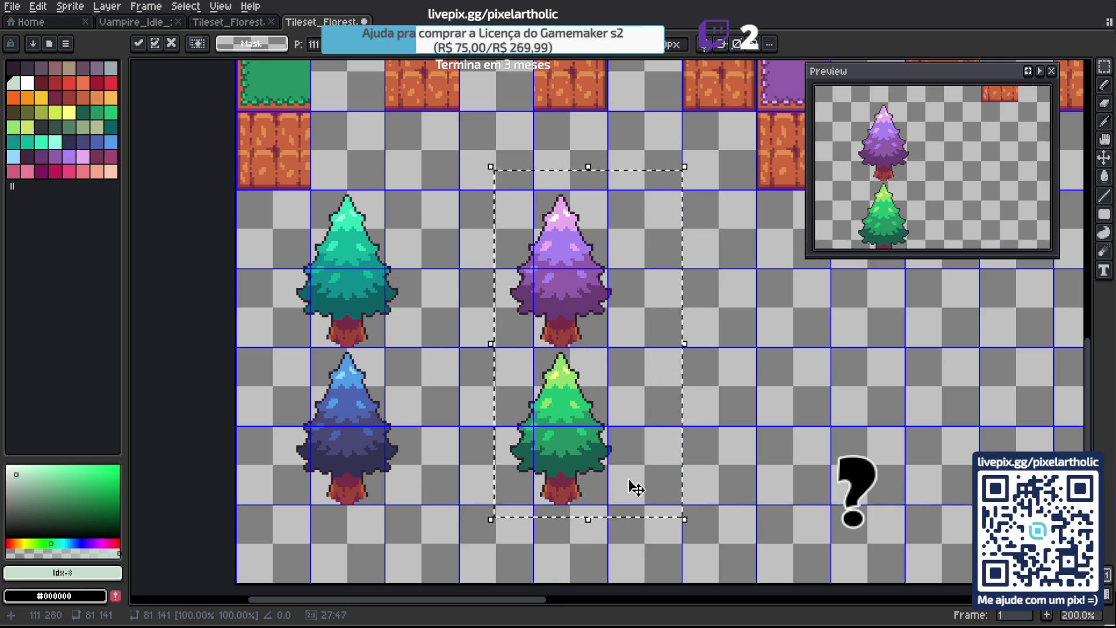
{"action": "key", "text": "Right"}
{"action": "key", "text": "Right"}
{"action": "key", "text": "Right"}
{"action": "left_click", "coordinate": [817, 421]}
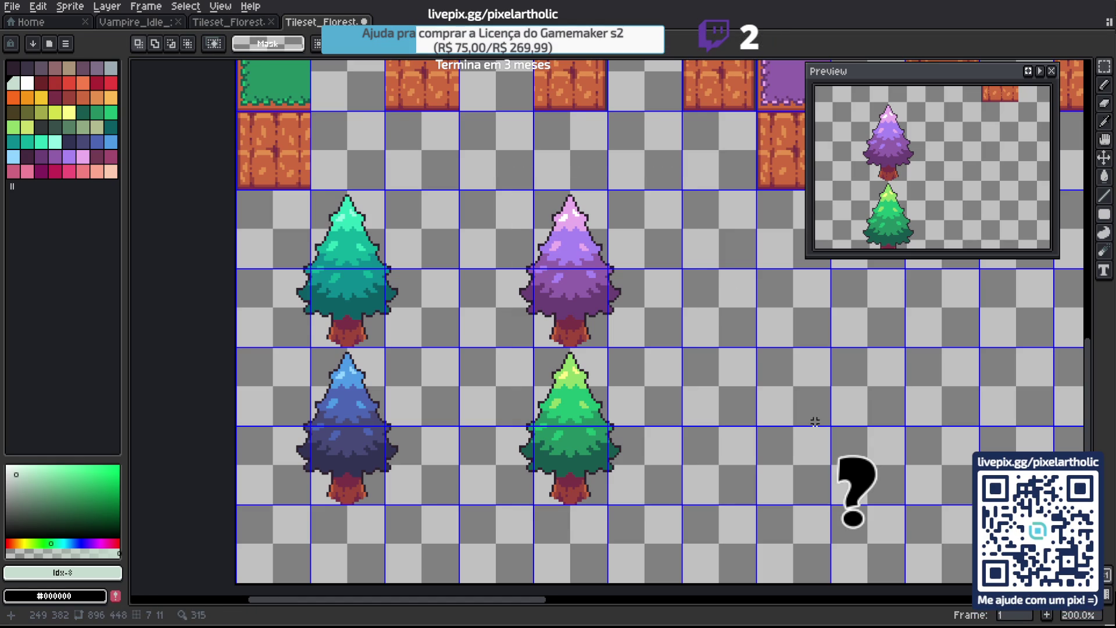
{"action": "key", "text": "ctrl+s"}
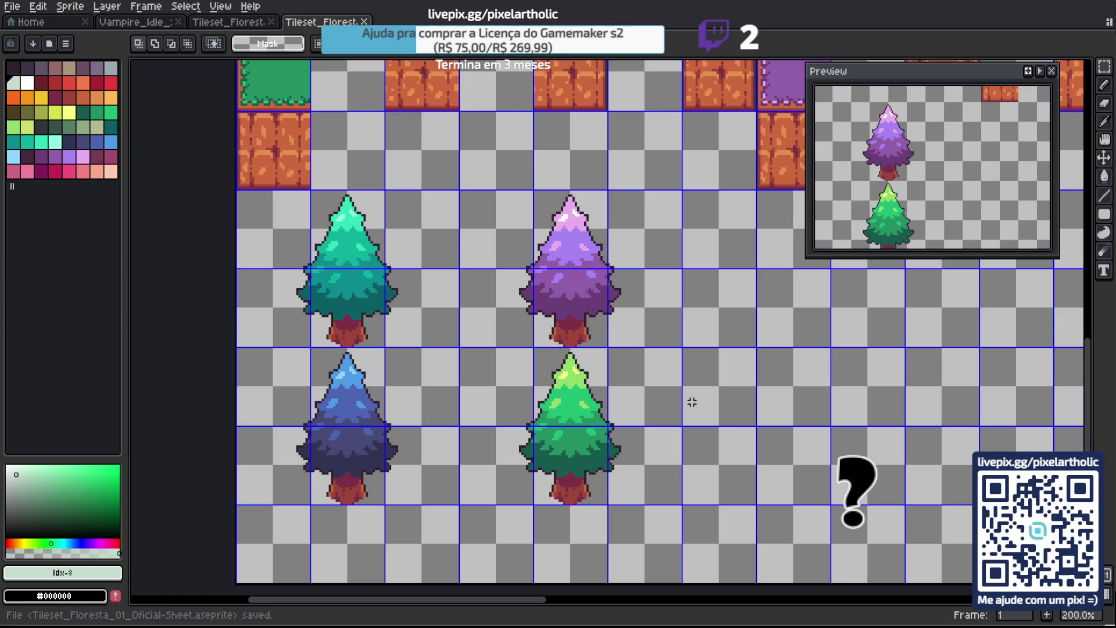
Export the Aseprite sheet over the project's Tileset_Floresta_01_Oficial.png, then return to GameMaker.
{"action": "left_click", "coordinate": [12, 7]}
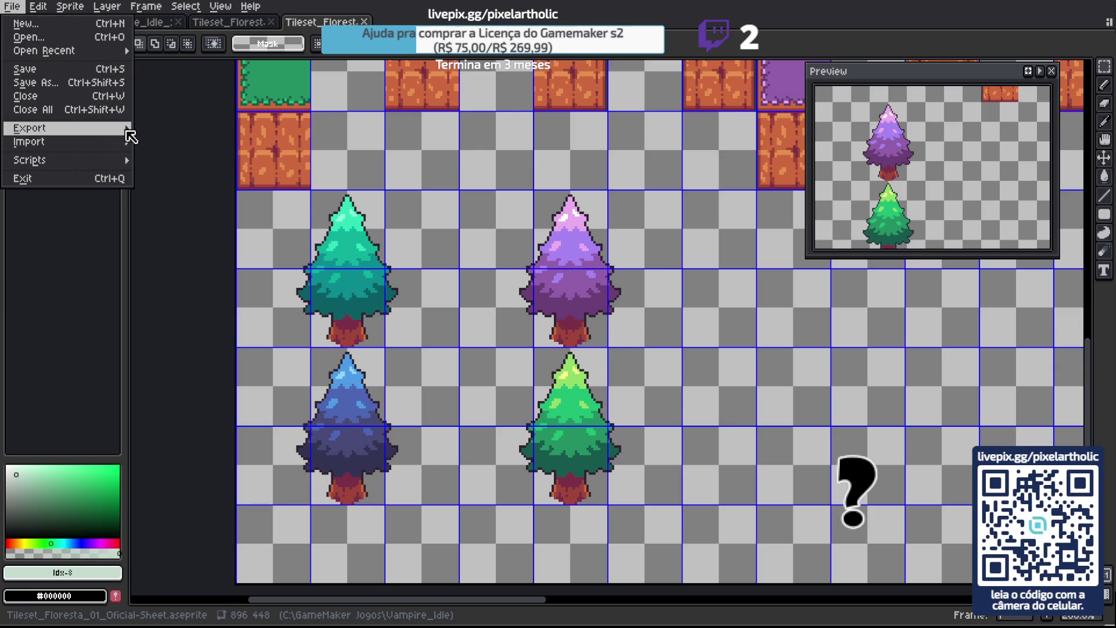
{"action": "mouse_move", "coordinate": [124, 130]}
{"action": "left_click", "coordinate": [163, 128]}
{"action": "left_click", "coordinate": [425, 94]}
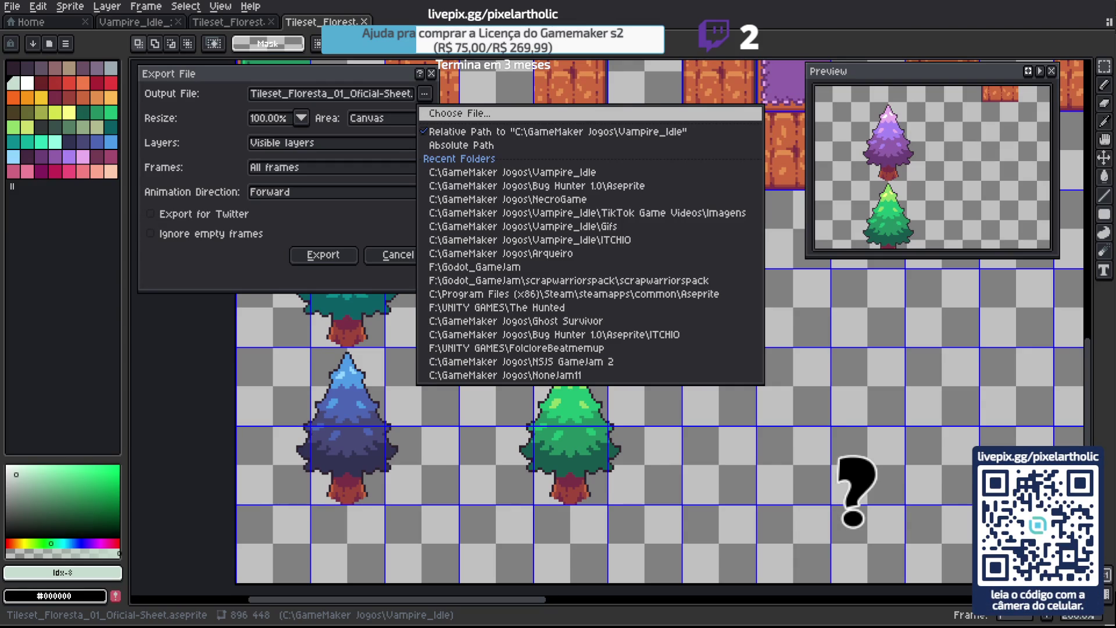
{"action": "left_click", "coordinate": [597, 321]}
{"action": "left_click", "coordinate": [332, 257]}
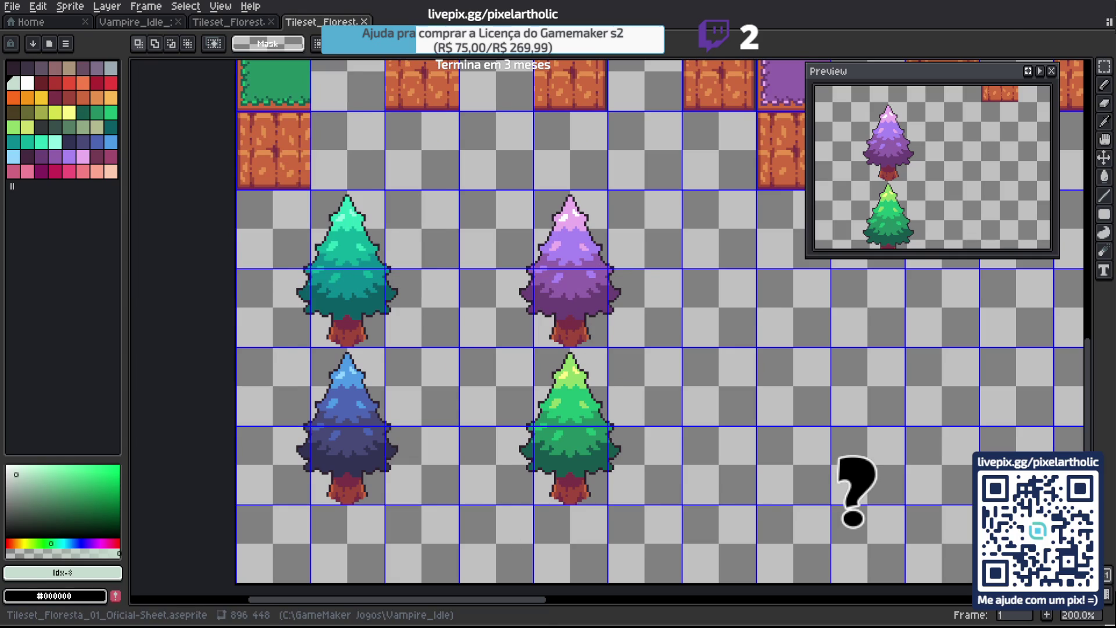
{"action": "key", "text": "alt+Tab"}
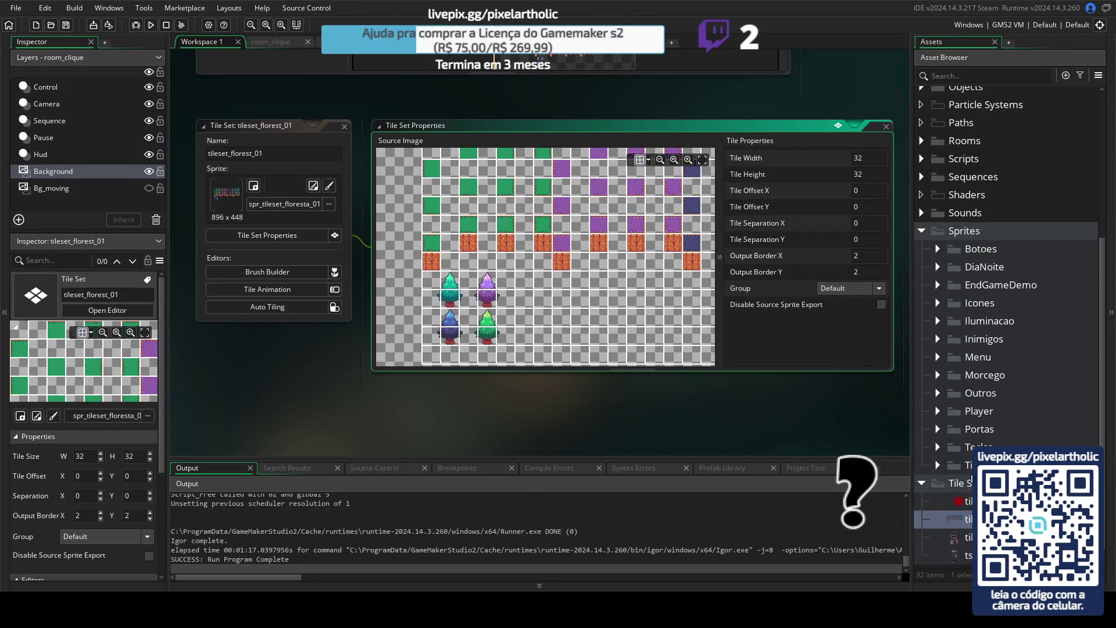
Reimport the new PNG into spr_tileset_floresta_01, then open room_tutorial.
{"action": "left_click", "coordinate": [938, 466]}
{"action": "double_click", "coordinate": [970, 536]}
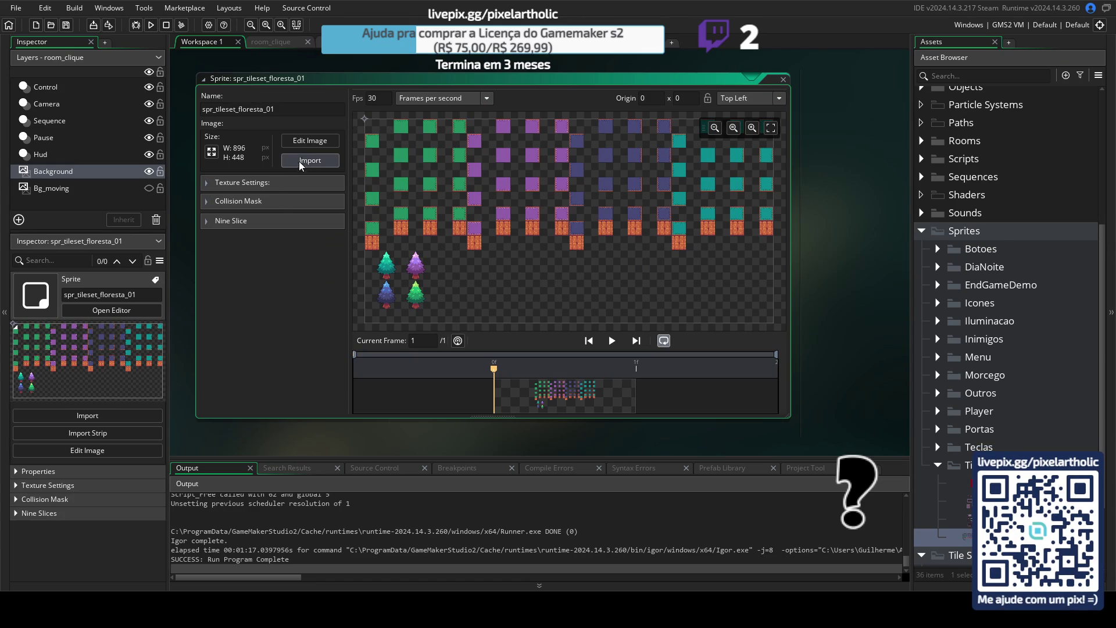
{"action": "left_click", "coordinate": [310, 161]}
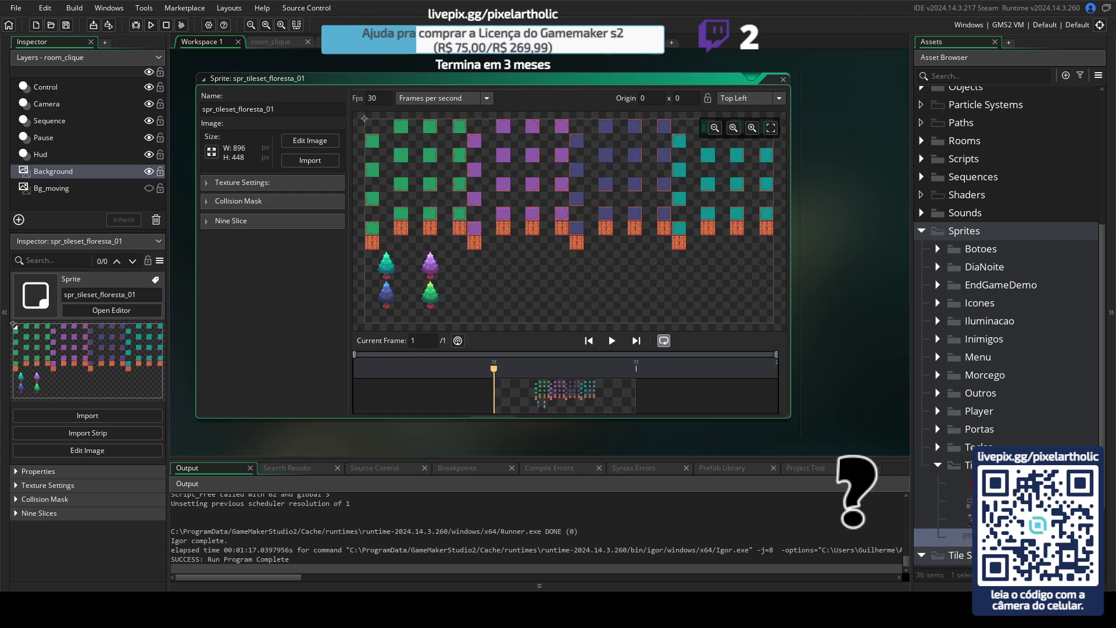
{"action": "left_click", "coordinate": [349, 42]}
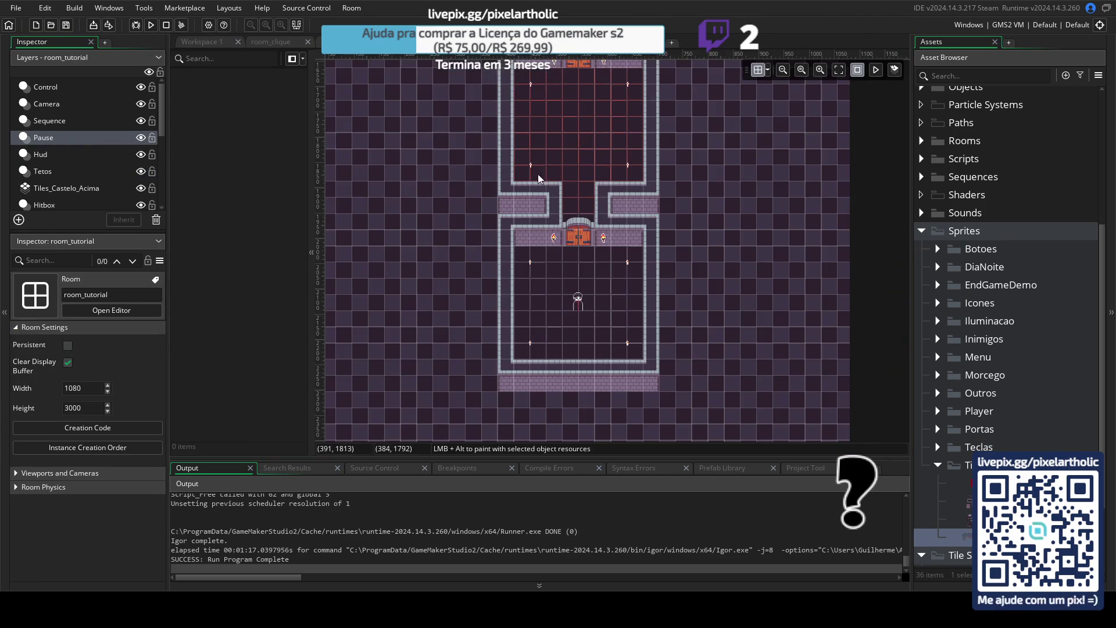
Add a new tile layer to room_tutorial's layer list.
{"action": "scroll", "coordinate": [614, 194], "scroll_direction": "down", "scroll_amount": 2}
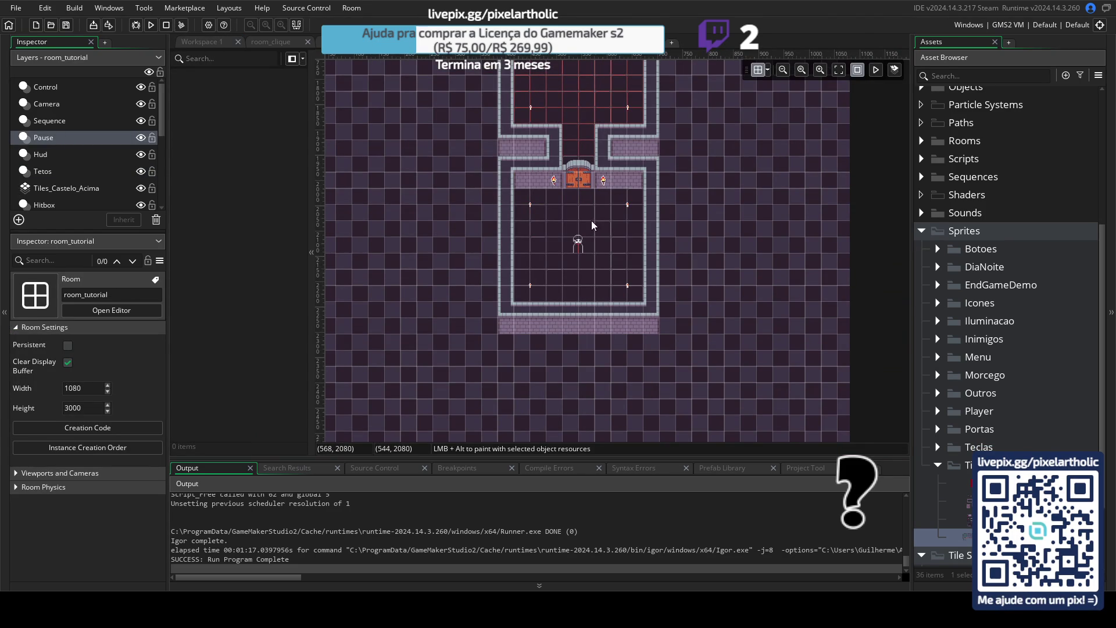
{"action": "scroll", "coordinate": [591, 221], "scroll_direction": "down", "scroll_amount": 2}
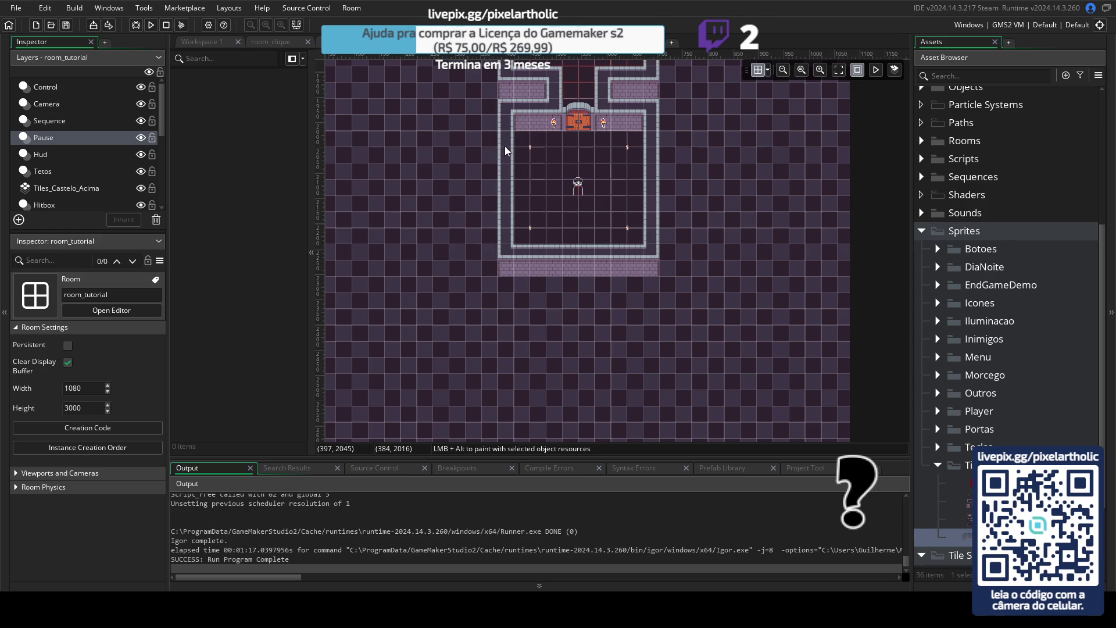
{"action": "scroll", "coordinate": [503, 143], "scroll_direction": "down", "scroll_amount": 1}
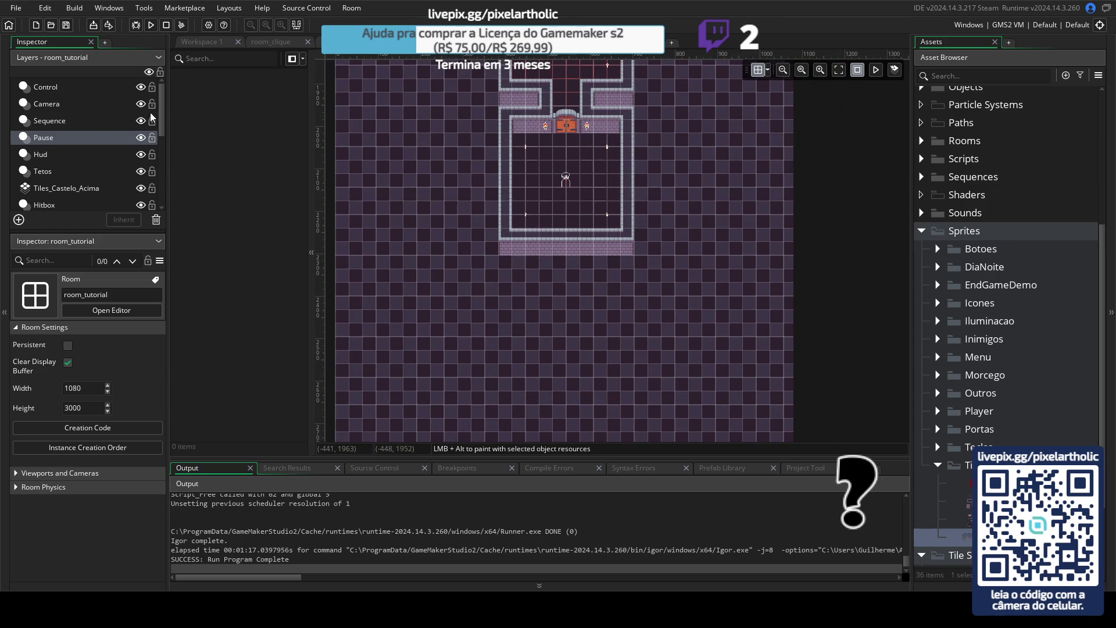
{"action": "left_click_drag", "start_coordinate": [160, 103], "coordinate": [165, 186]}
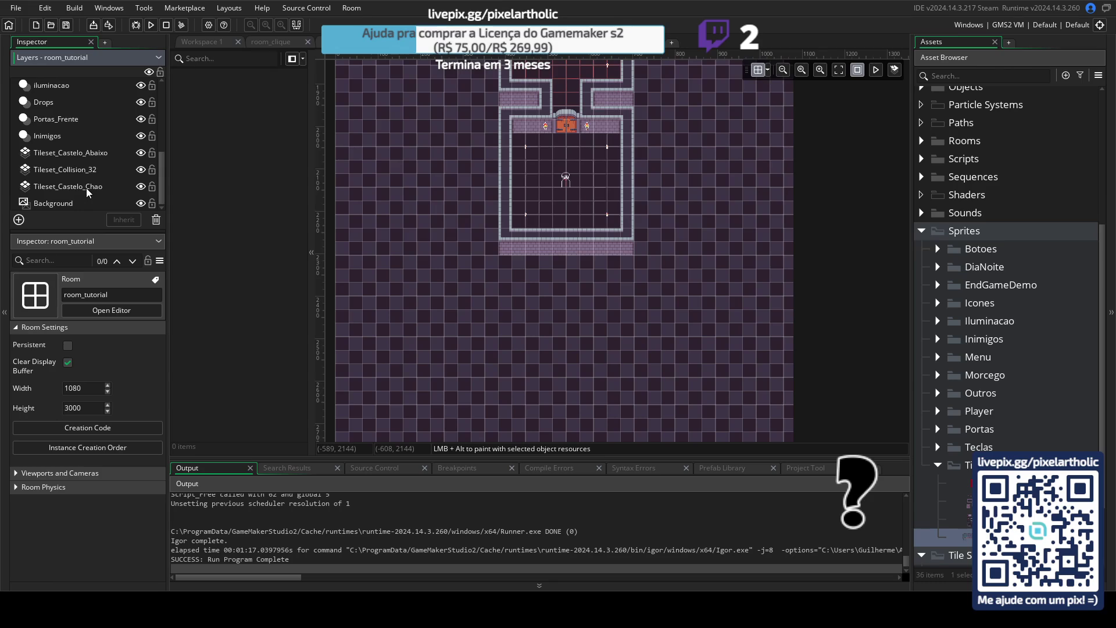
{"action": "right_click", "coordinate": [86, 187]}
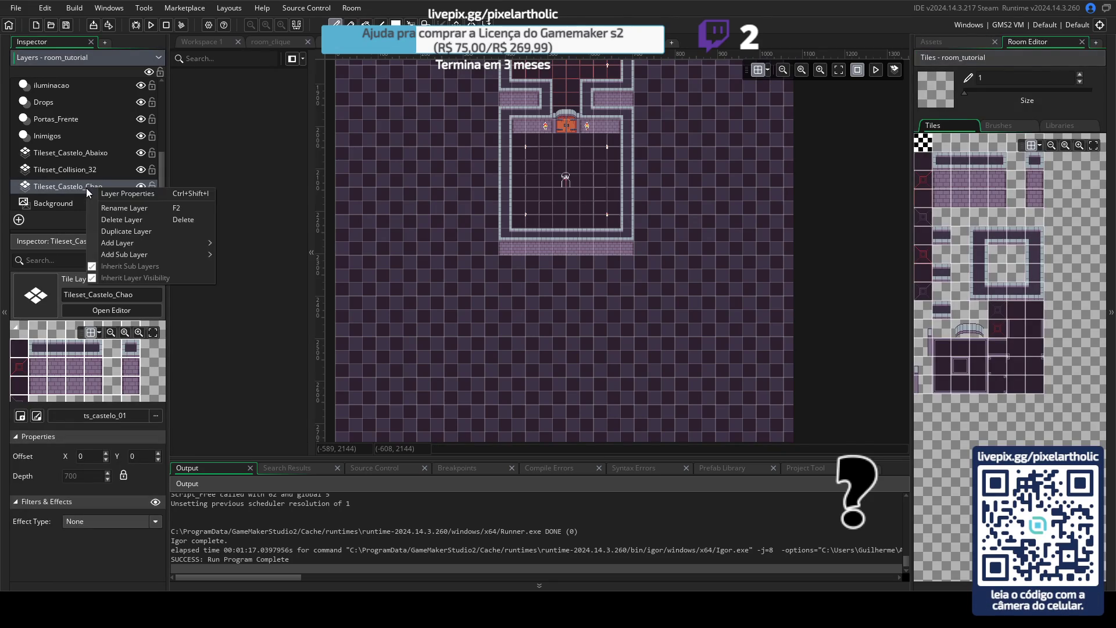
{"action": "key", "text": "Escape"}
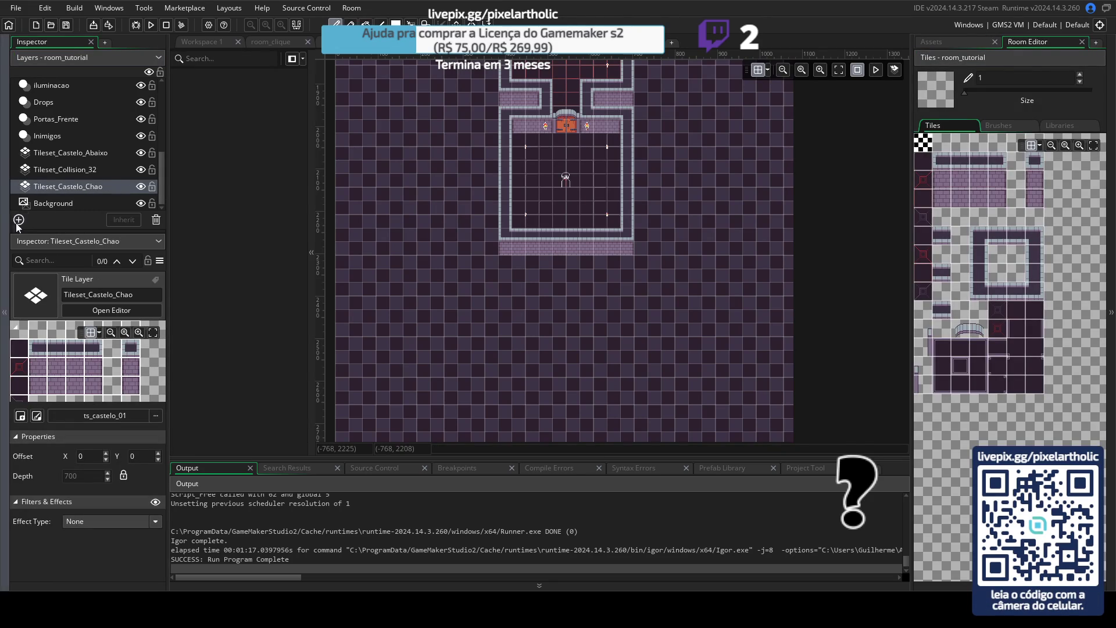
{"action": "left_click", "coordinate": [18, 220]}
{"action": "left_click", "coordinate": [132, 265]}
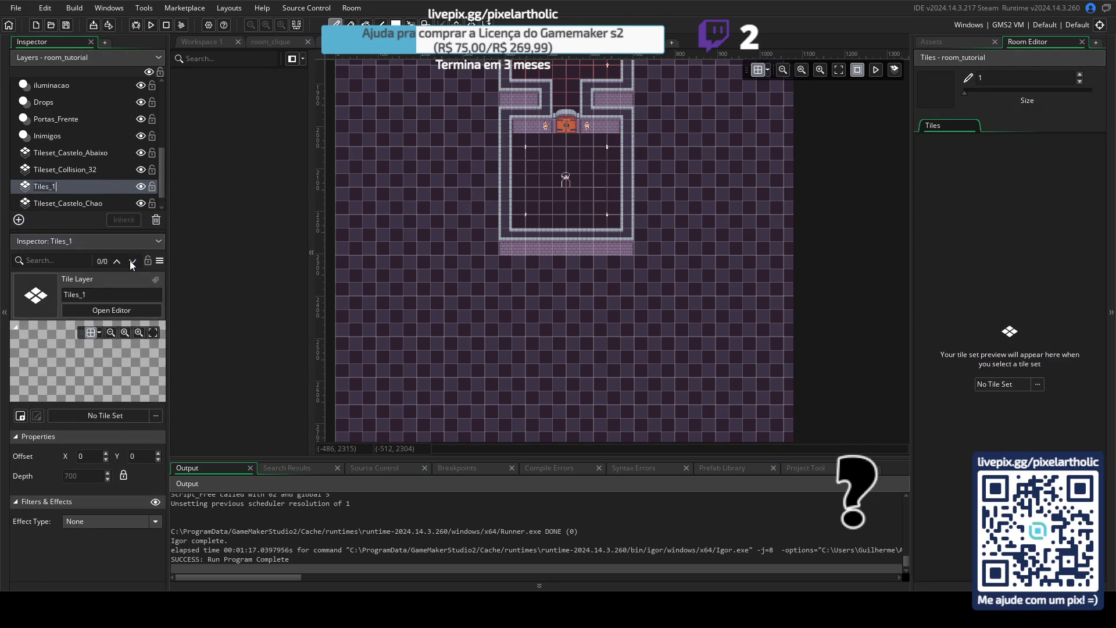
Name the new layer Tileset_Floresta_01 and assign it the tileset_florest_01 tile set.
{"action": "key", "text": "BackSpace"}
{"action": "key", "text": "BackSpace"}
{"action": "key", "text": "BackSpace"}
{"action": "type", "text": "et_Floresta_0"}
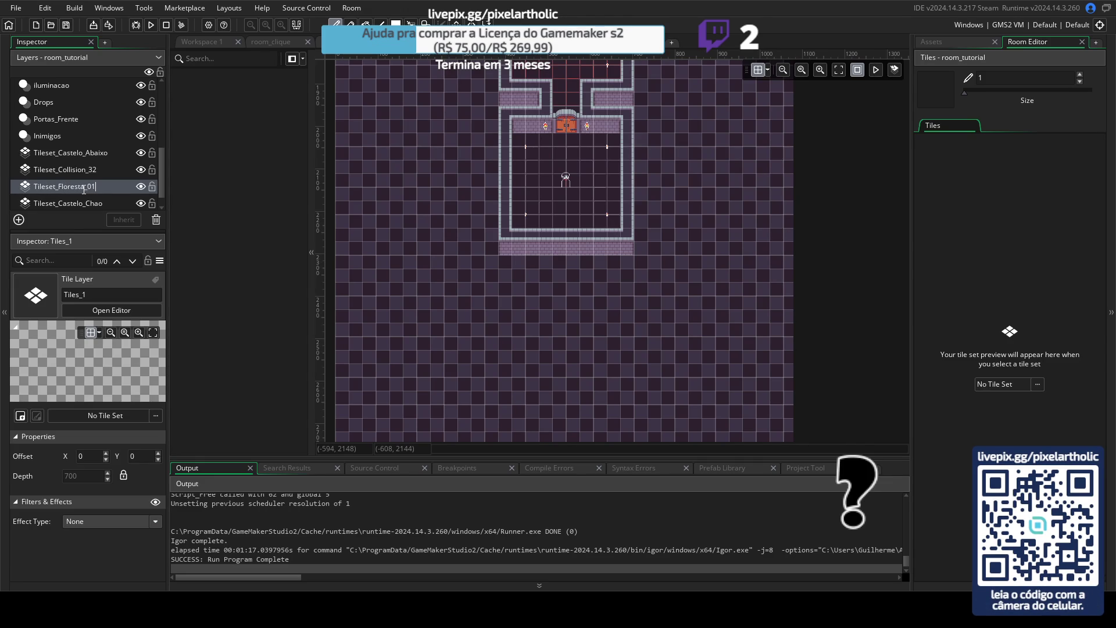
{"action": "key", "text": "Return"}
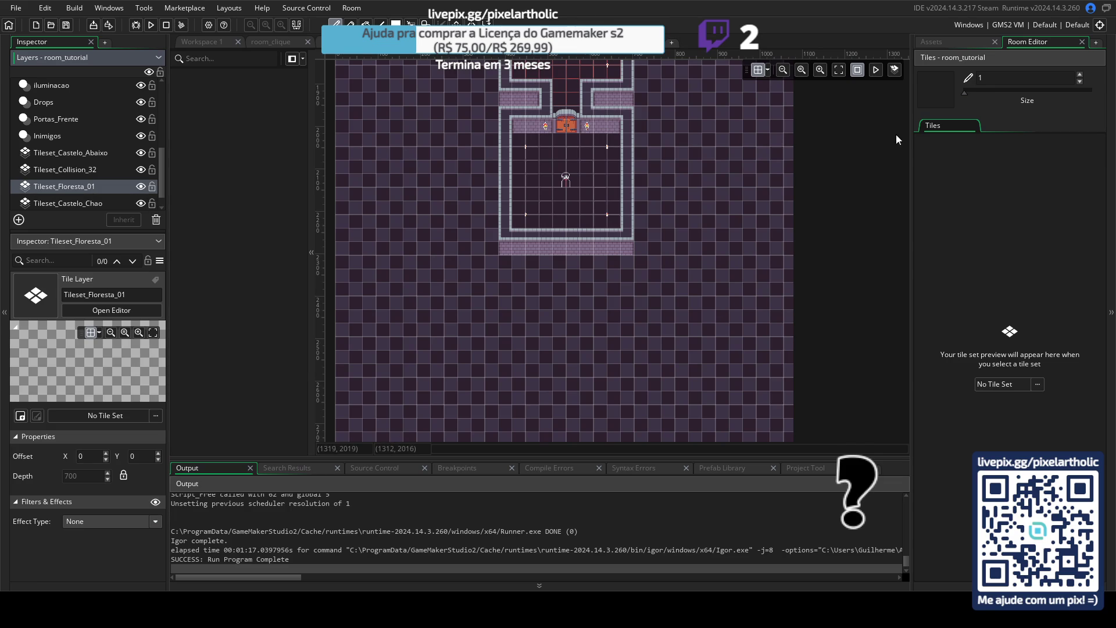
{"action": "left_click", "coordinate": [1008, 385]}
{"action": "double_click", "coordinate": [831, 419]}
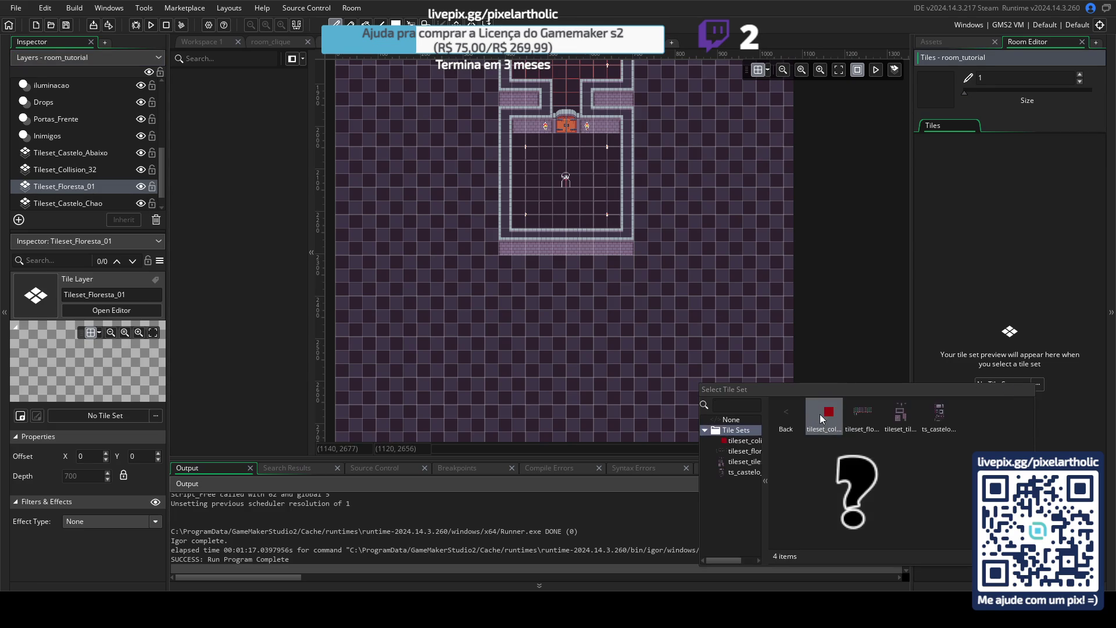
{"action": "double_click", "coordinate": [862, 414]}
Widen the tile palette panel, browse the forest tiles and pick a brick tile.
{"action": "left_click_drag", "start_coordinate": [718, 131], "coordinate": [476, 283]}
{"action": "scroll", "coordinate": [546, 193], "scroll_direction": "up", "scroll_amount": 3}
{"action": "scroll", "coordinate": [500, 204], "scroll_direction": "left", "scroll_amount": 2}
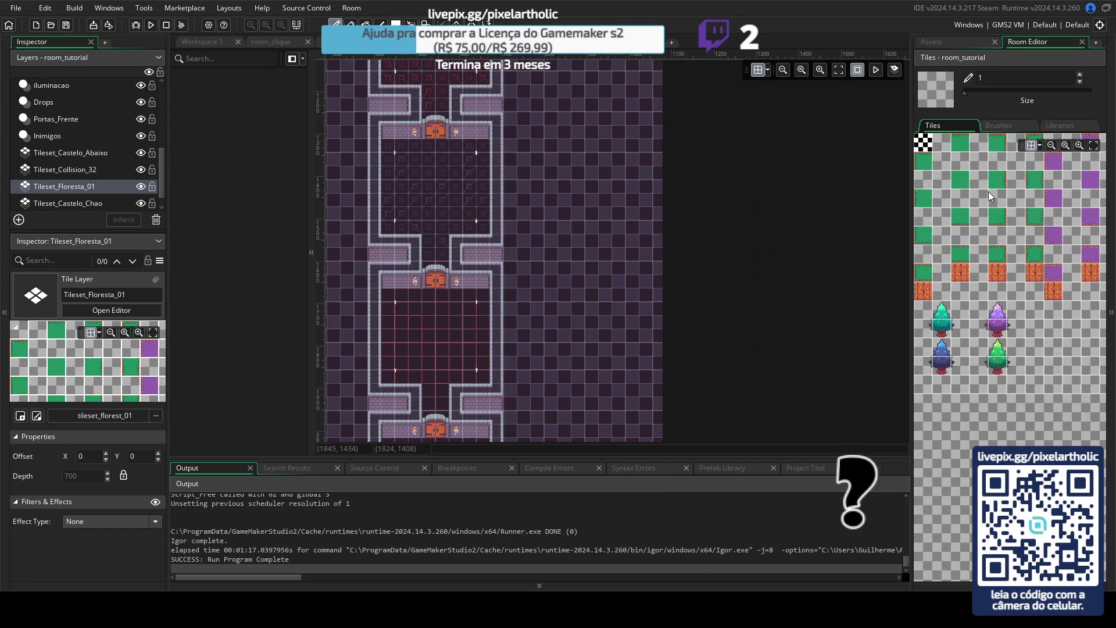
{"action": "left_click_drag", "start_coordinate": [910, 185], "coordinate": [674, 185]}
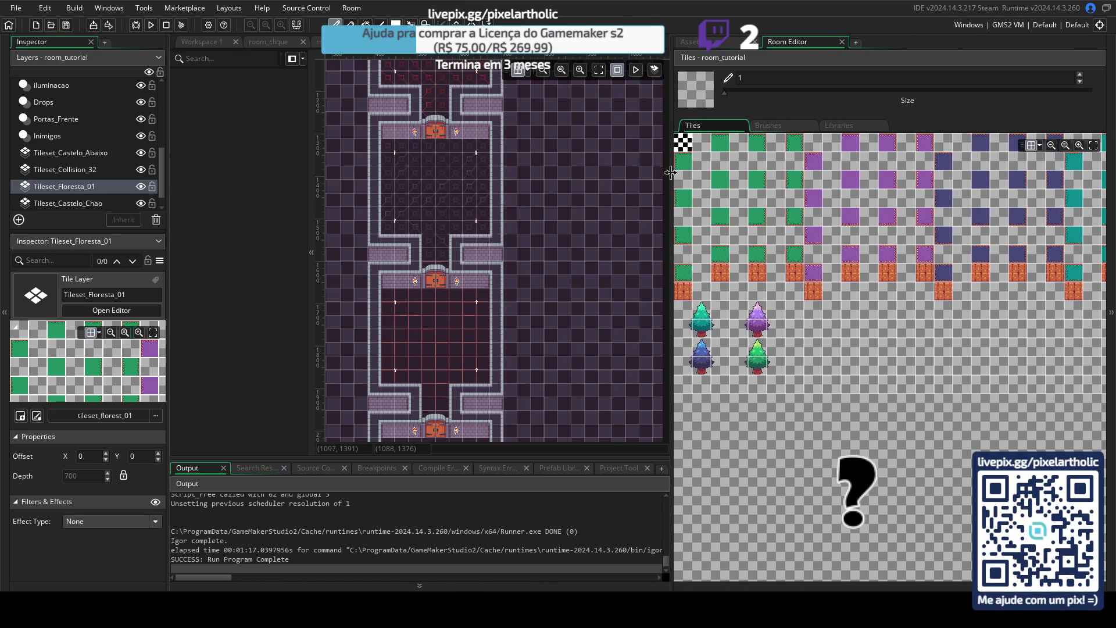
{"action": "scroll", "coordinate": [759, 176], "scroll_direction": "up", "scroll_amount": 4}
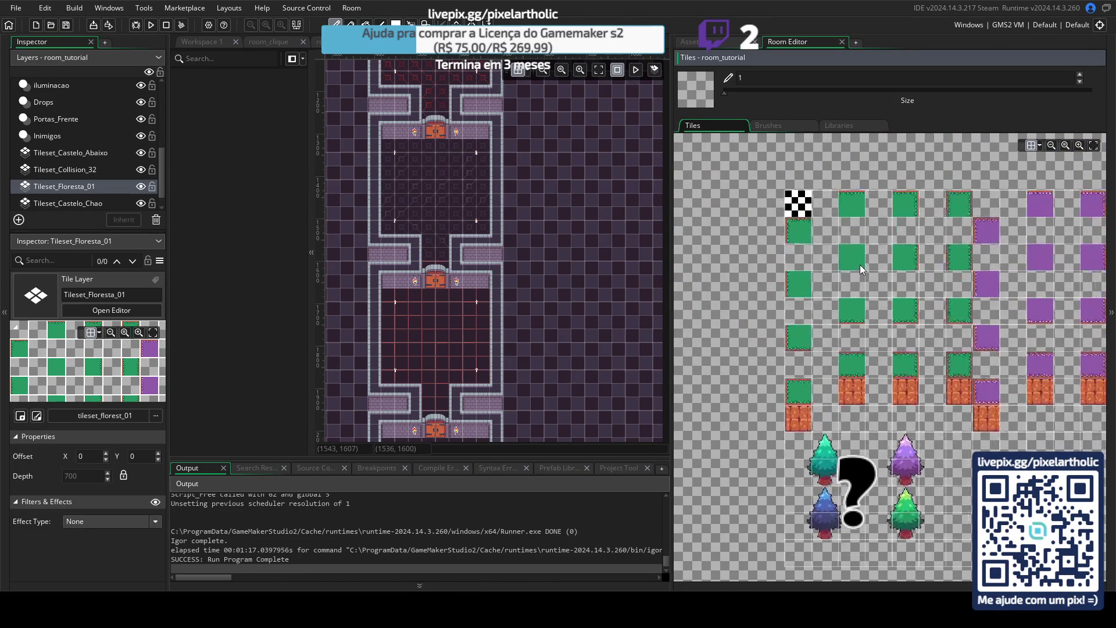
{"action": "scroll", "coordinate": [480, 172], "scroll_direction": "down", "scroll_amount": 2}
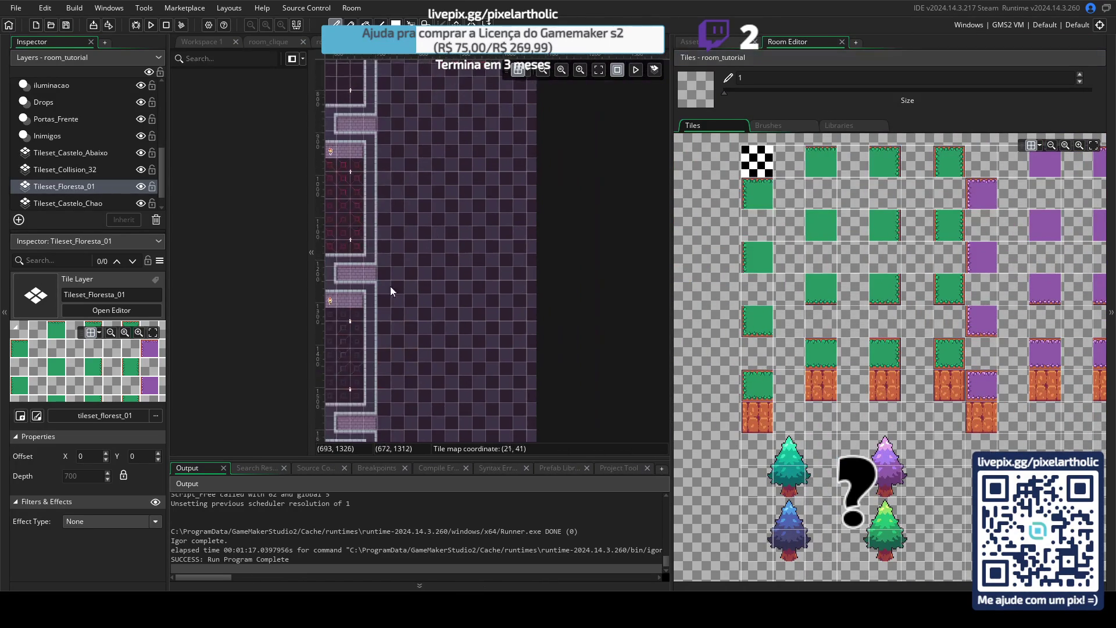
{"action": "scroll", "coordinate": [369, 320], "scroll_direction": "right", "scroll_amount": 2}
{"action": "scroll", "coordinate": [521, 349], "scroll_direction": "down", "scroll_amount": 5}
{"action": "scroll", "coordinate": [521, 349], "scroll_direction": "left", "scroll_amount": 1}
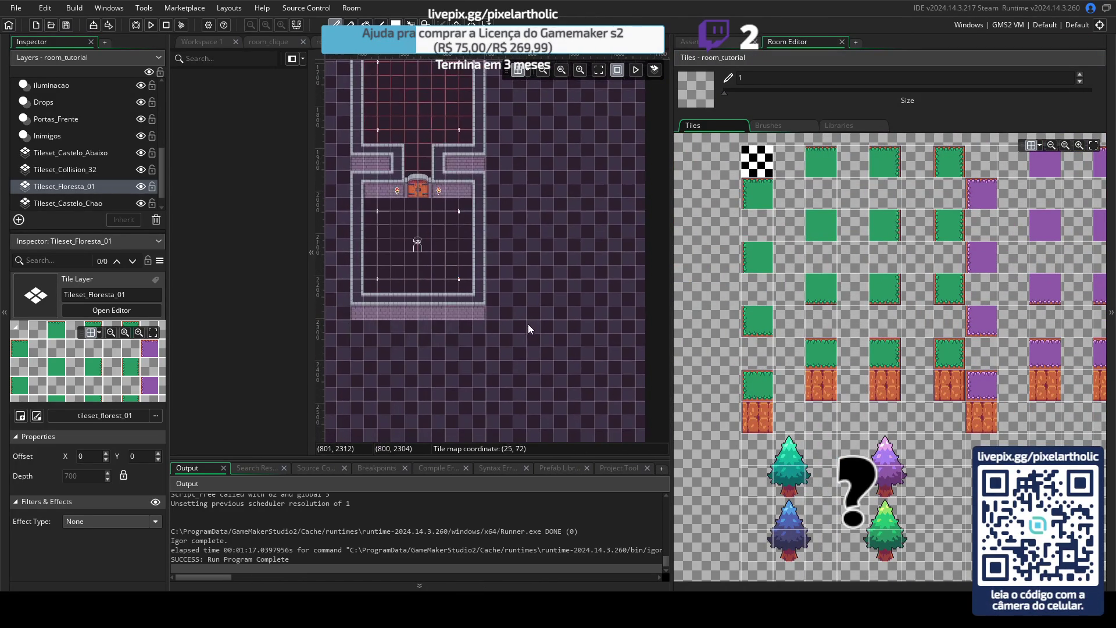
{"action": "left_click", "coordinate": [819, 395]}
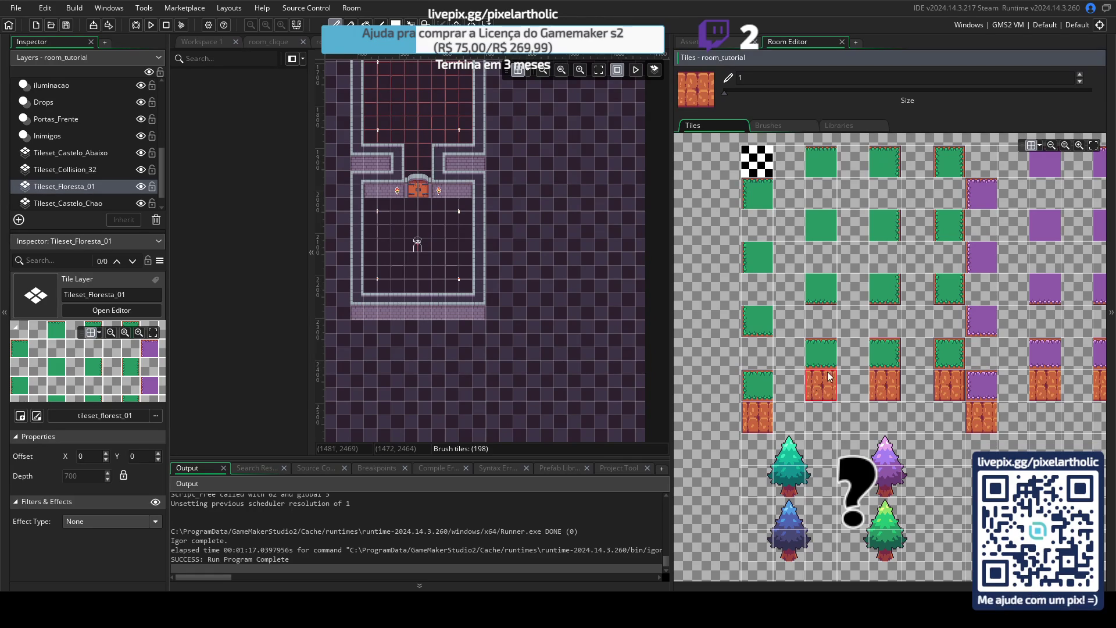
Paint one green grass tile just right of the castle room.
{"action": "scroll", "coordinate": [567, 280], "scroll_direction": "right", "scroll_amount": 1}
{"action": "scroll", "coordinate": [567, 280], "scroll_direction": "up", "scroll_amount": 2}
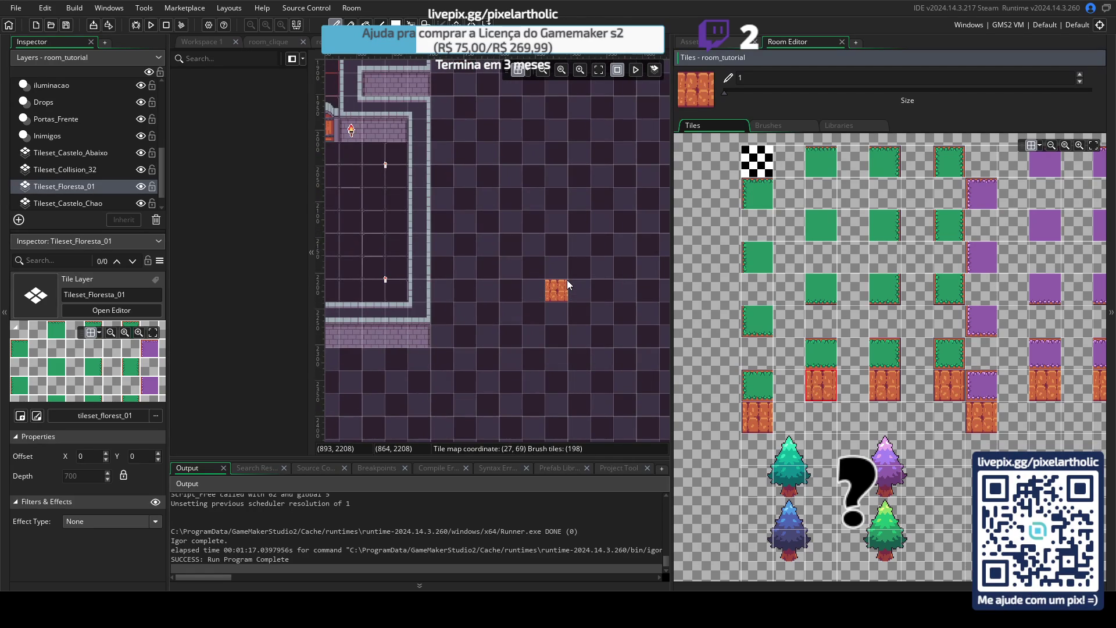
{"action": "scroll", "coordinate": [637, 266], "scroll_direction": "right", "scroll_amount": 3}
{"action": "scroll", "coordinate": [636, 266], "scroll_direction": "down", "scroll_amount": 1}
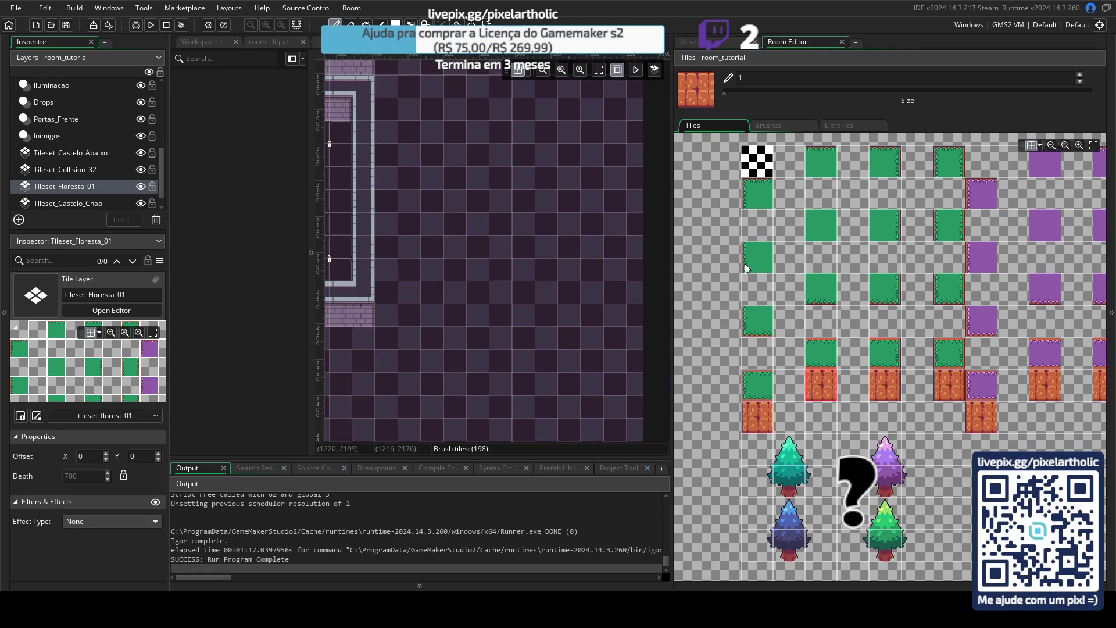
{"action": "left_click", "coordinate": [756, 321]}
{"action": "left_click_drag", "start_coordinate": [438, 249], "coordinate": [622, 266]}
{"action": "left_click", "coordinate": [605, 312]}
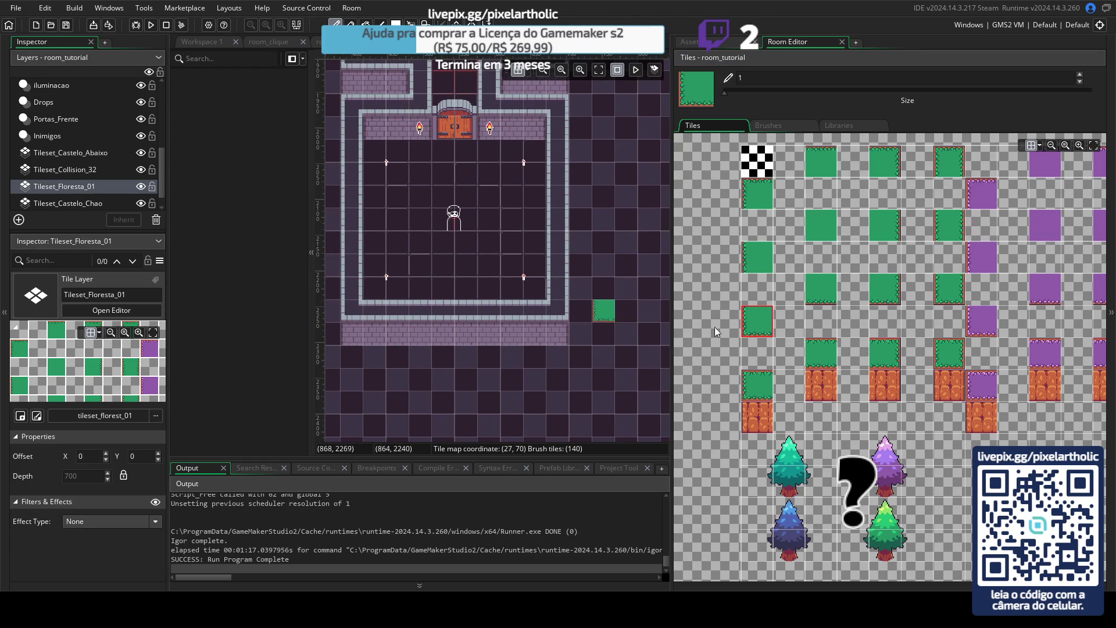
Try a vertical grass edge column, undo it, and select the grass corner tile.
{"action": "left_click", "coordinate": [753, 264]}
{"action": "left_click_drag", "start_coordinate": [602, 289], "coordinate": [611, 148]}
{"action": "key", "text": "ctrl+z"}
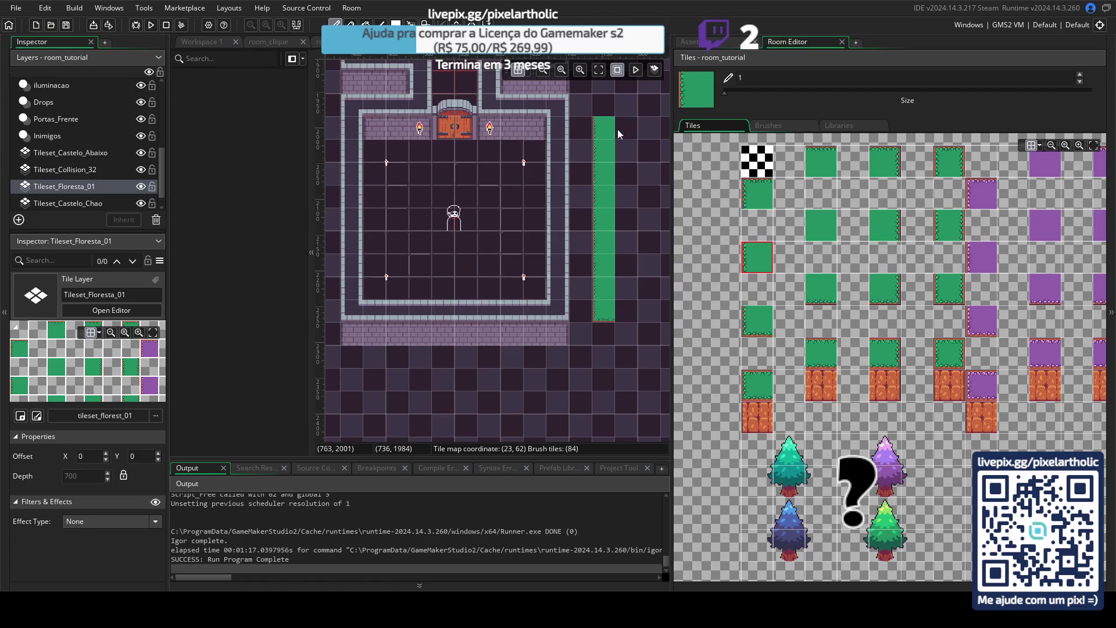
{"action": "left_click", "coordinate": [753, 206]}
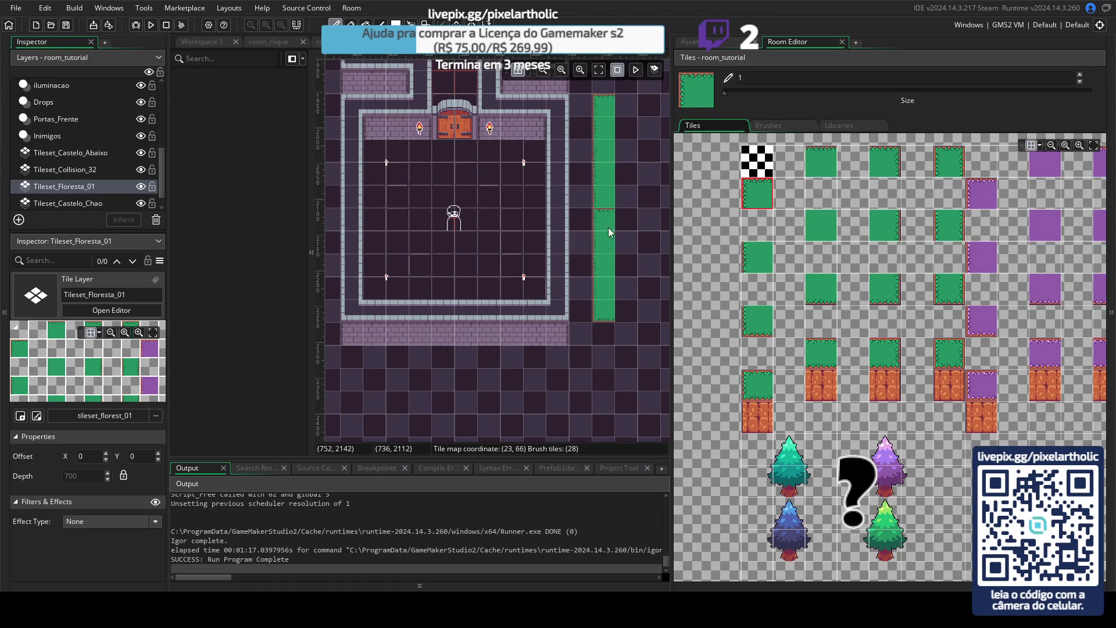
{"action": "left_click", "coordinate": [949, 225]}
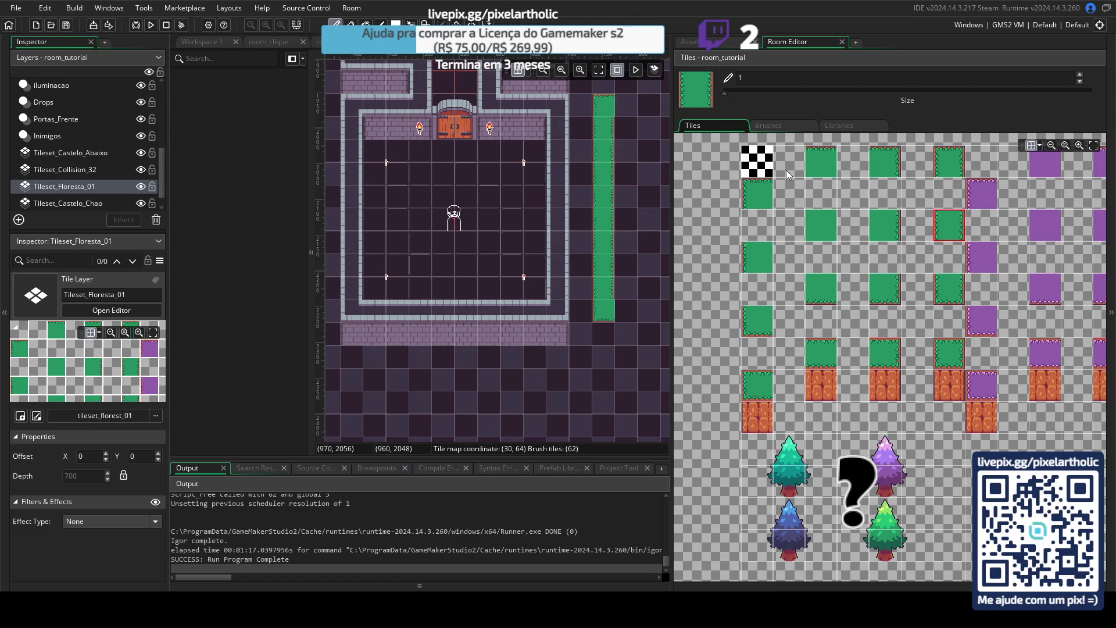
{"action": "scroll", "coordinate": [586, 218], "scroll_direction": "right", "scroll_amount": 3}
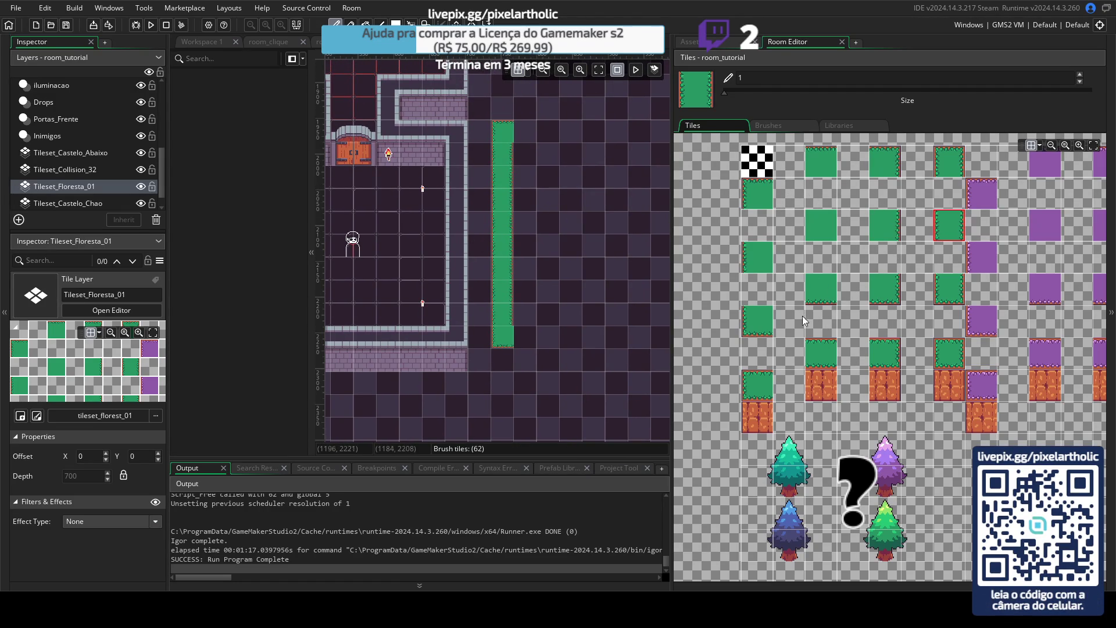
{"action": "left_click", "coordinate": [825, 364]}
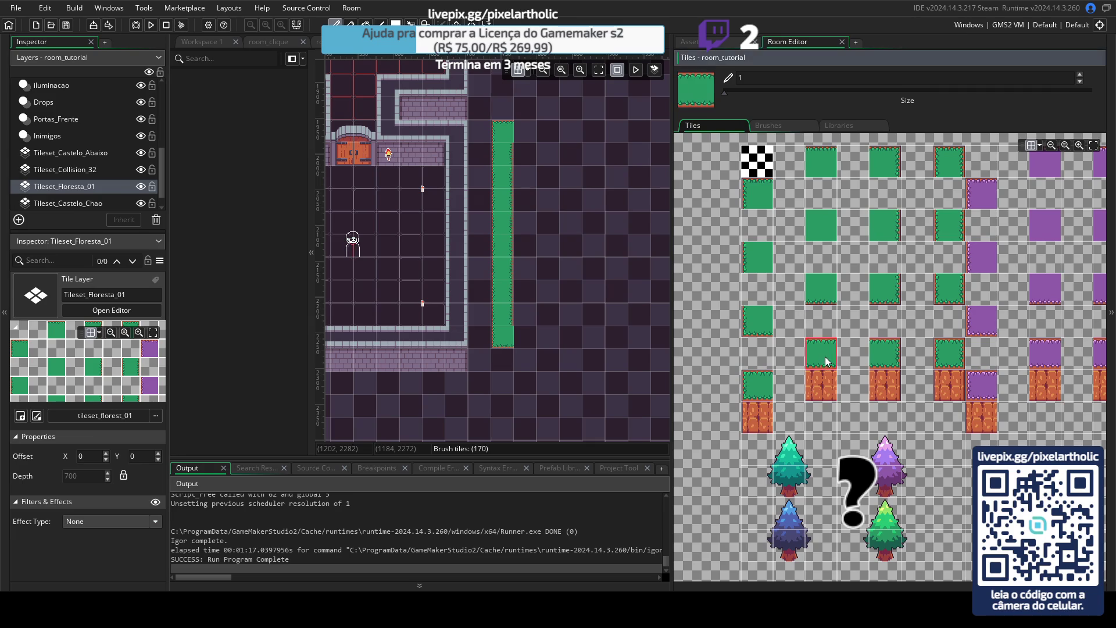
Paint the grass border's top-left corner, top edge and right side.
{"action": "left_click", "coordinate": [525, 132]}
{"action": "left_click_drag", "start_coordinate": [530, 134], "coordinate": [617, 132]}
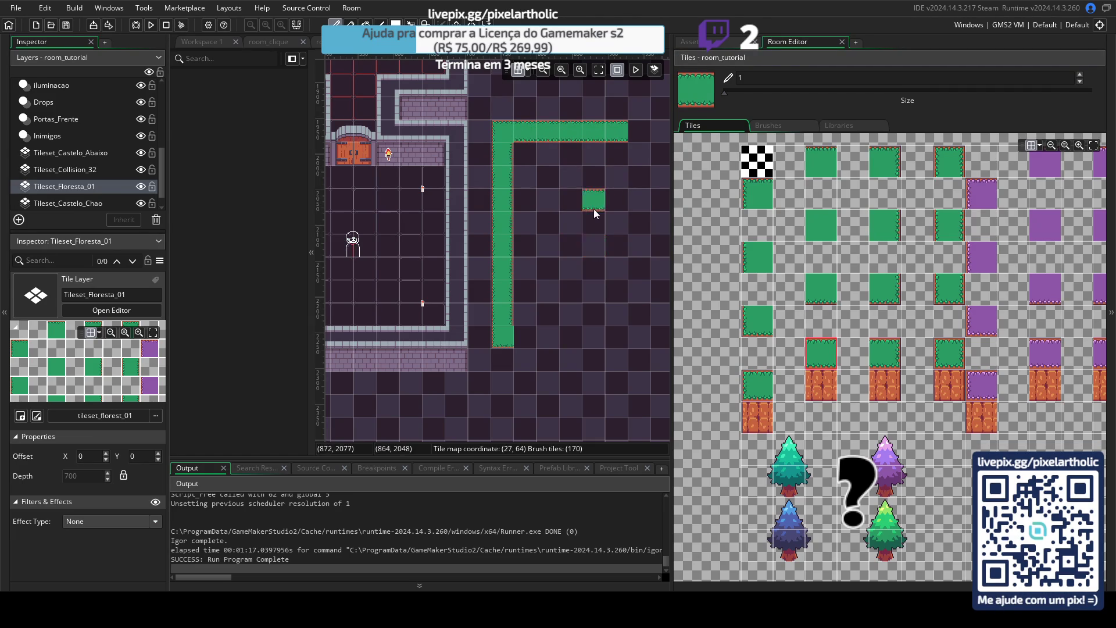
{"action": "left_click_drag", "start_coordinate": [587, 224], "coordinate": [533, 217]}
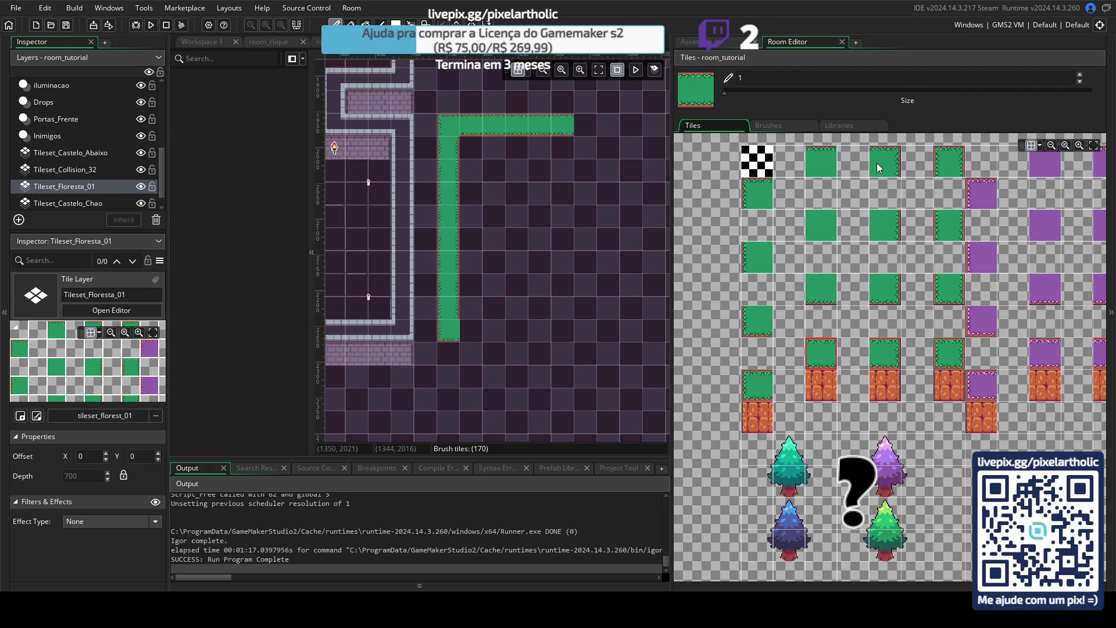
{"action": "left_click", "coordinate": [878, 162]}
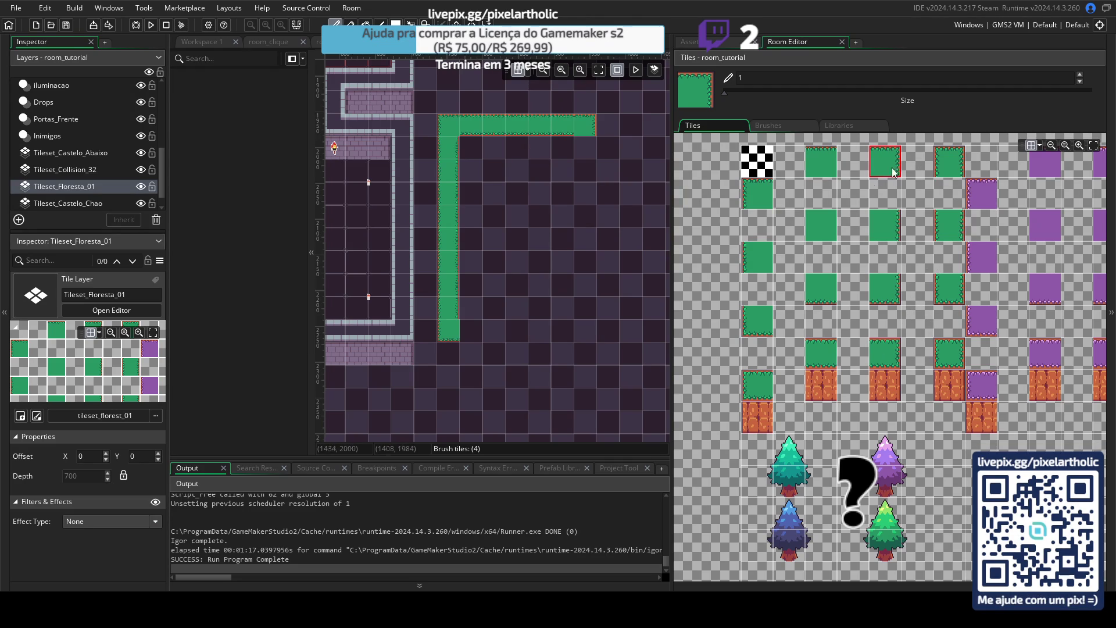
{"action": "left_click", "coordinate": [894, 229]}
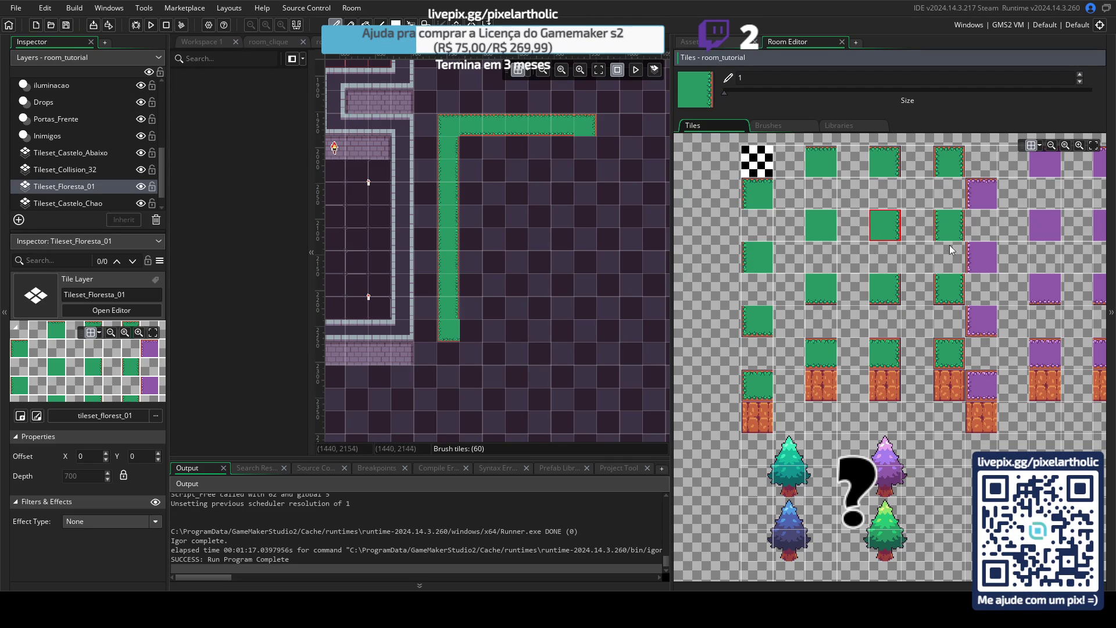
{"action": "left_click", "coordinate": [949, 227]}
{"action": "left_click_drag", "start_coordinate": [590, 125], "coordinate": [575, 319]}
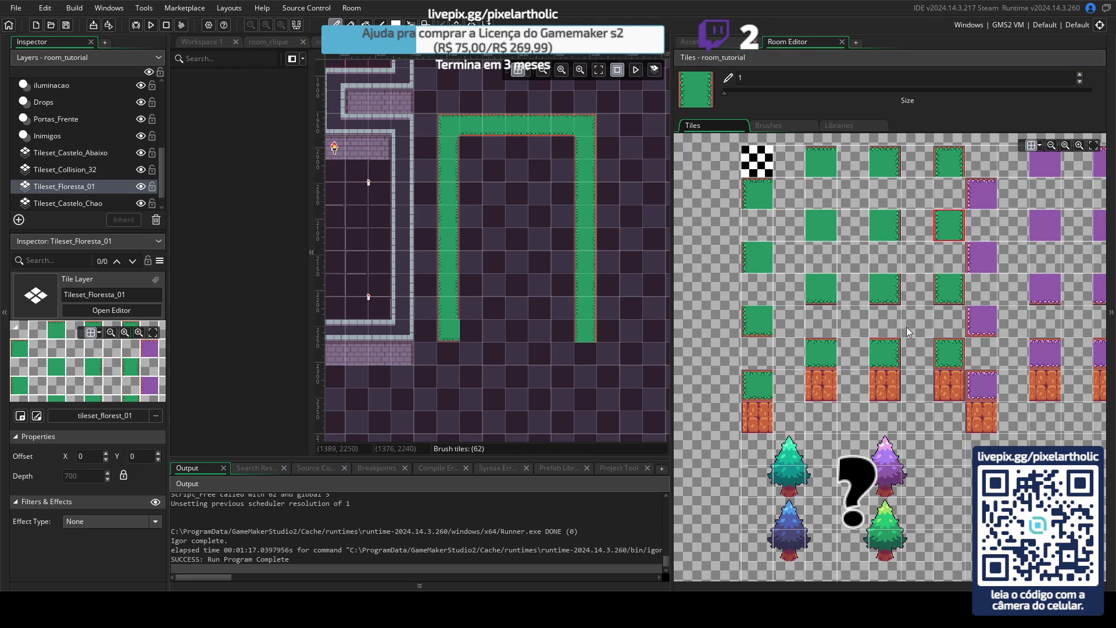
Paint the bottom-right corner and bottom edge, fixing stray tiles in the bottom row.
{"action": "left_click", "coordinate": [888, 288]}
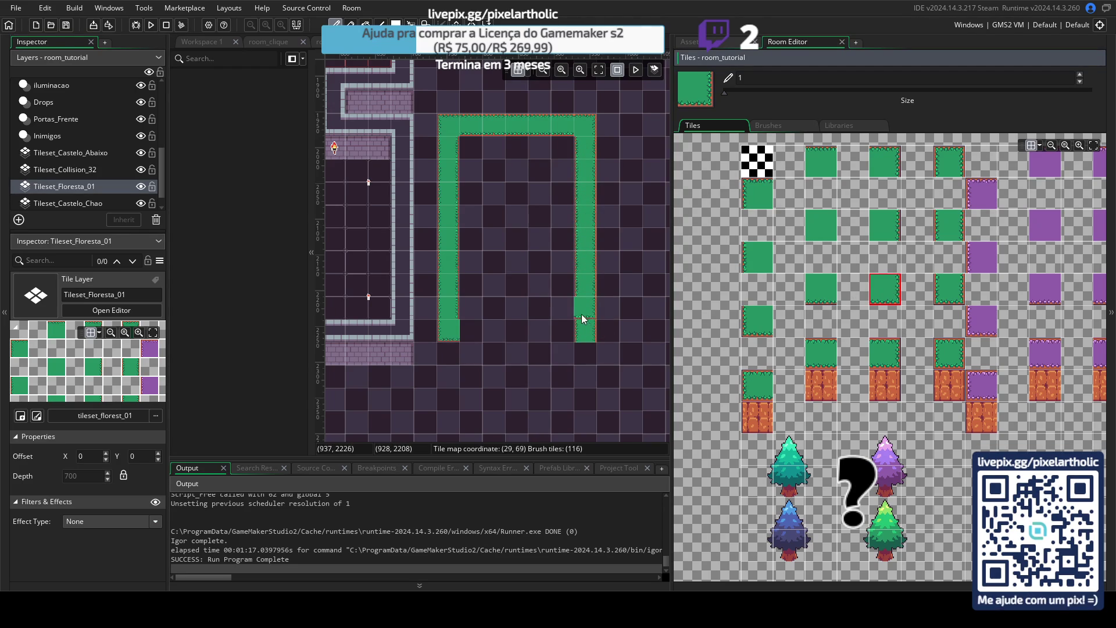
{"action": "left_click", "coordinate": [585, 336]}
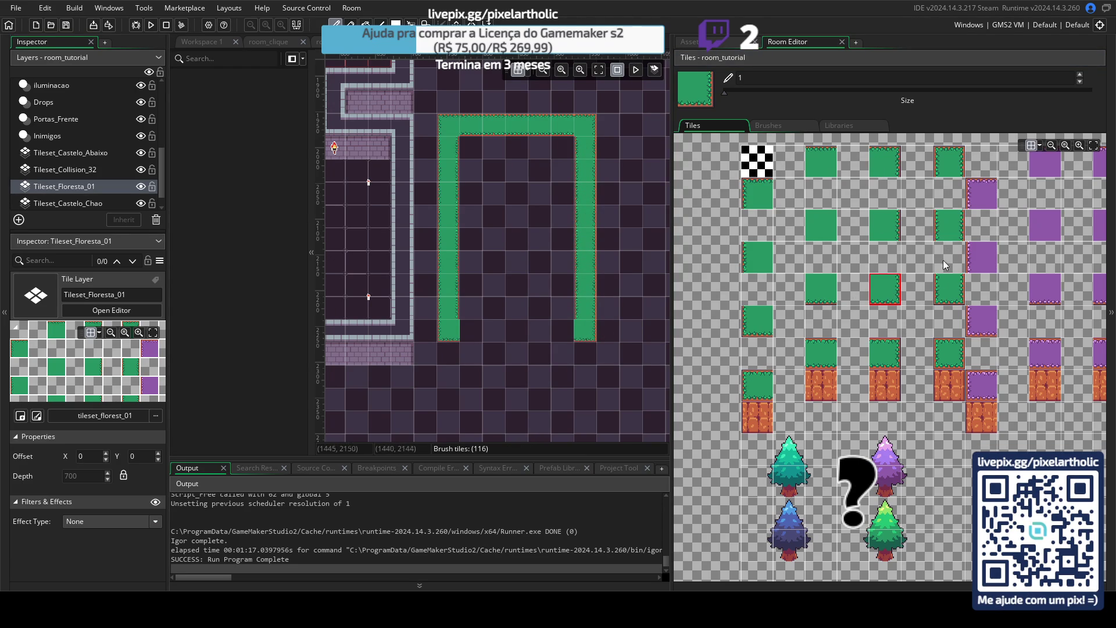
{"action": "left_click", "coordinate": [811, 359]}
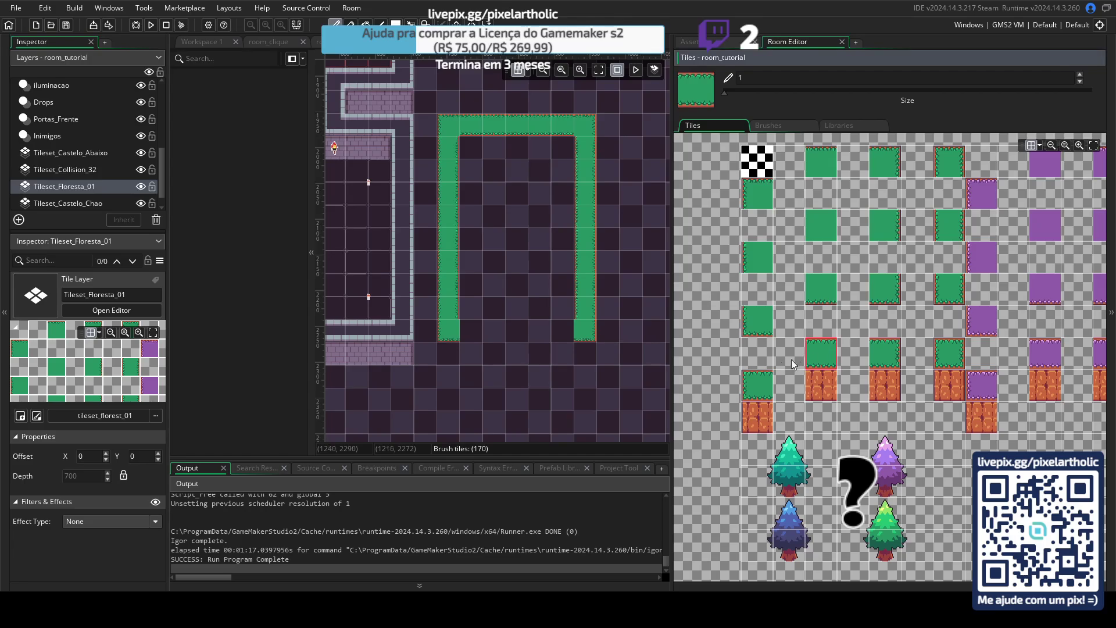
{"action": "mouse_move", "coordinate": [468, 331]}
{"action": "left_mouse_down"}
{"action": "mouse_move", "coordinate": [557, 332]}
{"action": "mouse_move", "coordinate": [550, 366]}
{"action": "left_mouse_up"}
{"action": "right_click", "coordinate": [562, 384]}
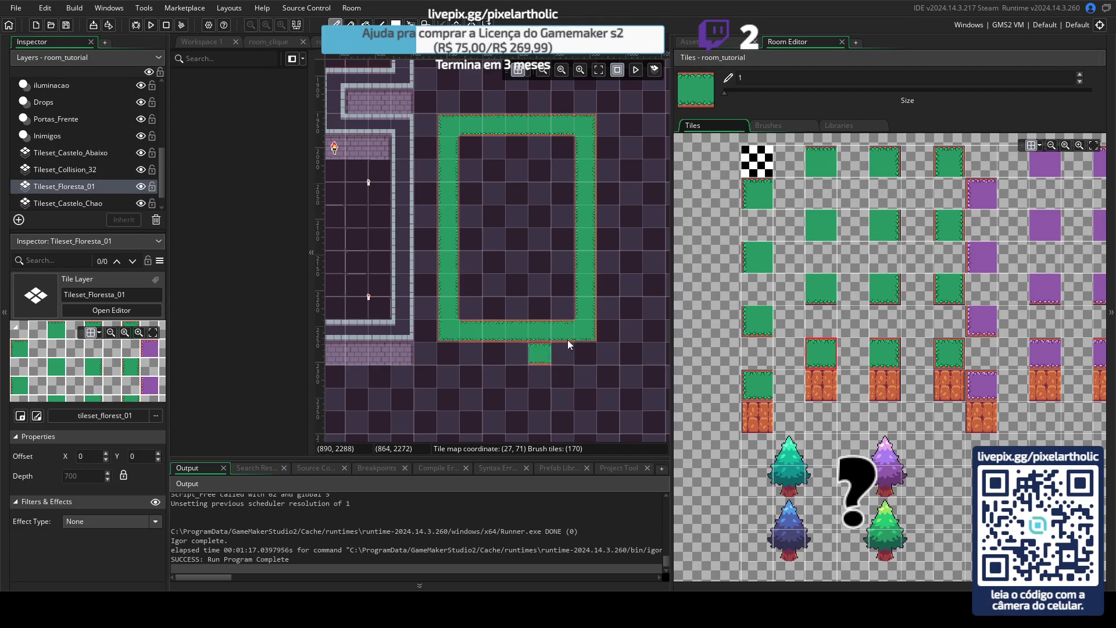
{"action": "left_click", "coordinate": [884, 353]}
{"action": "left_click", "coordinate": [497, 329]}
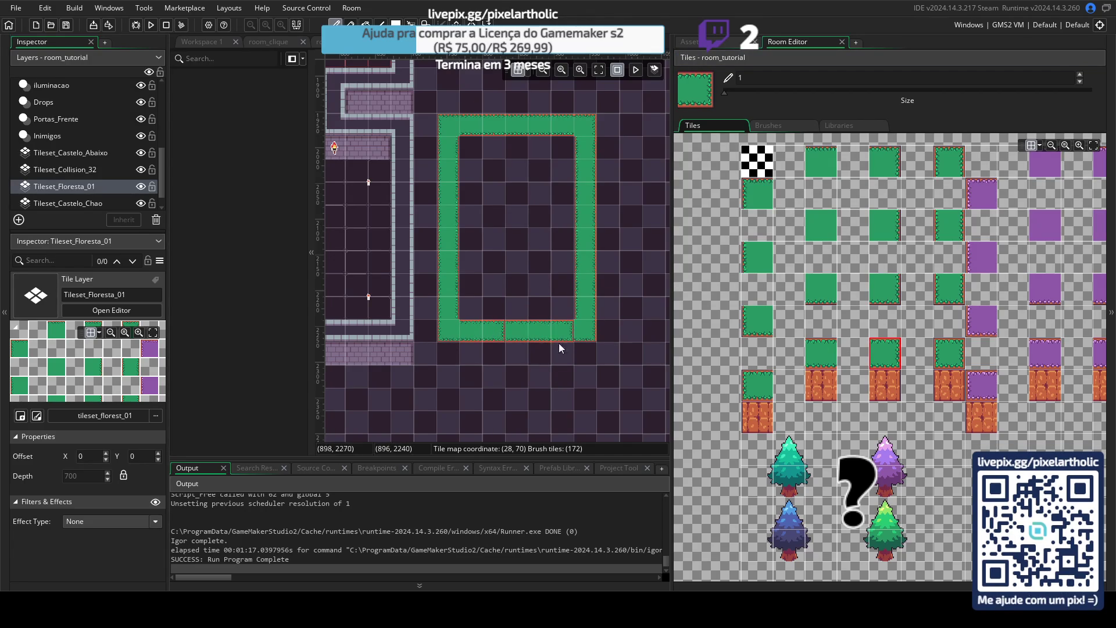
{"action": "left_click", "coordinate": [766, 385]}
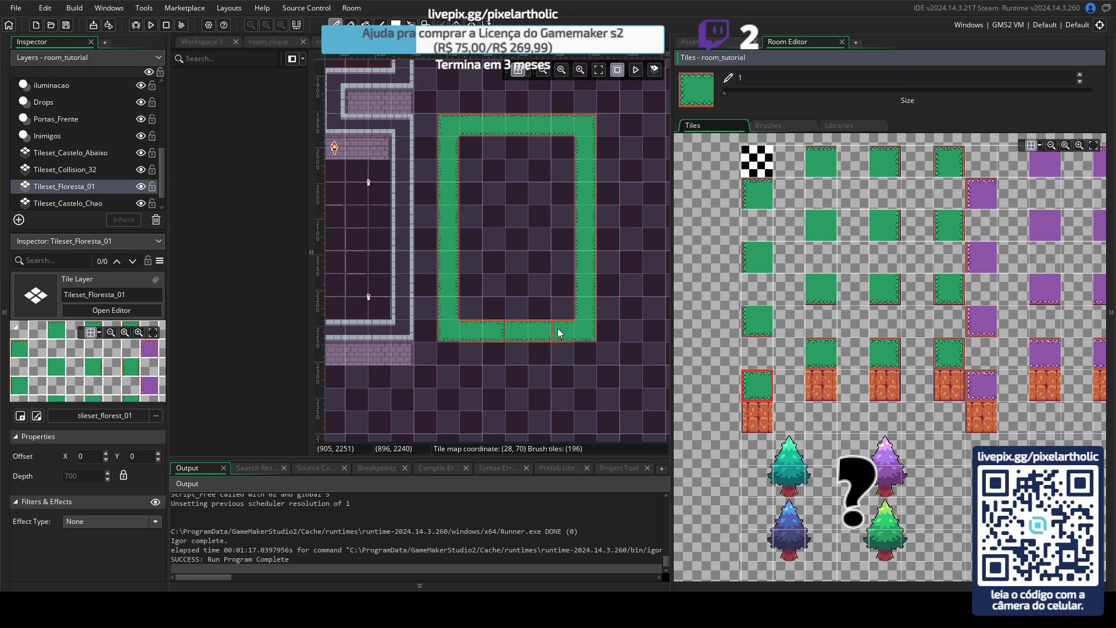
Erase one bottom-row tile with the empty tile to open a gap, then select a brick brush.
{"action": "left_click", "coordinate": [757, 161]}
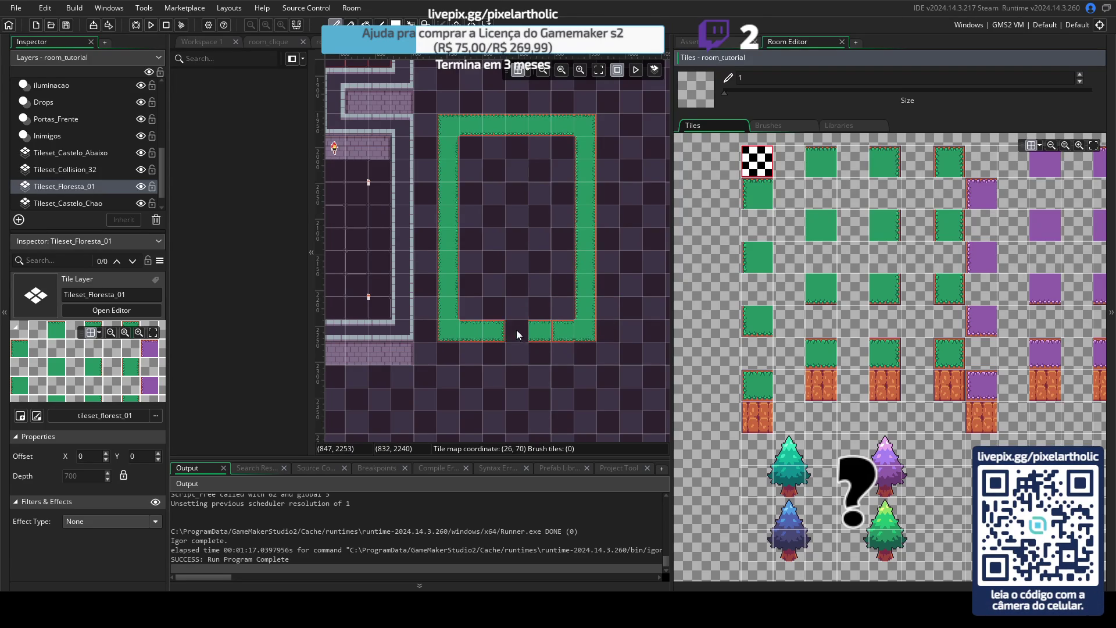
{"action": "left_click", "coordinate": [532, 332]}
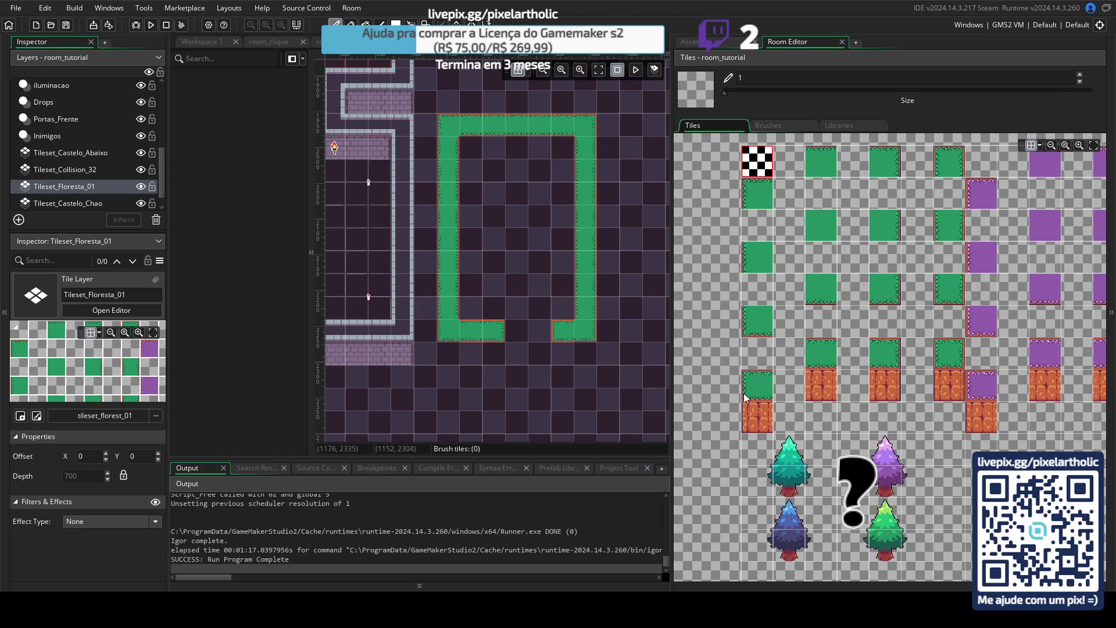
{"action": "left_click", "coordinate": [822, 387]}
{"action": "left_click", "coordinate": [745, 410]}
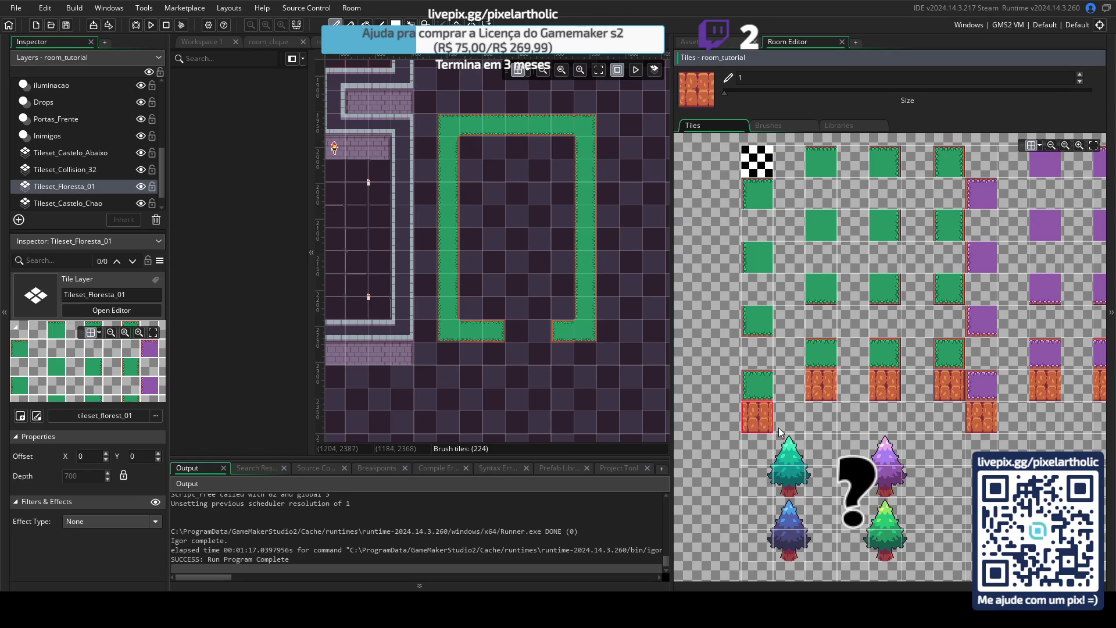
Place brick tiles below the border and in its inner corner, toggling the grid to check.
{"action": "left_click", "coordinate": [451, 353]}
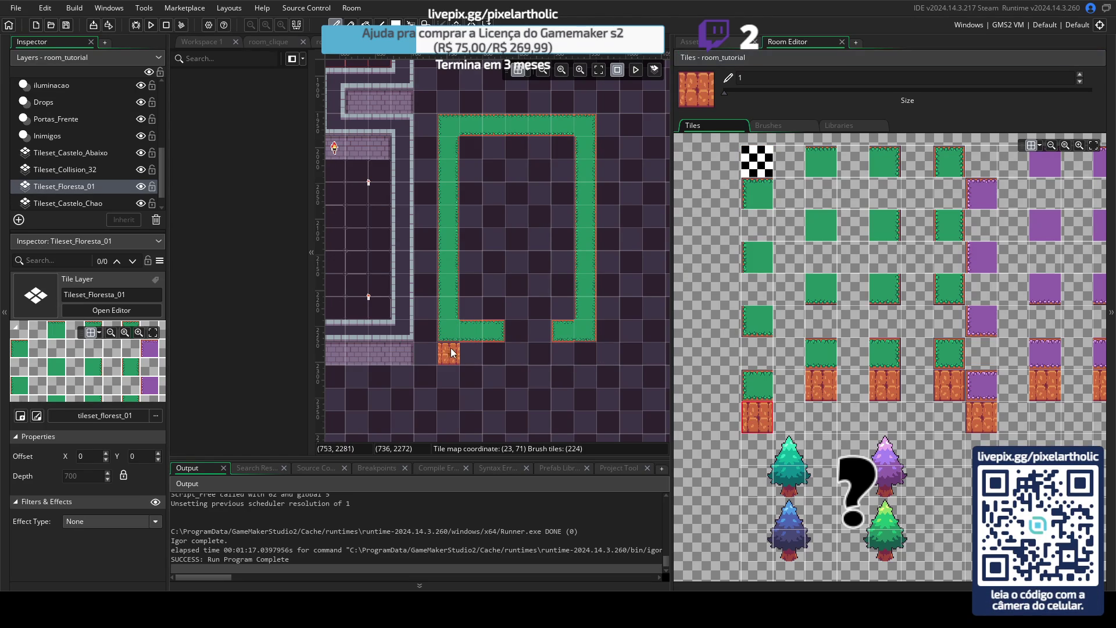
{"action": "left_click", "coordinate": [885, 394]}
{"action": "left_click", "coordinate": [562, 147]}
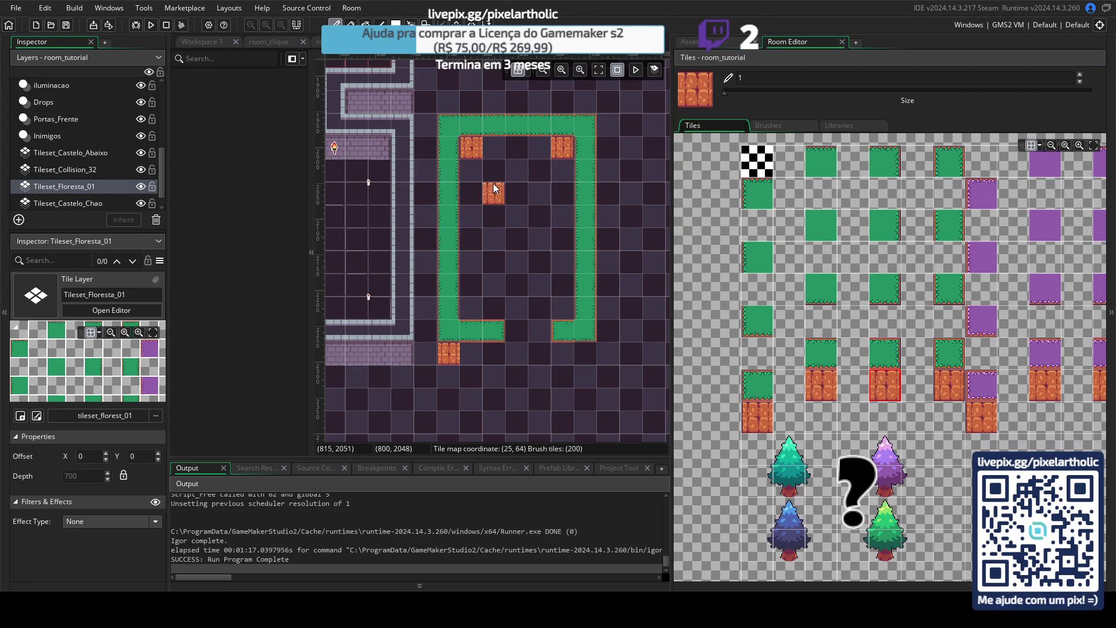
{"action": "scroll", "coordinate": [487, 172], "scroll_direction": "up", "scroll_amount": 1}
{"action": "scroll", "coordinate": [453, 268], "scroll_direction": "up", "scroll_amount": 4}
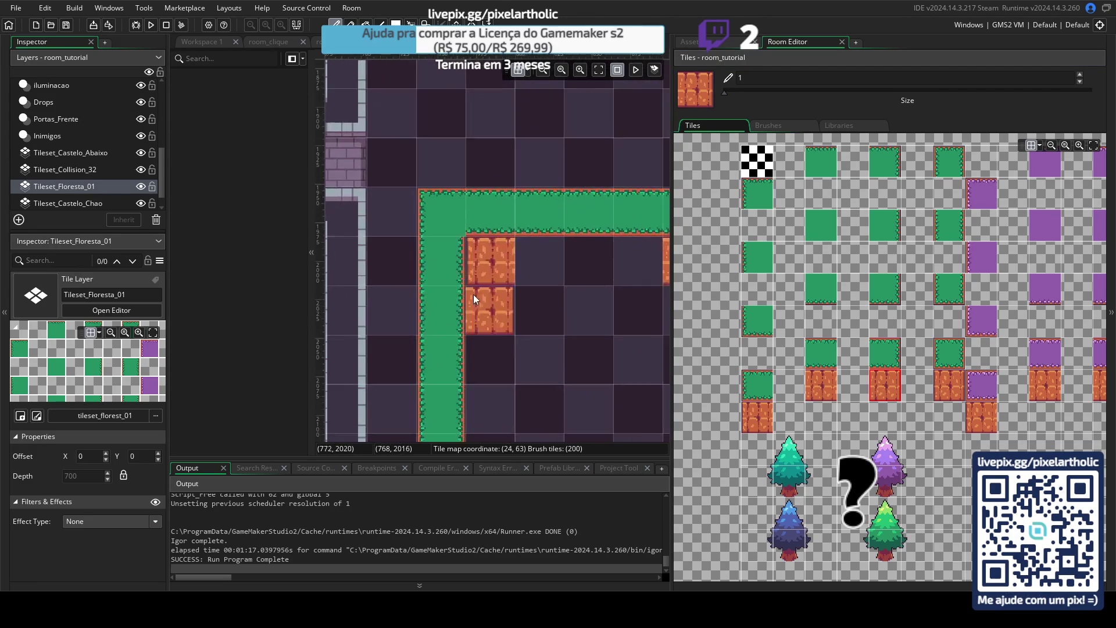
{"action": "left_click", "coordinate": [520, 69]}
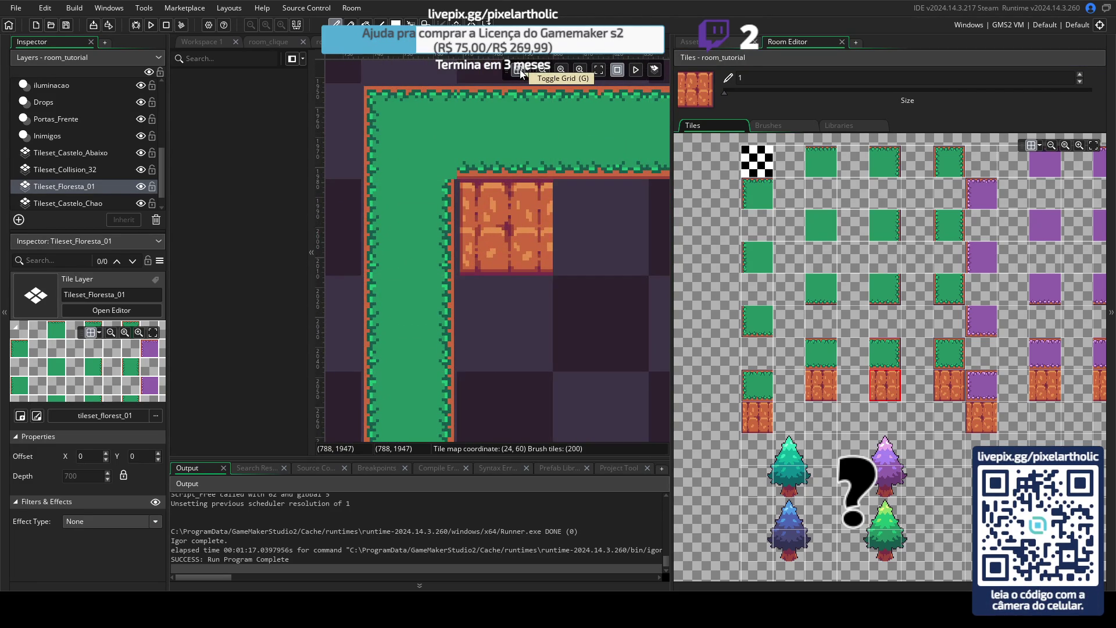
{"action": "left_click", "coordinate": [518, 68]}
{"action": "scroll", "coordinate": [541, 235], "scroll_direction": "down", "scroll_amount": 1}
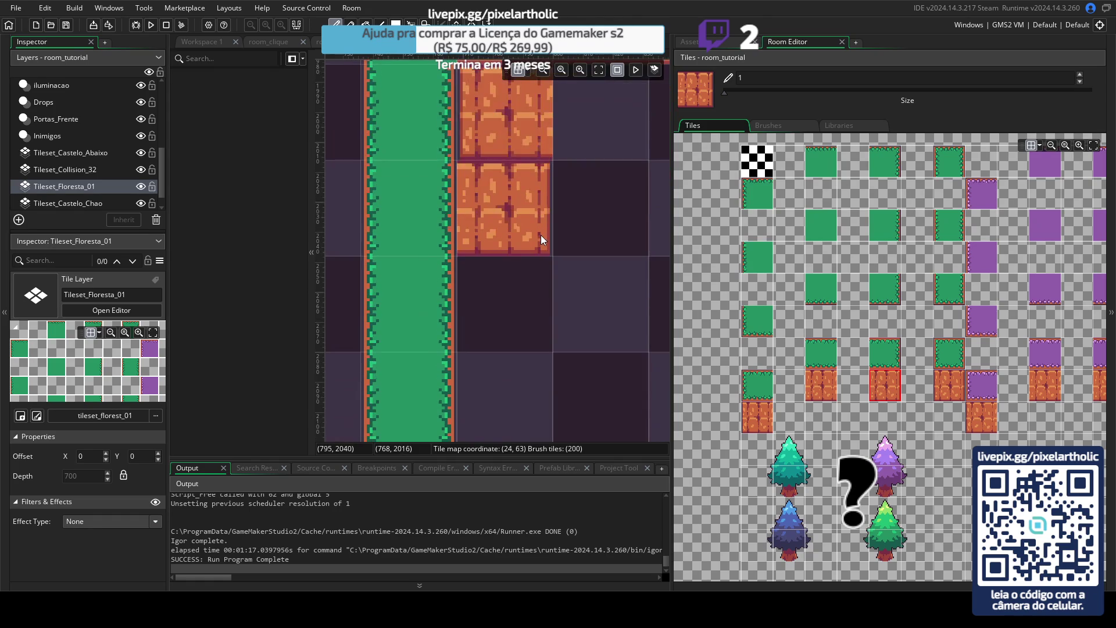
{"action": "scroll", "coordinate": [541, 235], "scroll_direction": "down", "scroll_amount": 1}
{"action": "scroll", "coordinate": [540, 238], "scroll_direction": "down", "scroll_amount": 1}
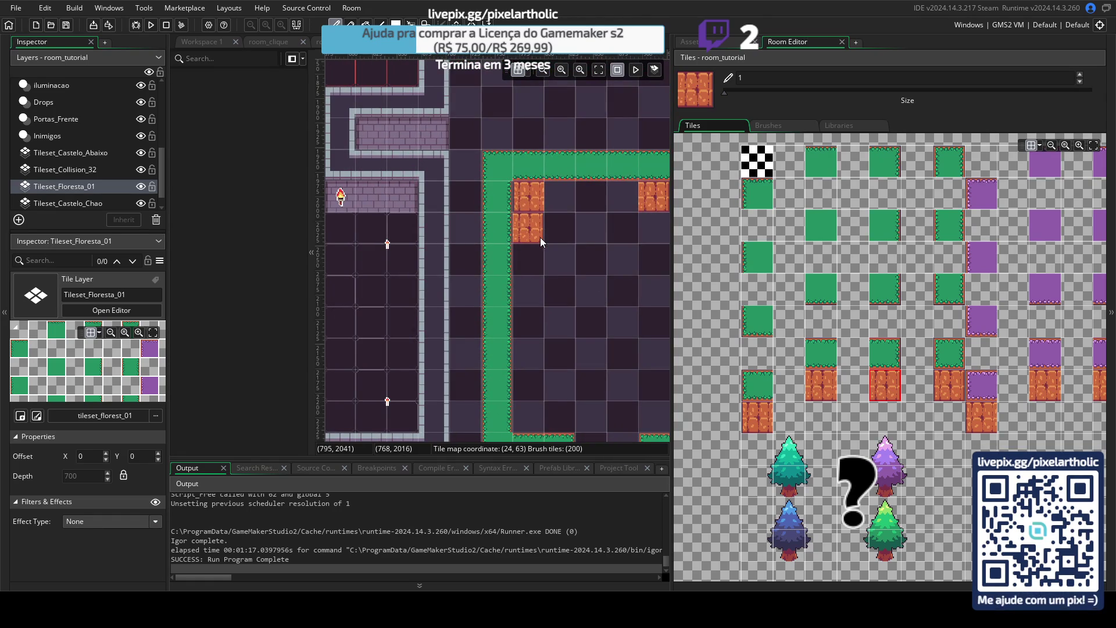
{"action": "mouse_move", "coordinate": [608, 316]}
{"action": "left_mouse_down"}
{"action": "mouse_move", "coordinate": [522, 270]}
{"action": "mouse_move", "coordinate": [636, 315]}
{"action": "mouse_move", "coordinate": [545, 302]}
{"action": "left_mouse_up"}
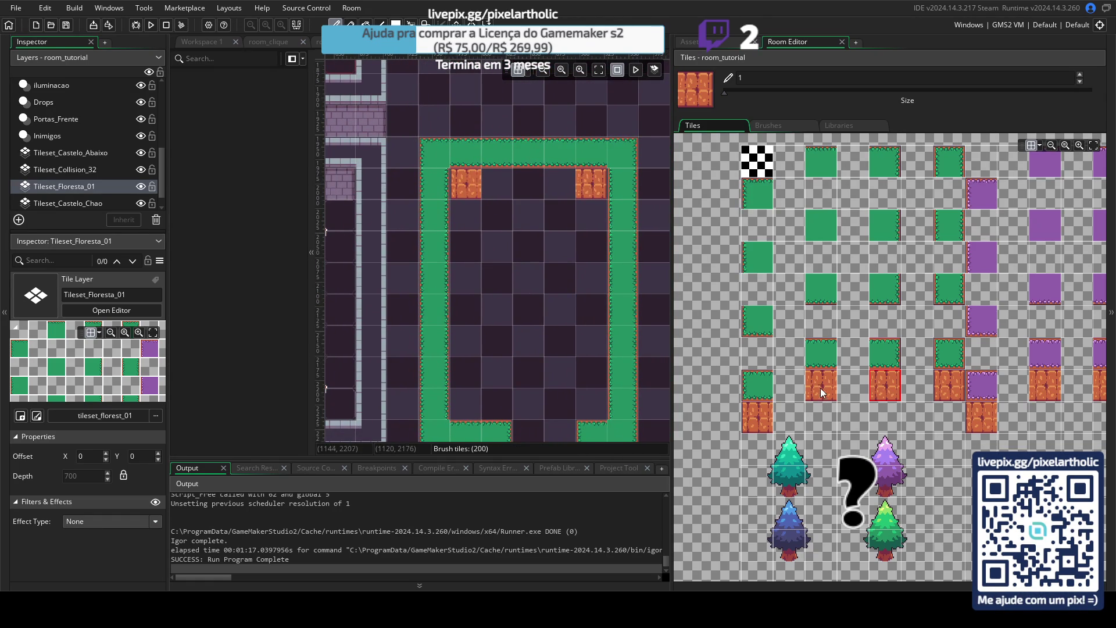
Paint a brick row along the inside top edge and two brick tiles near the bottom gap.
{"action": "left_click", "coordinate": [822, 389]}
{"action": "left_click_drag", "start_coordinate": [495, 184], "coordinate": [547, 187]}
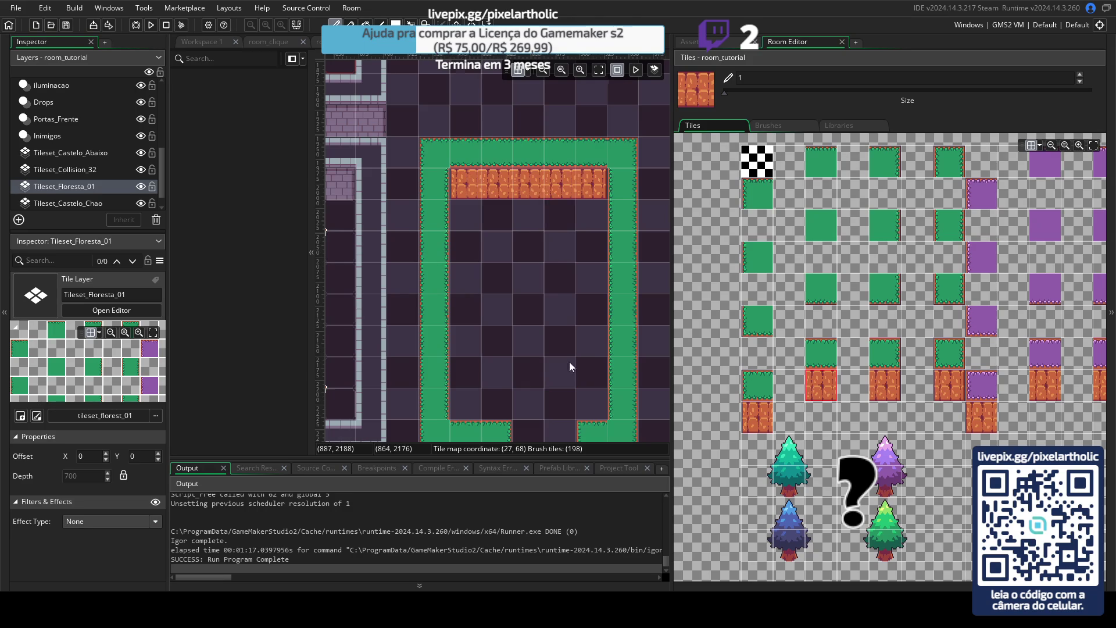
{"action": "left_click_drag", "start_coordinate": [568, 369], "coordinate": [612, 181]}
{"action": "mouse_move", "coordinate": [637, 279]}
{"action": "left_mouse_down"}
{"action": "mouse_move", "coordinate": [541, 325]}
{"action": "mouse_move", "coordinate": [521, 320]}
{"action": "left_mouse_up"}
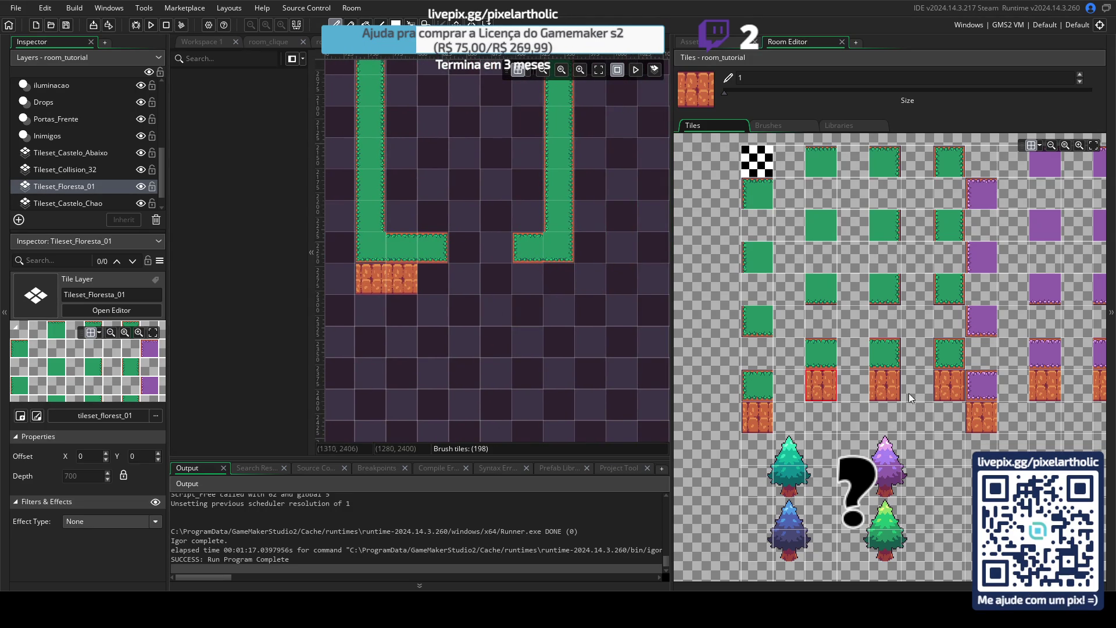
{"action": "left_click", "coordinate": [885, 385]}
{"action": "left_click", "coordinate": [560, 280]}
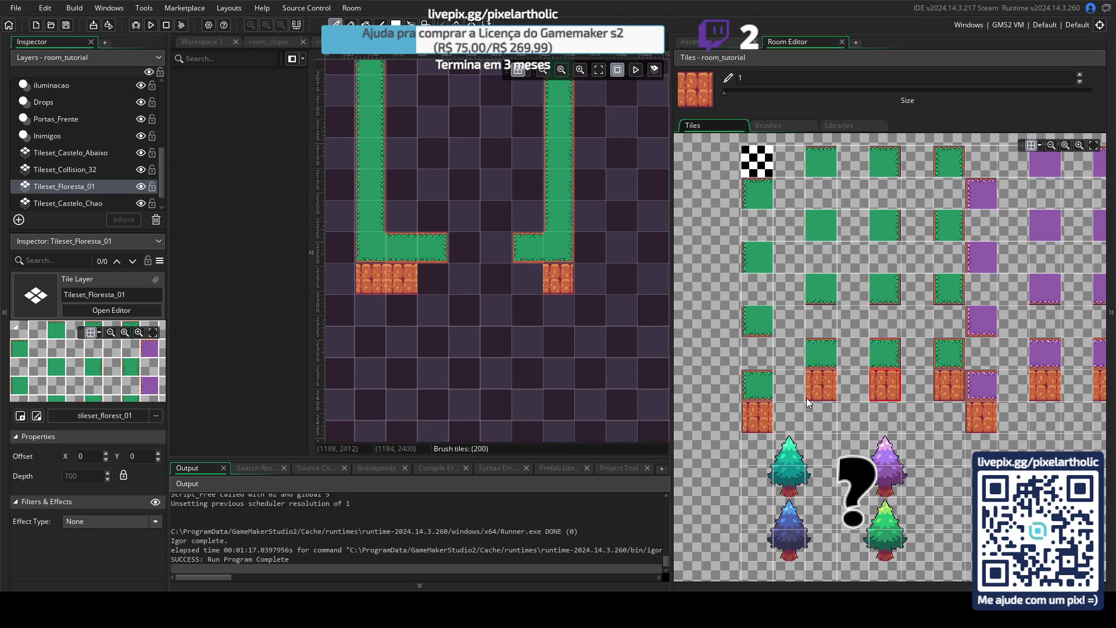
{"action": "left_click", "coordinate": [527, 278]}
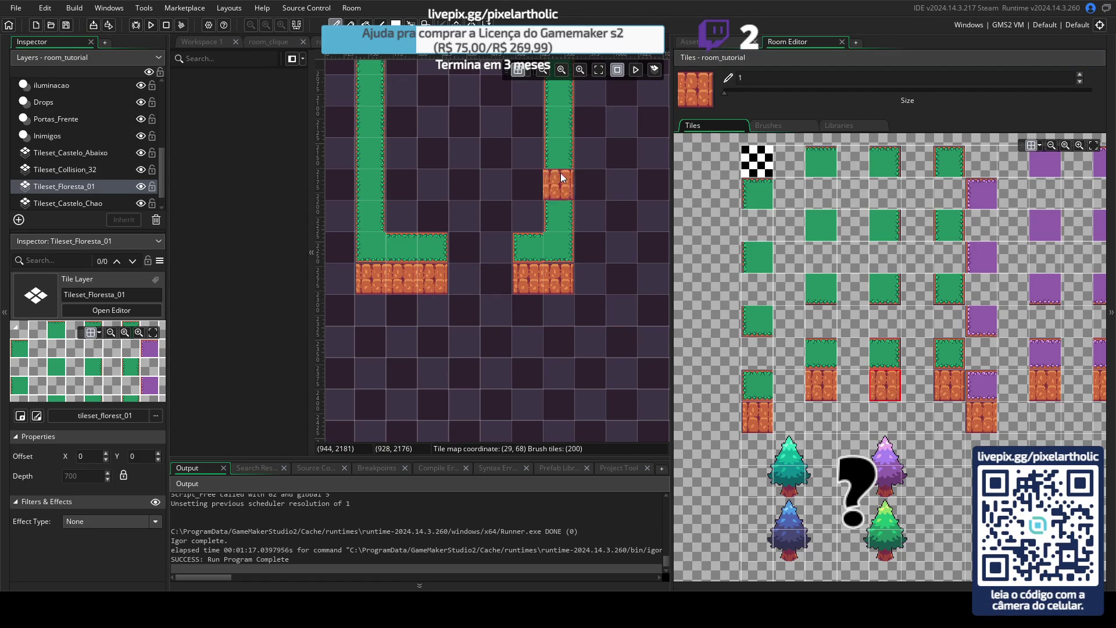
Fill the room's inner left column and bottom row with plain green grass.
{"action": "scroll", "coordinate": [567, 279], "scroll_direction": "up", "scroll_amount": 5}
{"action": "left_click", "coordinate": [827, 224]}
{"action": "mouse_move", "coordinate": [404, 206]}
{"action": "left_mouse_down"}
{"action": "mouse_move", "coordinate": [418, 391]}
{"action": "mouse_move", "coordinate": [533, 352]}
{"action": "mouse_move", "coordinate": [528, 217]}
{"action": "mouse_move", "coordinate": [434, 285]}
{"action": "mouse_move", "coordinate": [497, 241]}
{"action": "mouse_move", "coordinate": [469, 406]}
{"action": "left_mouse_up"}
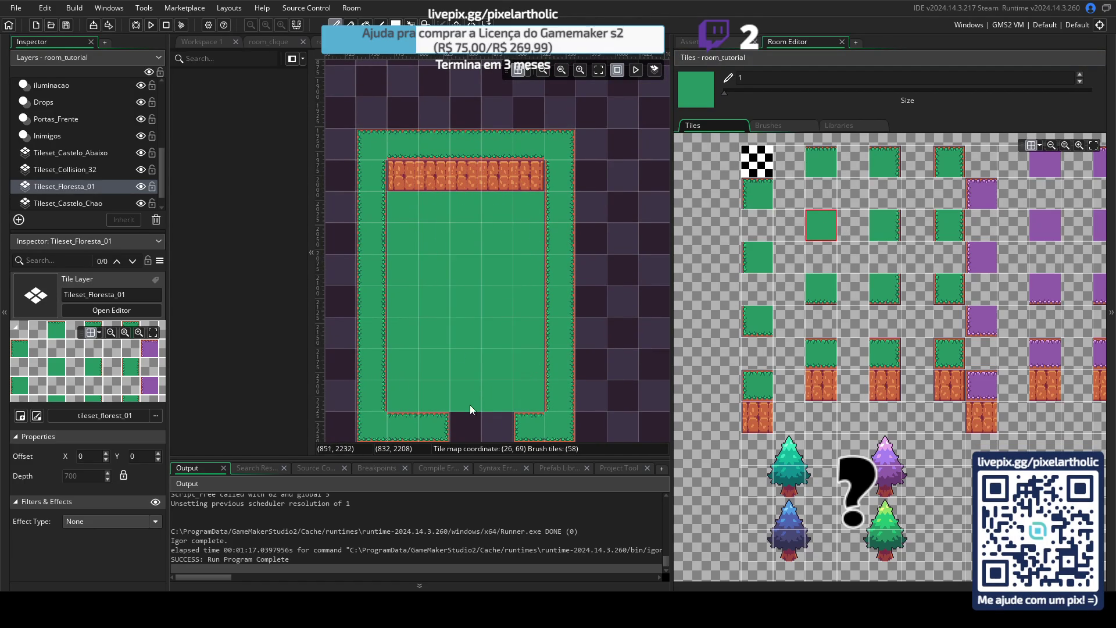
Paint the frame's right border cell green, then switch to the exported sheet in Aseprite.
{"action": "scroll", "coordinate": [483, 349], "scroll_direction": "down", "scroll_amount": 3}
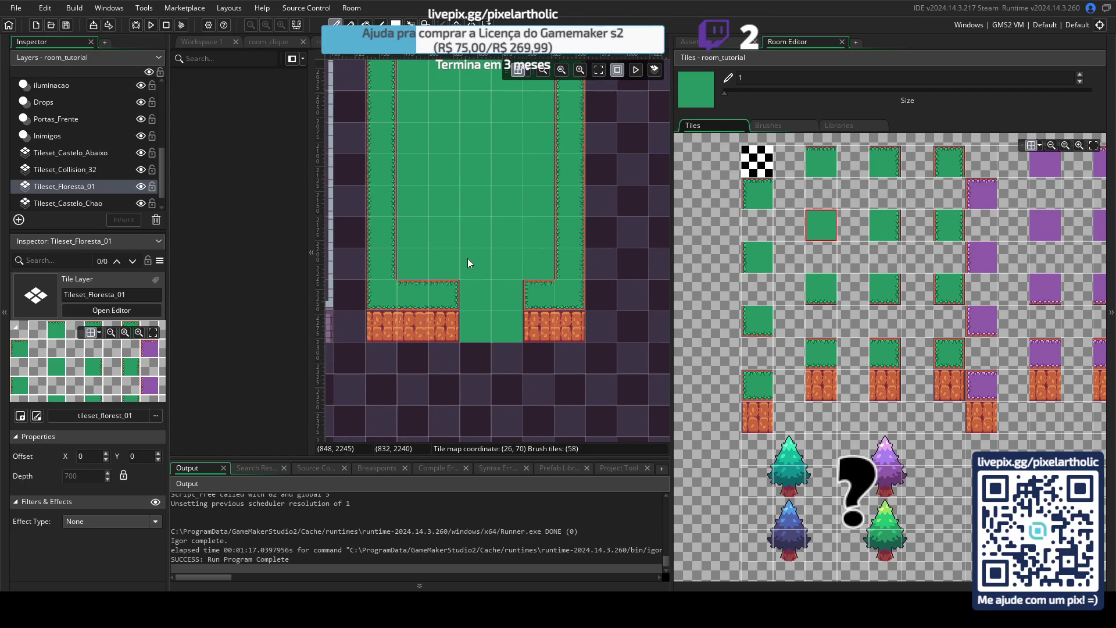
{"action": "scroll", "coordinate": [577, 257], "scroll_direction": "up", "scroll_amount": 3}
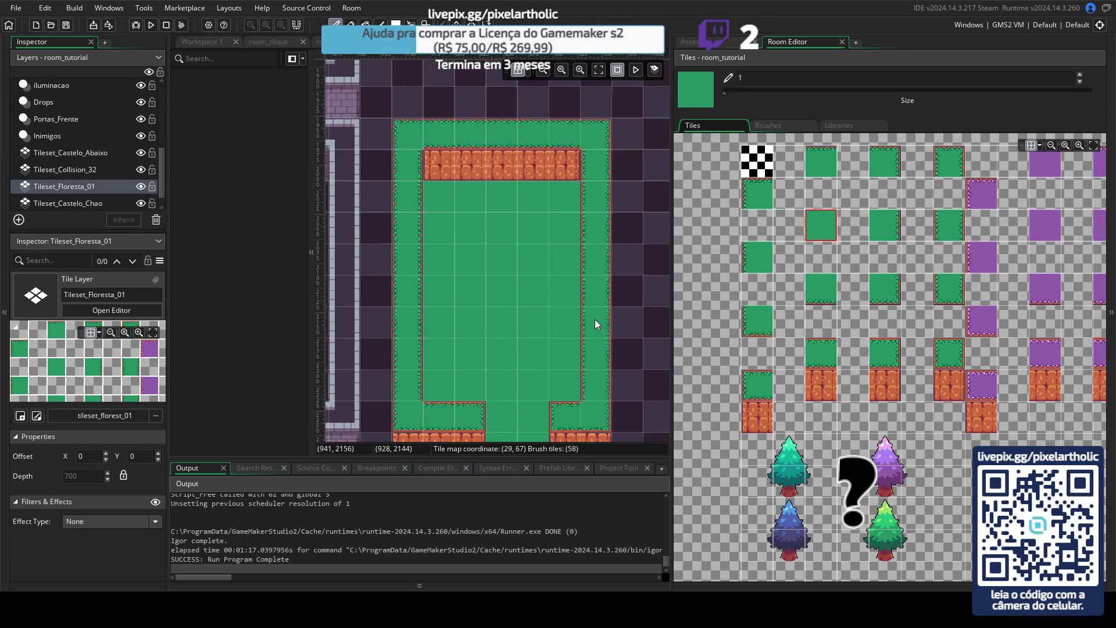
{"action": "left_click", "coordinate": [595, 320]}
{"action": "scroll", "coordinate": [599, 300], "scroll_direction": "down", "scroll_amount": 1}
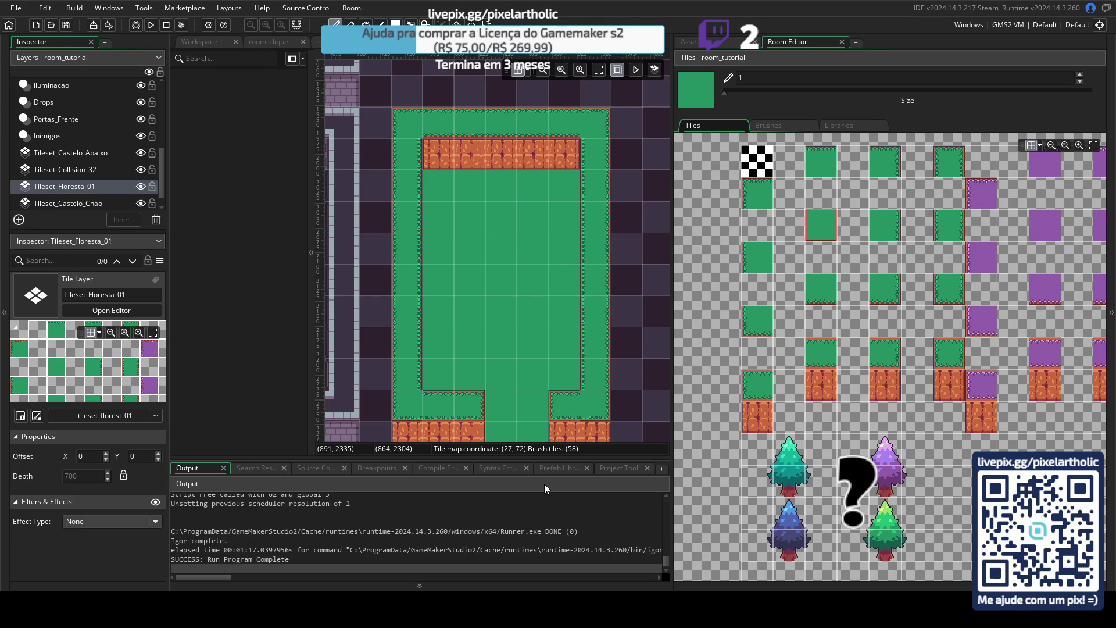
{"action": "key", "text": "alt+Tab"}
{"action": "left_click_drag", "start_coordinate": [404, 96], "coordinate": [564, 468]}
{"action": "scroll", "coordinate": [571, 314], "scroll_direction": "down", "scroll_amount": 3}
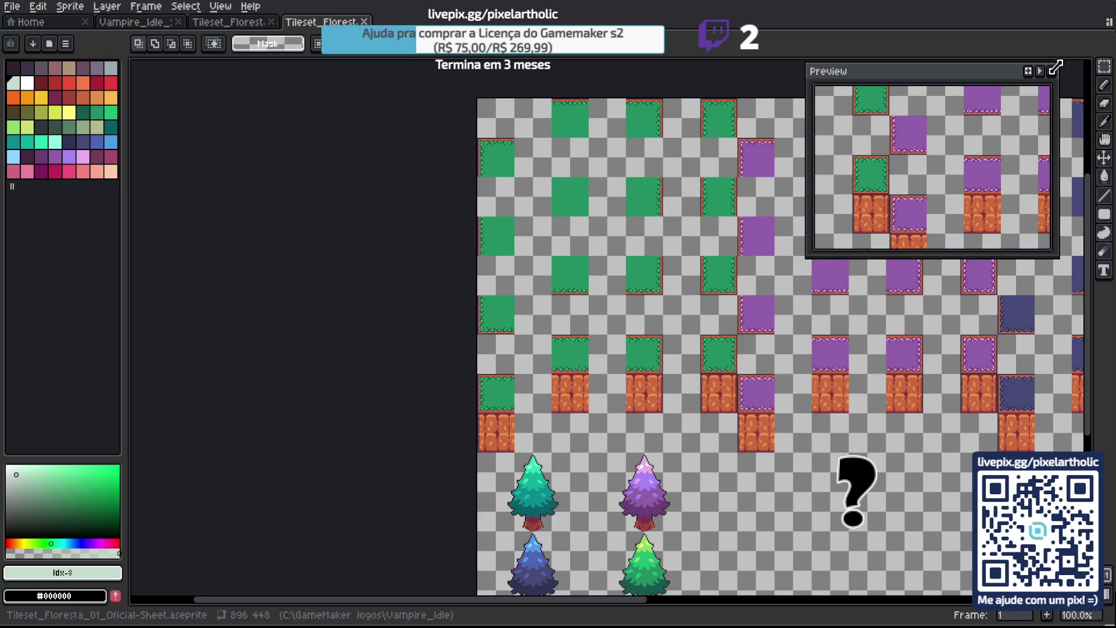
Close Aseprite's Preview, view the whole tileset, and switch through tabs to Vampire_Idle_Sprites.
{"action": "left_click", "coordinate": [1051, 71]}
{"action": "scroll", "coordinate": [876, 189], "scroll_direction": "down", "scroll_amount": 1}
{"action": "mouse_move", "coordinate": [817, 255]}
{"action": "left_mouse_down"}
{"action": "mouse_move", "coordinate": [531, 249]}
{"action": "mouse_move", "coordinate": [670, 250]}
{"action": "left_mouse_up"}
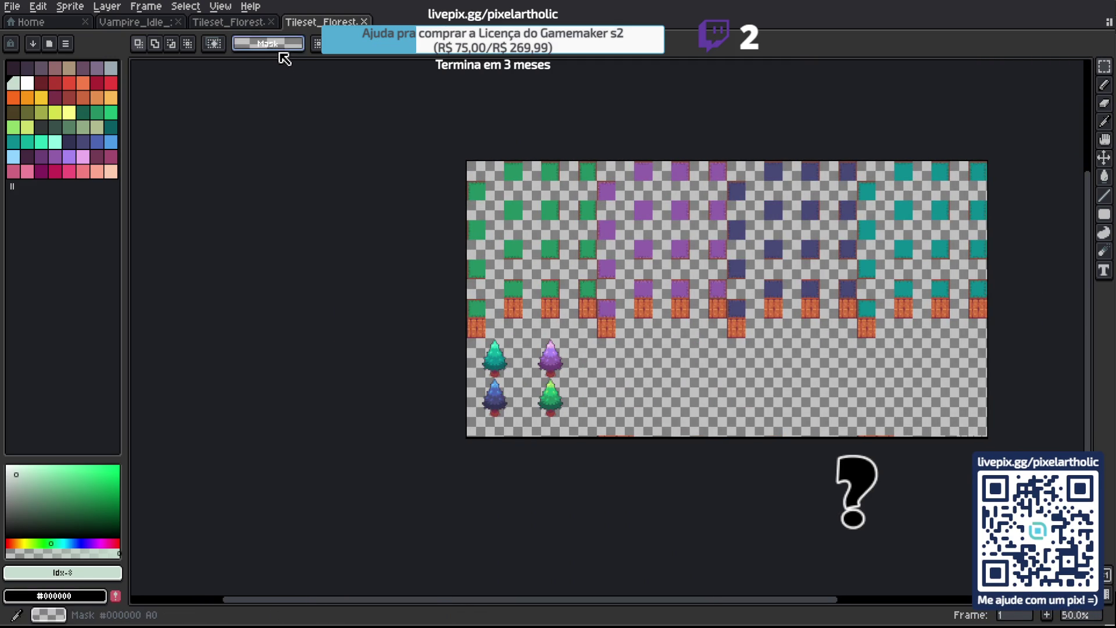
{"action": "left_click", "coordinate": [248, 24]}
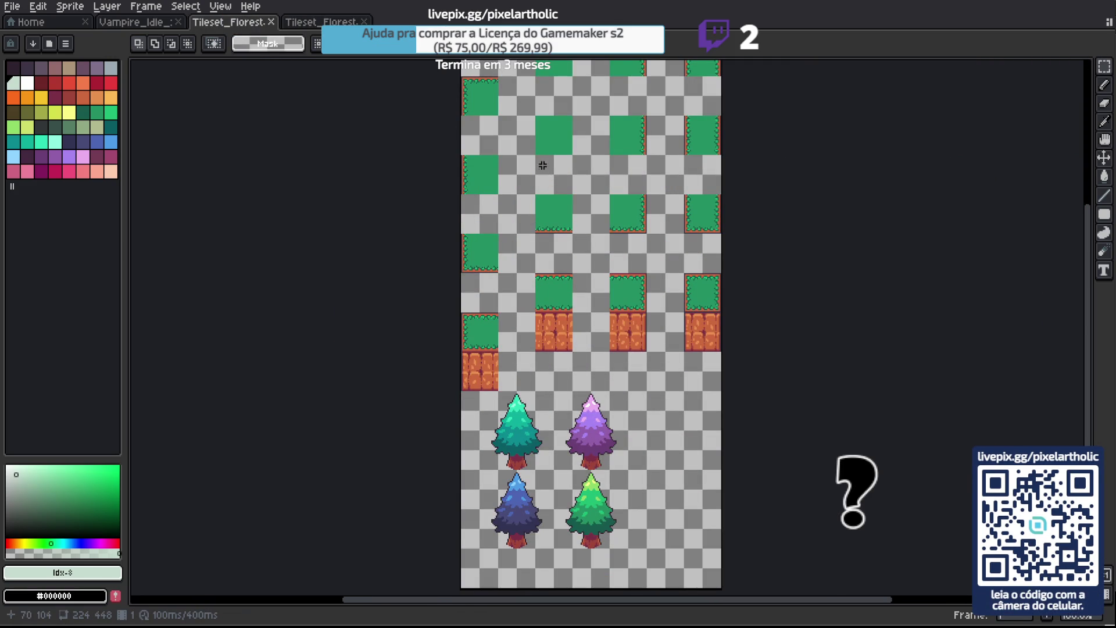
{"action": "left_click_drag", "start_coordinate": [532, 139], "coordinate": [536, 241]}
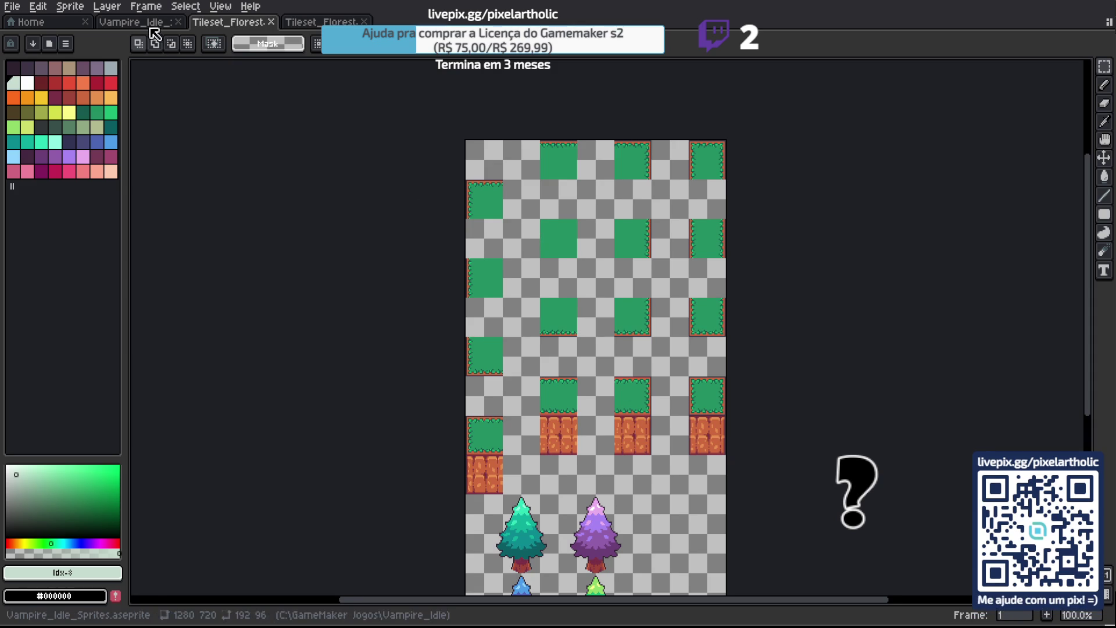
{"action": "left_click", "coordinate": [153, 23]}
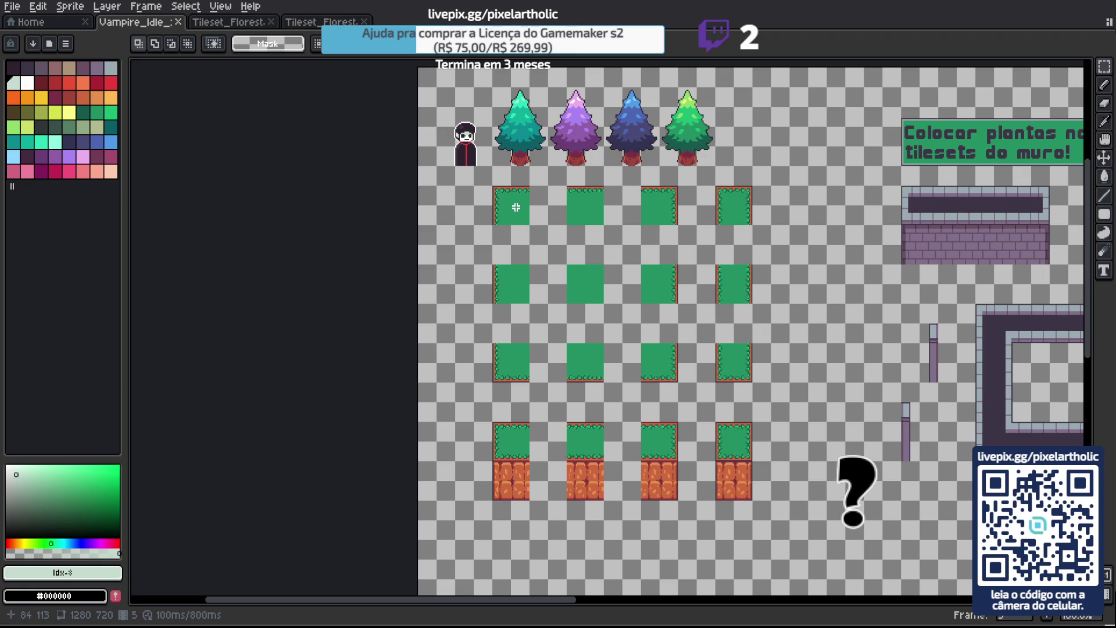
Move a grass tile into the top row and place a copy beside it, forming an inner-corner L.
{"action": "key", "text": "i"}
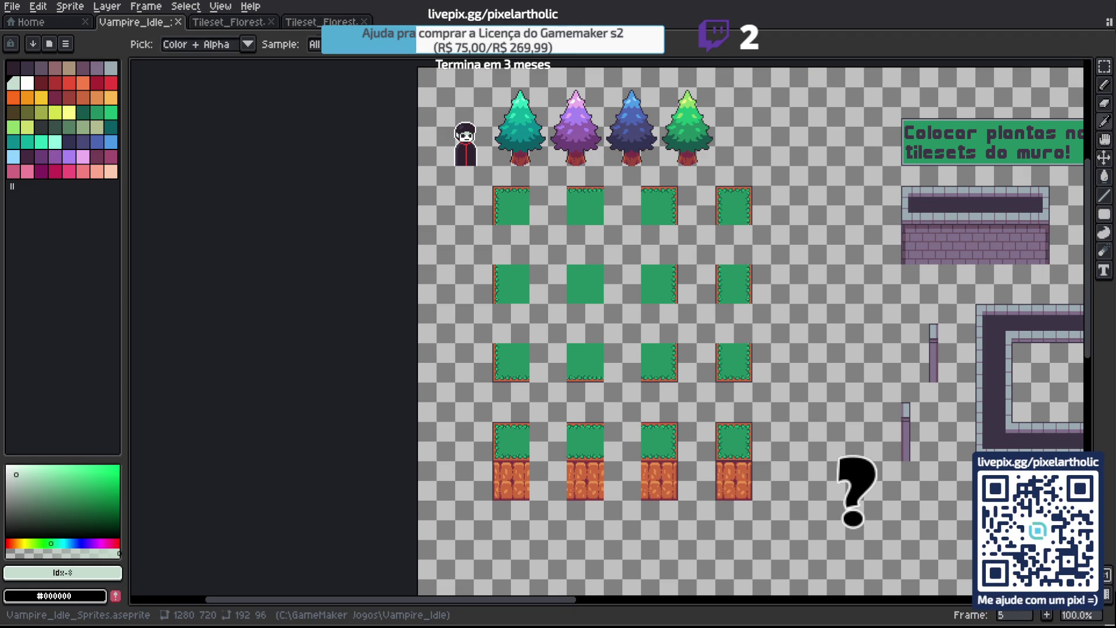
{"action": "key", "text": "m"}
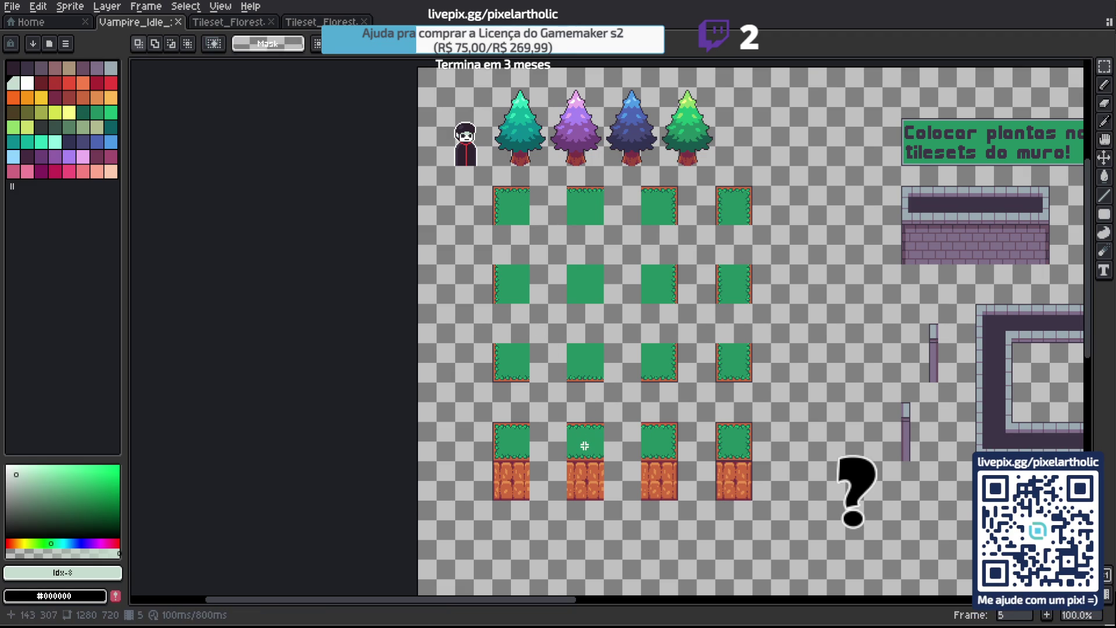
{"action": "mouse_move", "coordinate": [590, 453]}
{"action": "left_mouse_down"}
{"action": "mouse_move", "coordinate": [551, 411]}
{"action": "mouse_move", "coordinate": [553, 216]}
{"action": "left_mouse_up"}
{"action": "left_click", "coordinate": [730, 289]}
{"action": "mouse_move", "coordinate": [729, 289]}
{"action": "left_mouse_down"}
{"action": "mouse_move", "coordinate": [692, 246]}
{"action": "mouse_move", "coordinate": [508, 248]}
{"action": "left_mouse_up"}
{"action": "key", "text": "Return"}
{"action": "scroll", "coordinate": [500, 229], "scroll_direction": "up", "scroll_amount": 5}
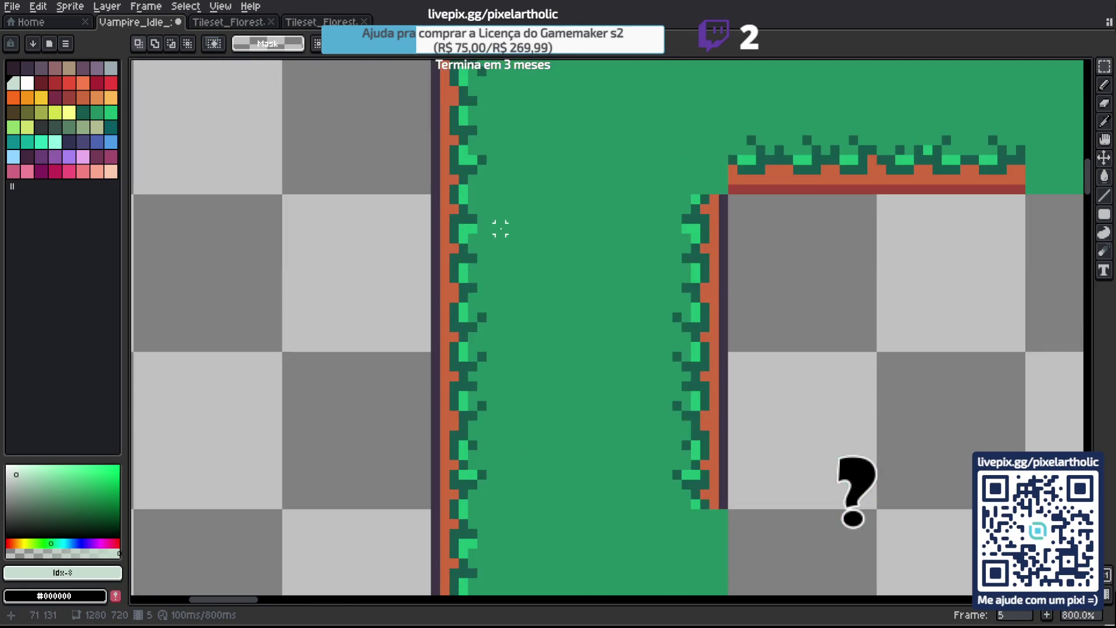
{"action": "scroll", "coordinate": [553, 341], "scroll_direction": "down", "scroll_amount": 2}
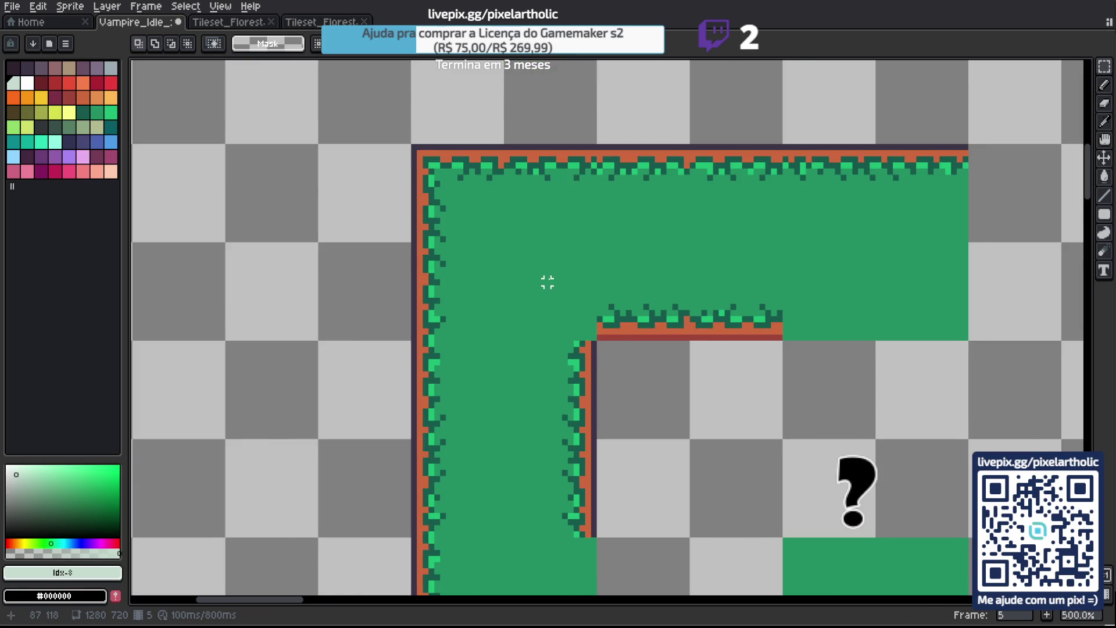
{"action": "scroll", "coordinate": [547, 282], "scroll_direction": "down", "scroll_amount": 1}
Shift the grass L's top-left tile one tile to the left.
{"action": "left_click_drag", "start_coordinate": [448, 179], "coordinate": [578, 299]}
{"action": "scroll", "coordinate": [578, 299], "scroll_direction": "down", "scroll_amount": 2}
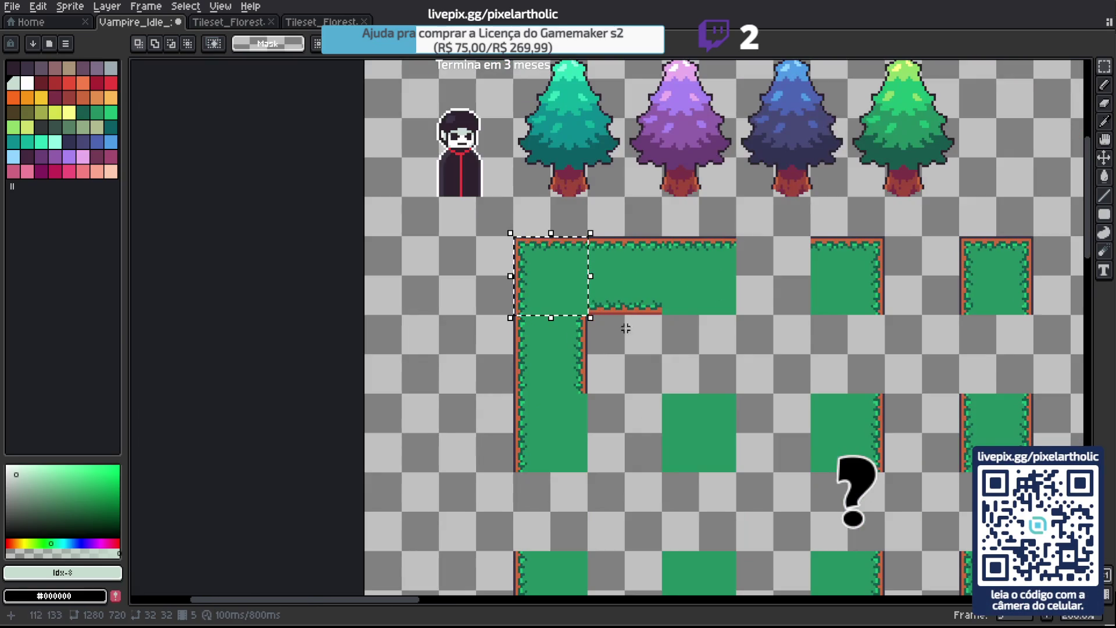
{"action": "scroll", "coordinate": [553, 292], "scroll_direction": "down", "scroll_amount": 2}
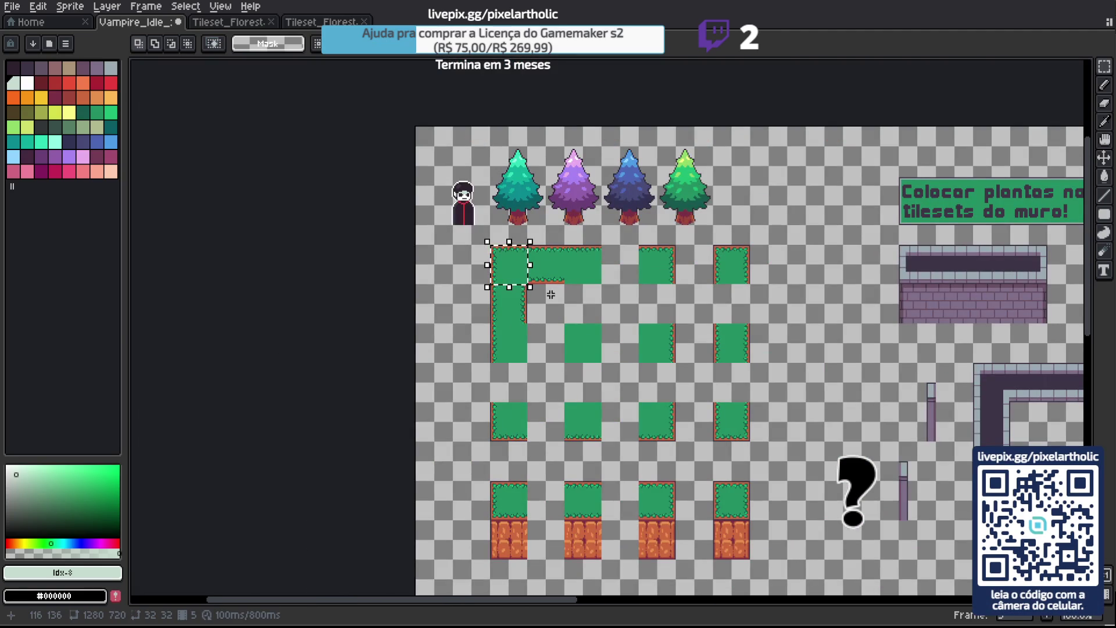
{"action": "key", "text": "Left"}
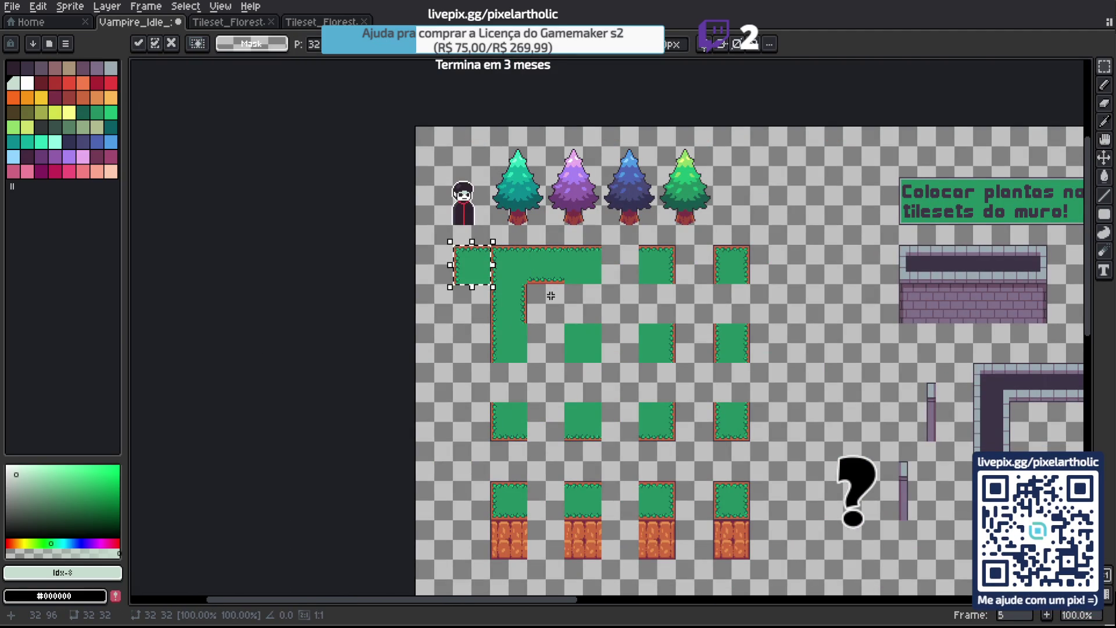
{"action": "key", "text": "Return"}
{"action": "scroll", "coordinate": [491, 259], "scroll_direction": "up", "scroll_amount": 4}
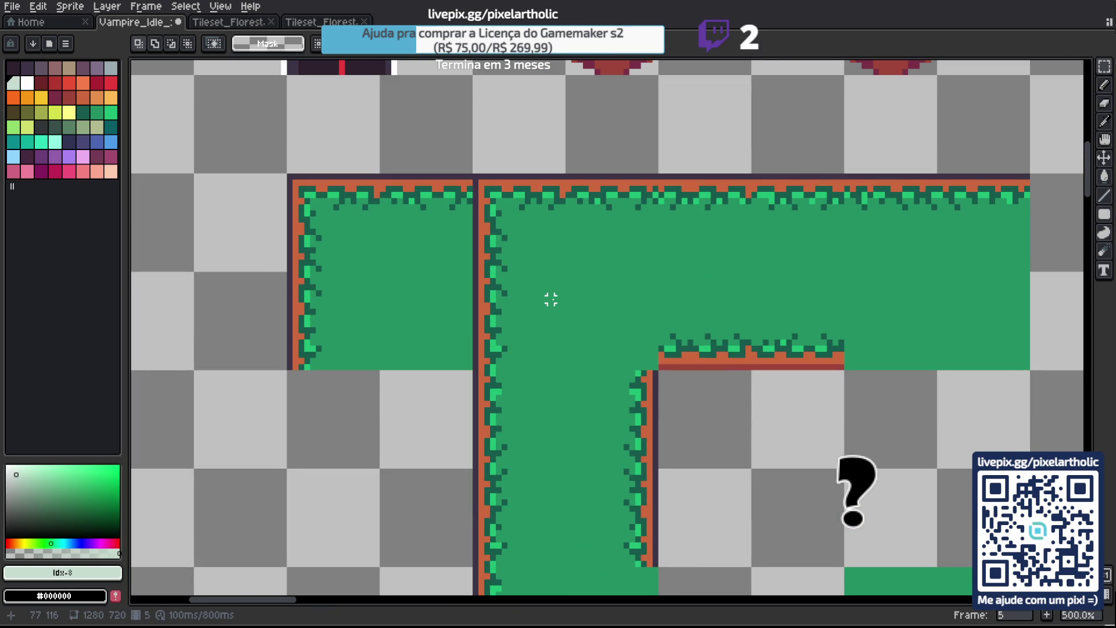
Open the Preview, pick dark green #165a4c from the grass edge, and show the pixel grid.
{"action": "key", "text": "F7"}
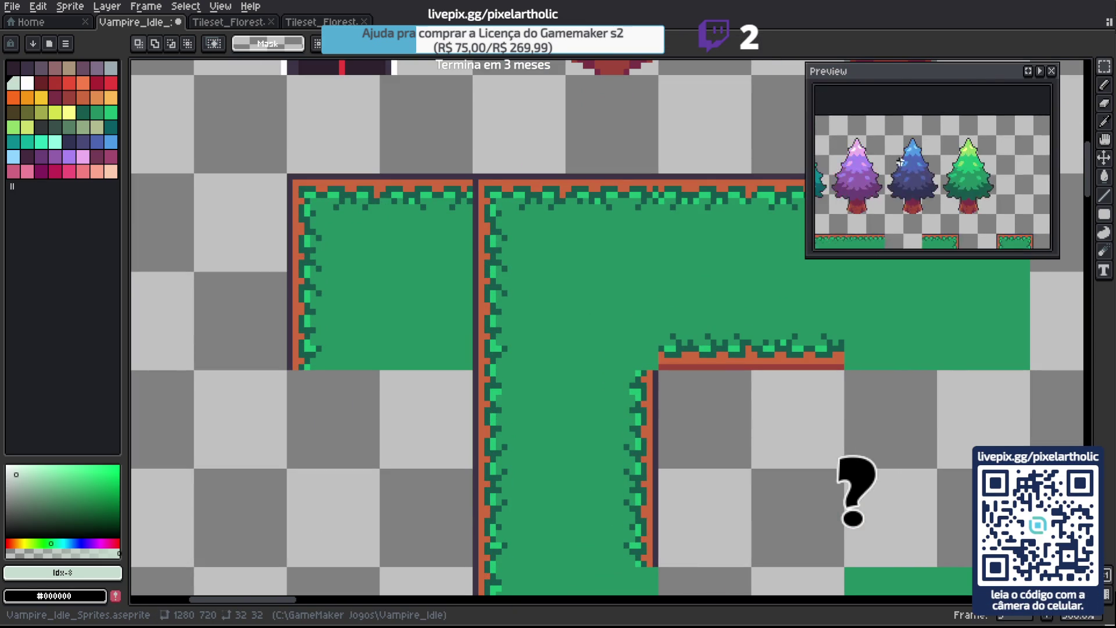
{"action": "key", "text": "space"}
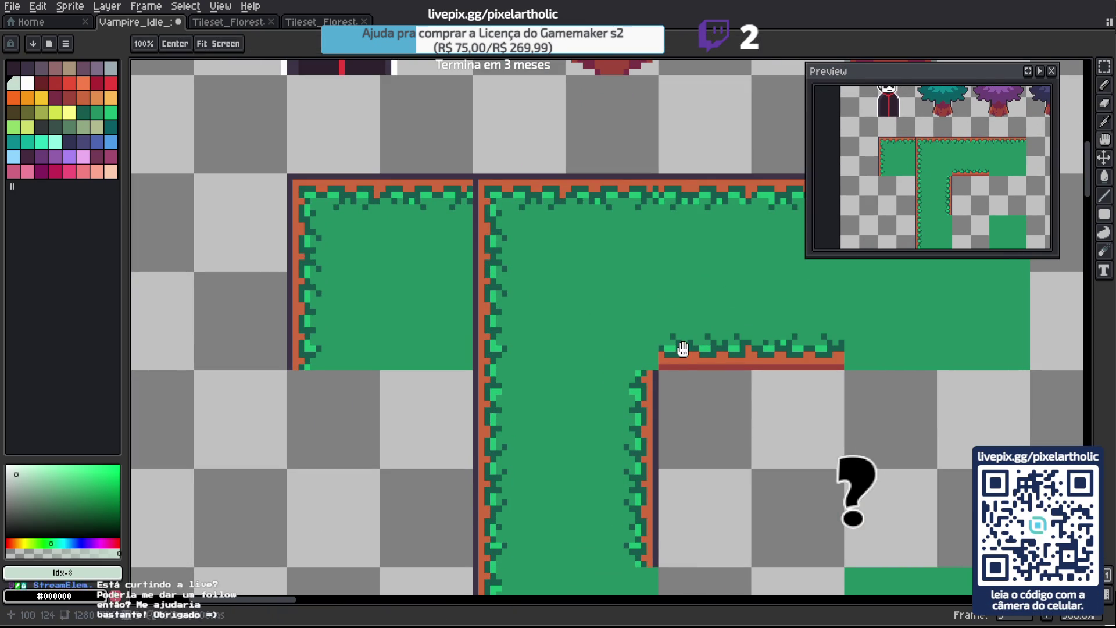
{"action": "left_click_drag", "start_coordinate": [691, 336], "coordinate": [605, 289]}
{"action": "left_click", "coordinate": [562, 319], "text": "alt"}
{"action": "key", "text": "ctrl+apostrophe"}
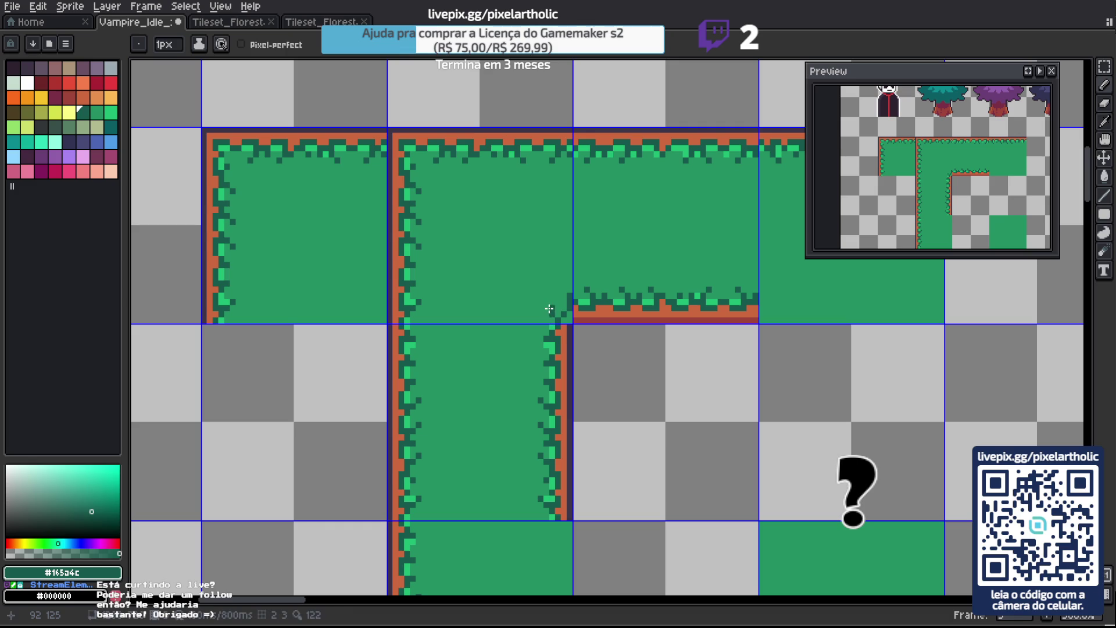
Sample the grass, dirt and outline colours of the inner-corner tile, ending on dark green #165a4c.
{"action": "left_click", "coordinate": [541, 308]}
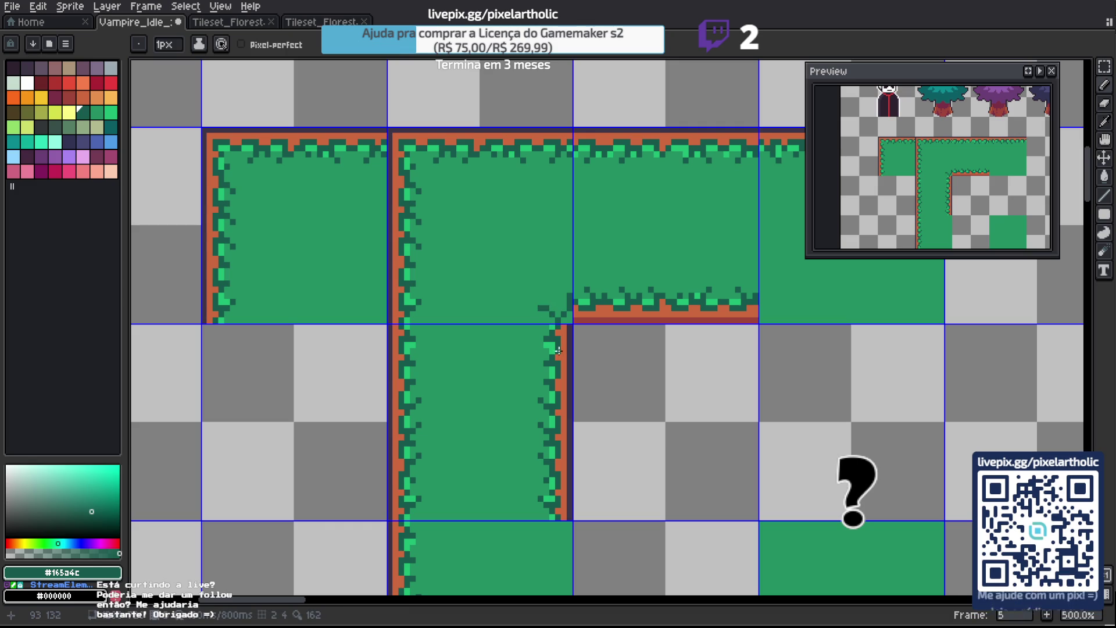
{"action": "left_click", "coordinate": [551, 320], "text": "alt"}
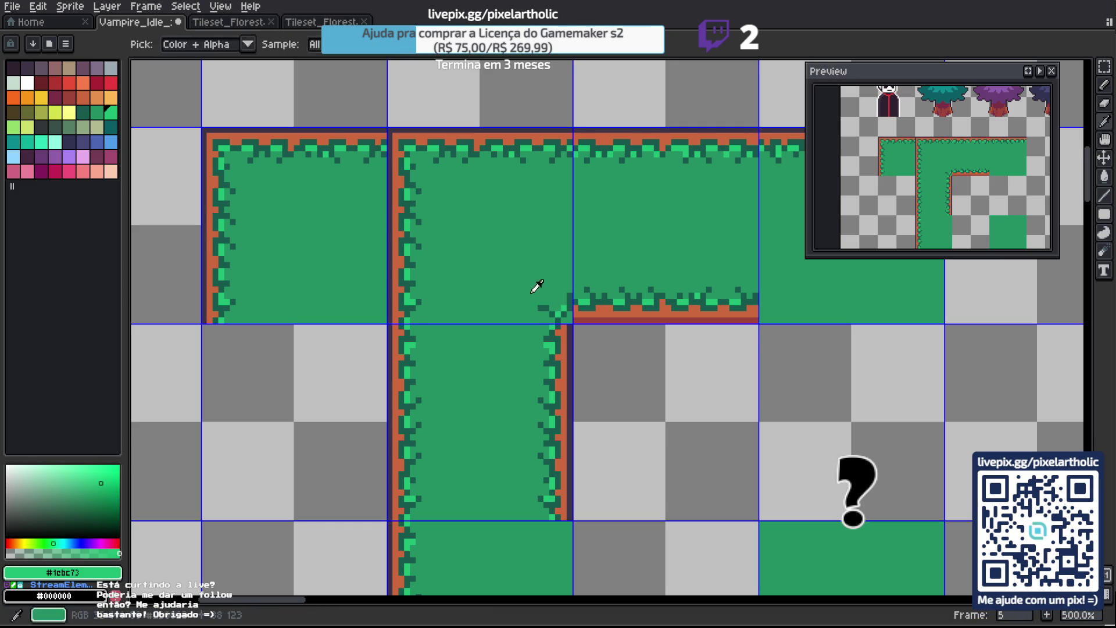
{"action": "left_click", "coordinate": [540, 296], "text": "alt"}
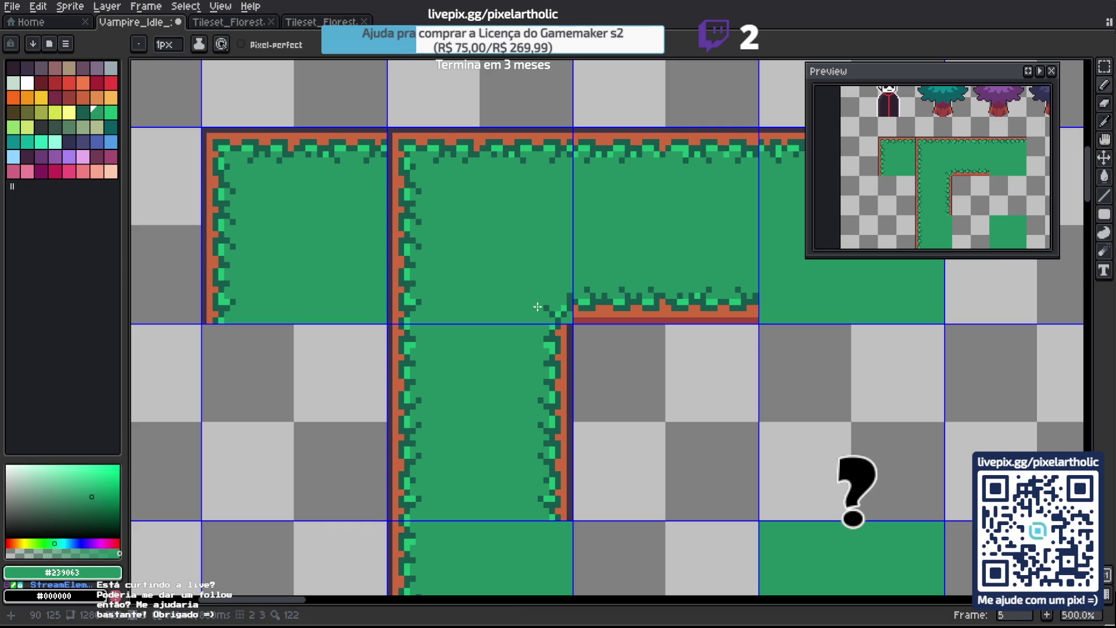
{"action": "left_click", "coordinate": [574, 321], "text": "alt"}
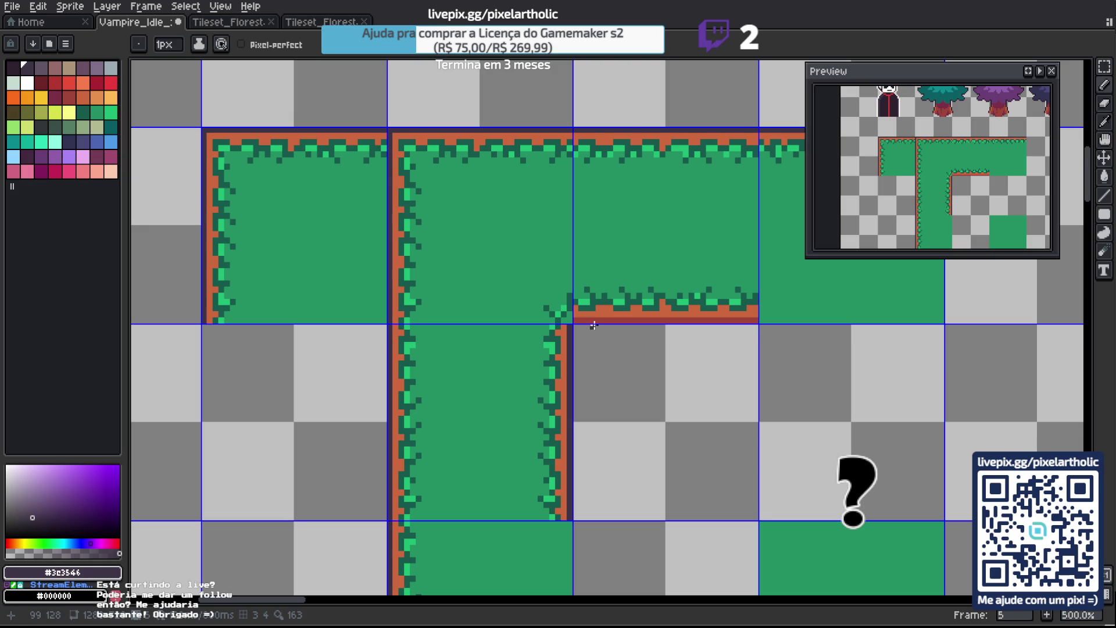
{"action": "key", "text": "b"}
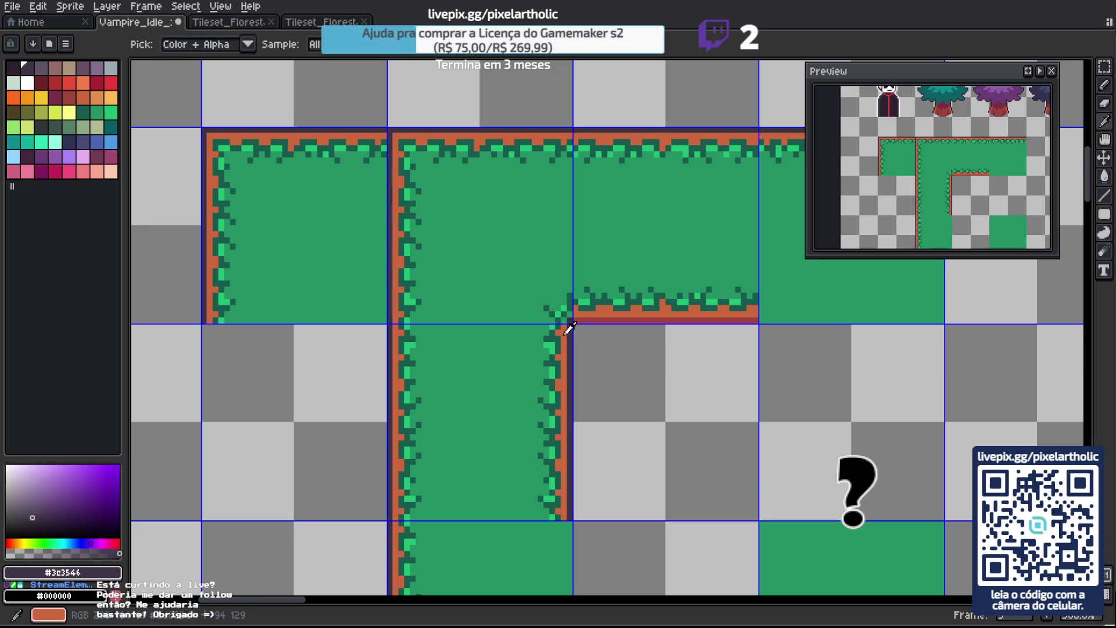
{"action": "left_click", "coordinate": [564, 322], "text": "alt"}
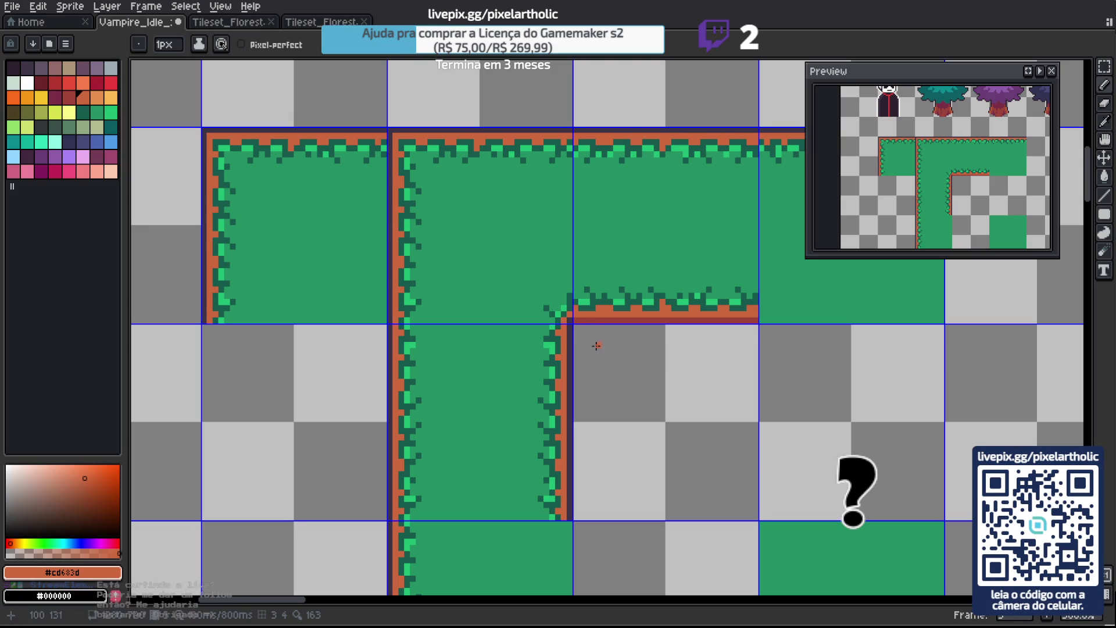
{"action": "left_click", "coordinate": [579, 322], "text": "alt"}
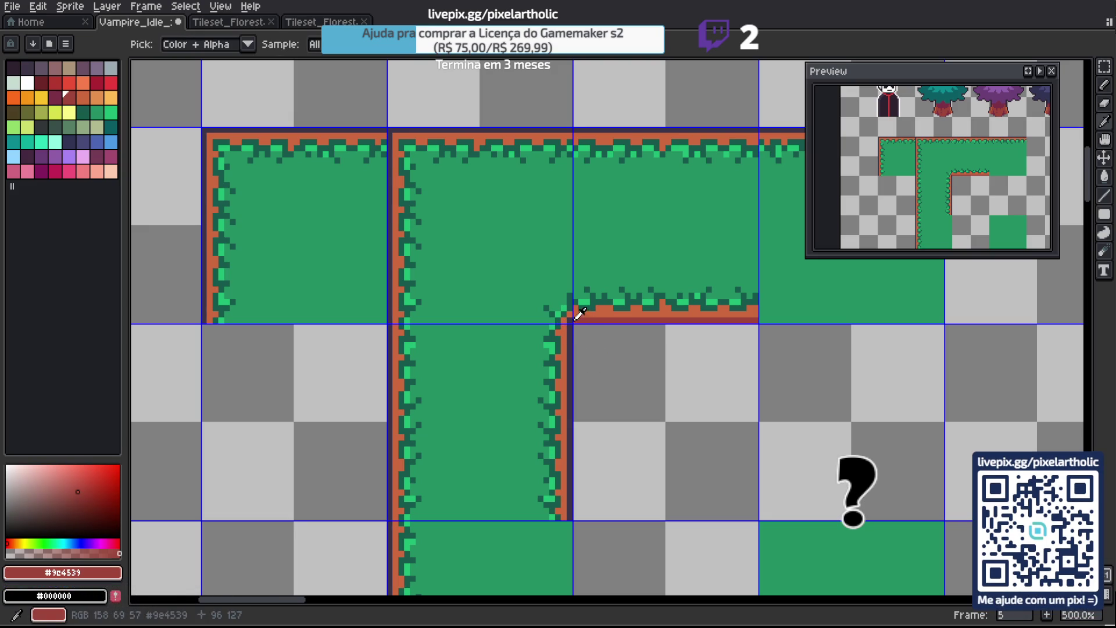
{"action": "left_click", "coordinate": [586, 350], "text": "alt"}
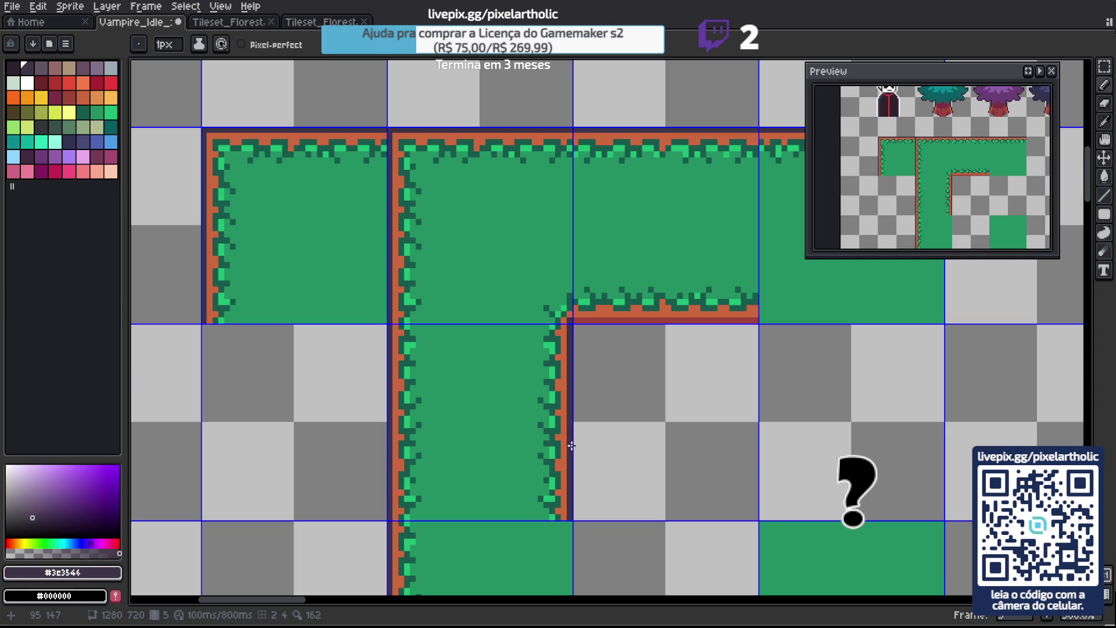
{"action": "scroll", "coordinate": [573, 443], "scroll_direction": "down", "scroll_amount": 2}
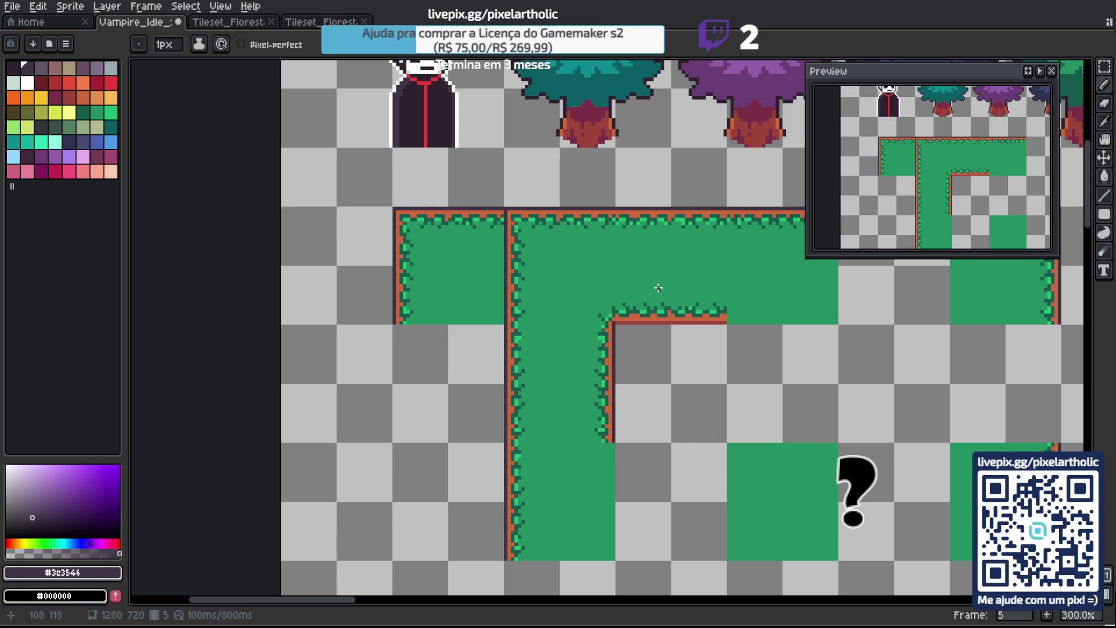
{"action": "scroll", "coordinate": [621, 300], "scroll_direction": "up", "scroll_amount": 1}
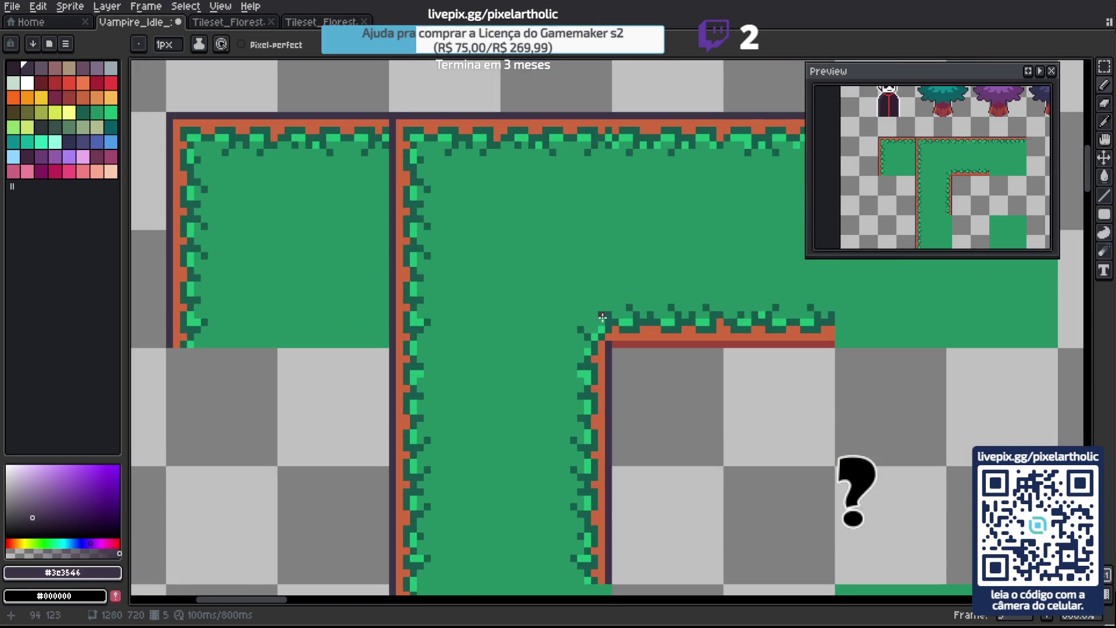
{"action": "left_click", "coordinate": [585, 328], "text": "alt"}
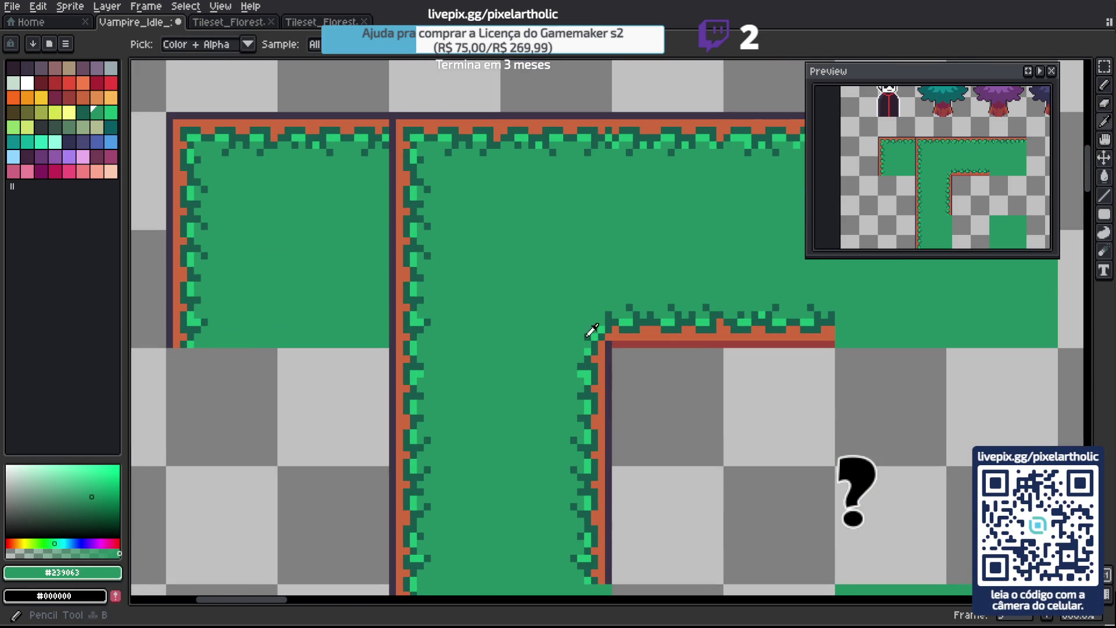
{"action": "left_click", "coordinate": [589, 326], "text": "alt"}
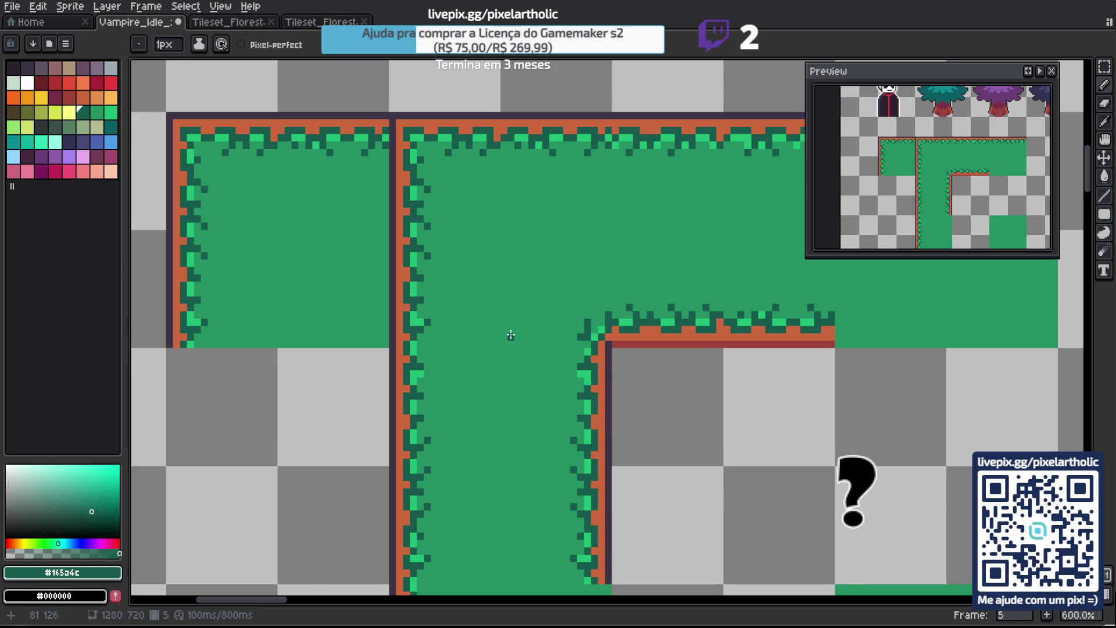
Commit the moved inner-corner tiles in place on the Vampire_Idle canvas.
{"action": "scroll", "coordinate": [510, 335], "scroll_direction": "down", "scroll_amount": 4}
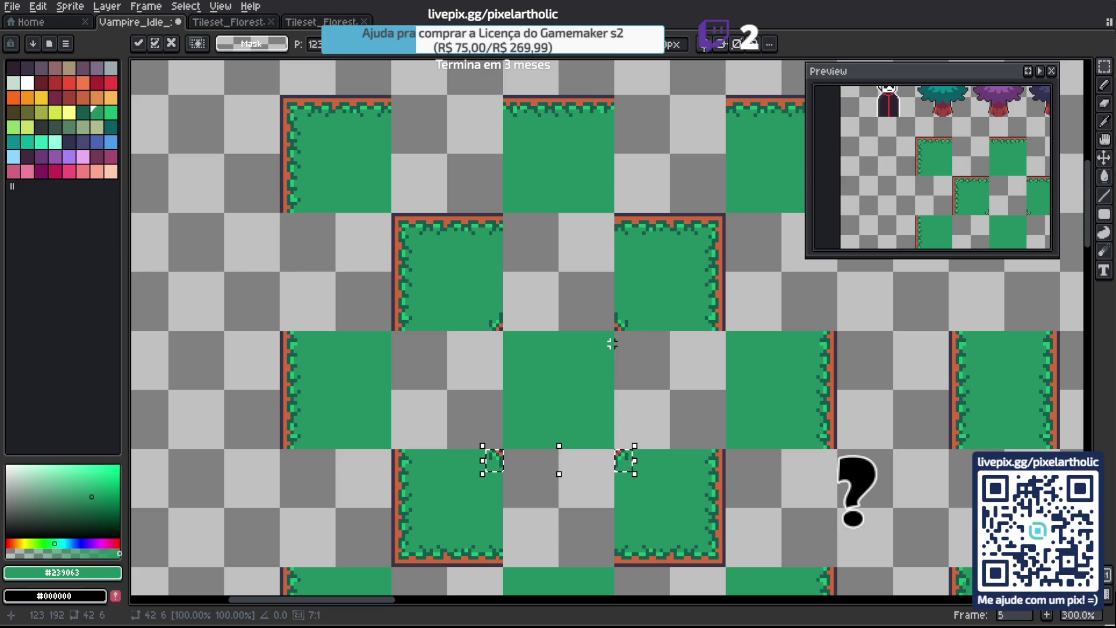
{"action": "key", "text": "Return"}
{"action": "scroll", "coordinate": [605, 318], "scroll_direction": "down", "scroll_amount": 3}
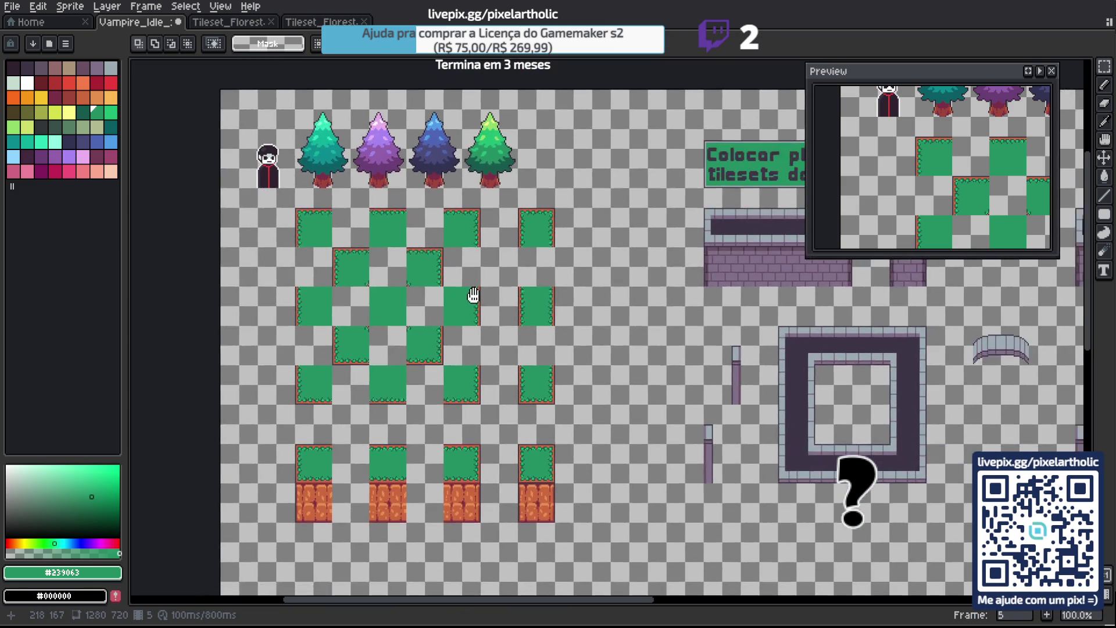
{"action": "left_click_drag", "start_coordinate": [473, 296], "coordinate": [468, 285]}
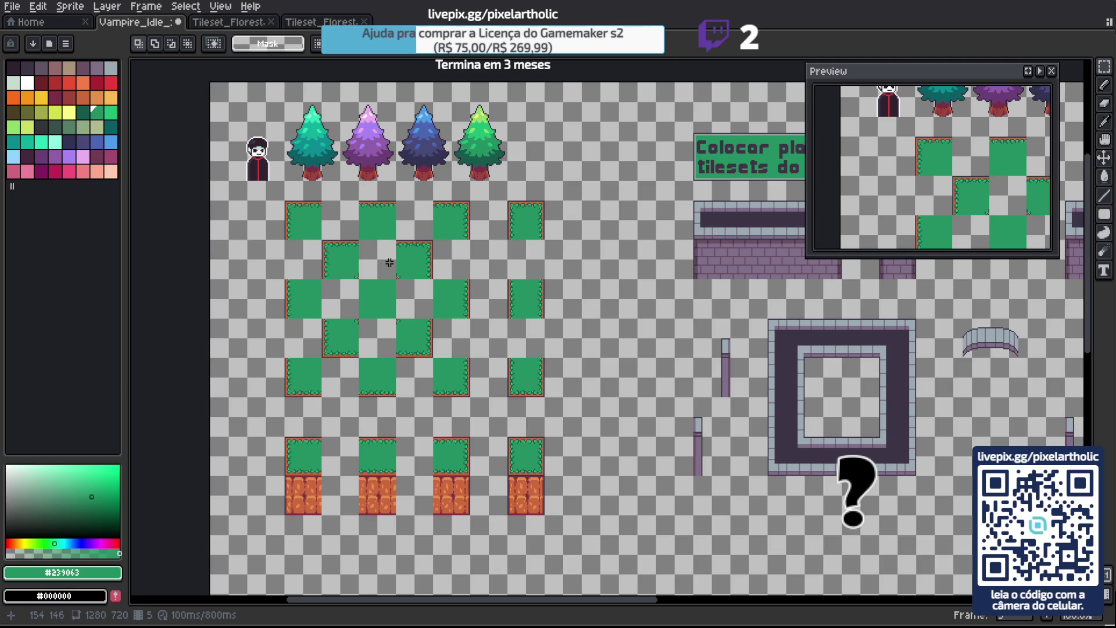
Copy the four green inner-corner tiles and switch to the Tileset_Floresta document.
{"action": "mouse_move", "coordinate": [390, 263]}
{"action": "left_mouse_down"}
{"action": "mouse_move", "coordinate": [340, 256]}
{"action": "mouse_move", "coordinate": [349, 268]}
{"action": "mouse_move", "coordinate": [431, 274]}
{"action": "left_mouse_up"}
{"action": "left_click_drag", "start_coordinate": [323, 242], "coordinate": [359, 280]}
{"action": "left_click_drag", "start_coordinate": [324, 319], "coordinate": [359, 357]}
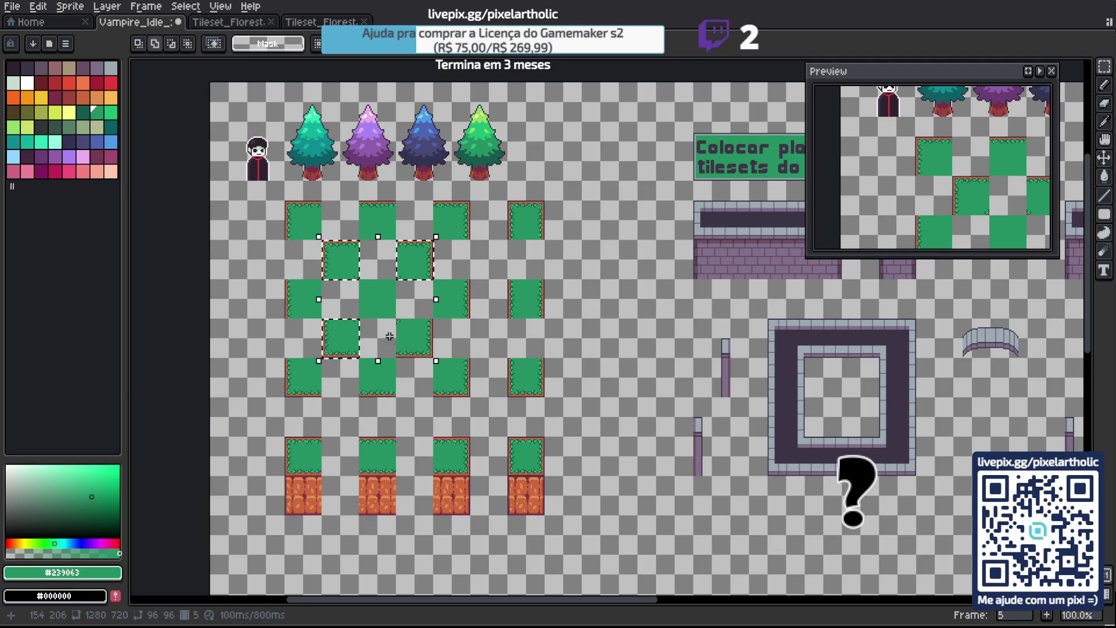
{"action": "key", "text": "ctrl+d"}
{"action": "key", "text": "Tab"}
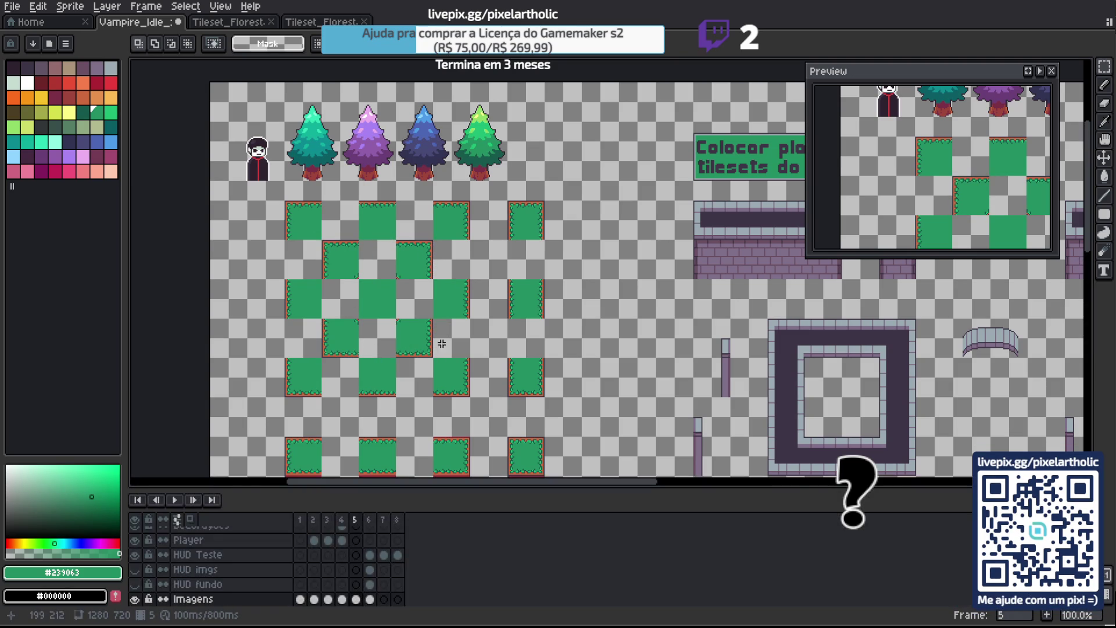
{"action": "key", "text": "Tab"}
{"action": "left_click", "coordinate": [229, 21]}
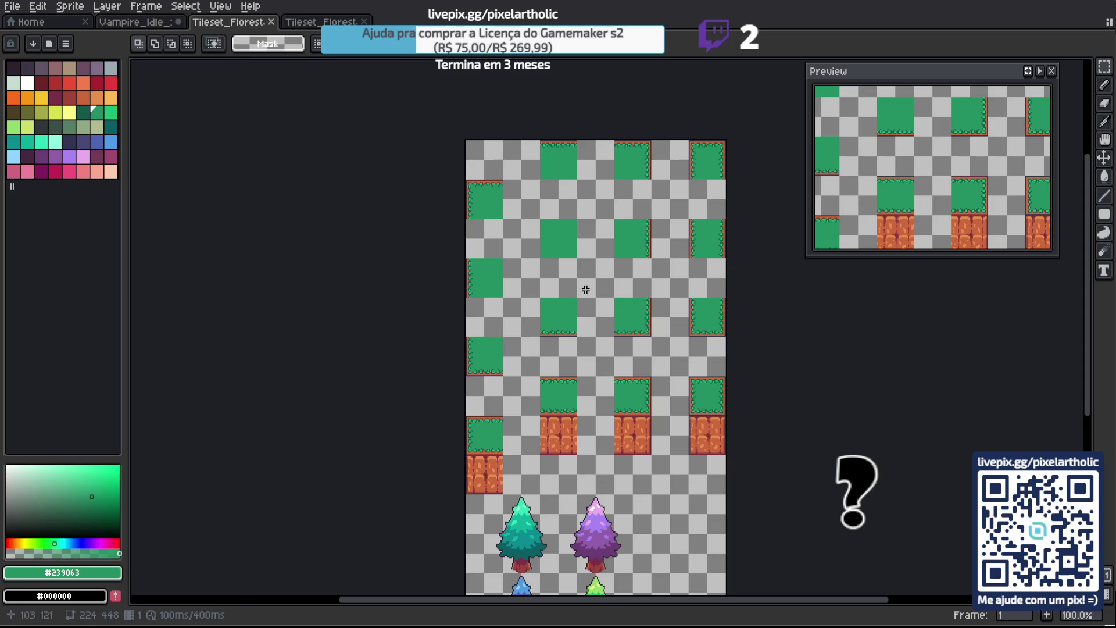
Close the old tileset tab and paste the inner-corner tiles into the green section.
{"action": "key", "text": "Tab"}
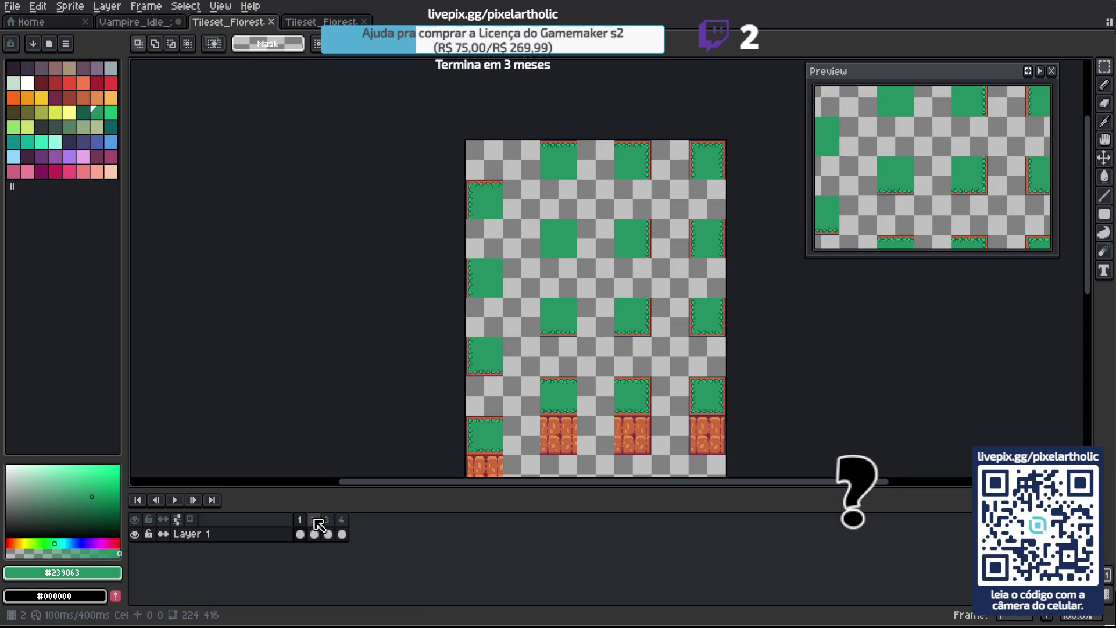
{"action": "left_click", "coordinate": [271, 21]}
{"action": "scroll", "coordinate": [570, 208], "scroll_direction": "up", "scroll_amount": 1}
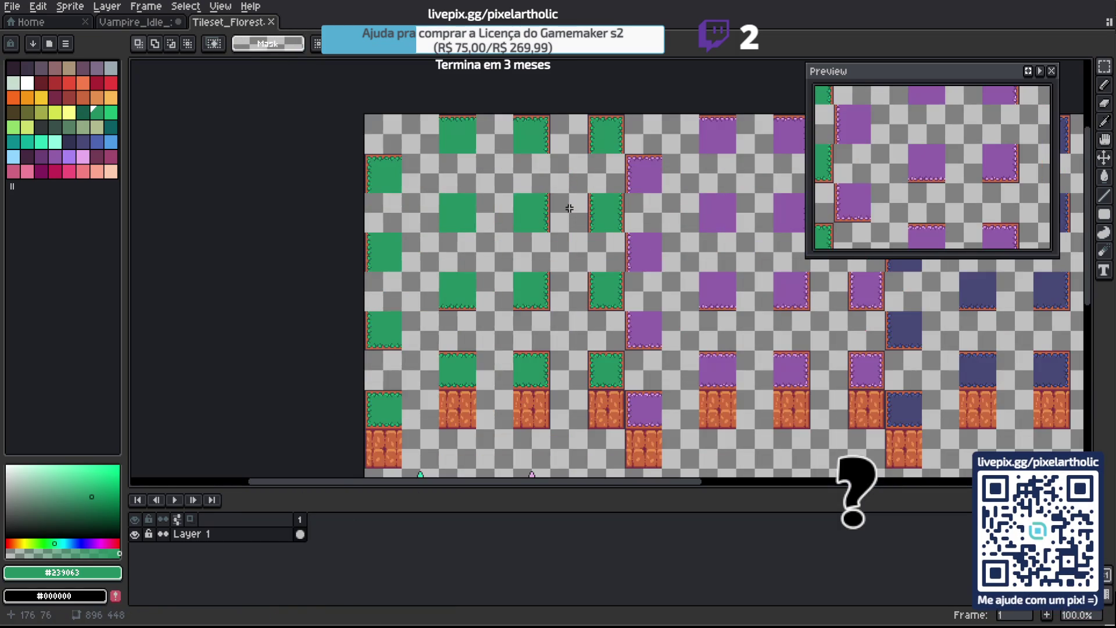
{"action": "key", "text": "ctrl+v"}
{"action": "mouse_move", "coordinate": [530, 222]}
{"action": "left_mouse_down"}
{"action": "mouse_move", "coordinate": [538, 345]}
{"action": "mouse_move", "coordinate": [538, 267]}
{"action": "left_mouse_up"}
{"action": "key", "text": "shift+Up"}
{"action": "key", "text": "shift+Left"}
{"action": "key", "text": "shift+Left"}
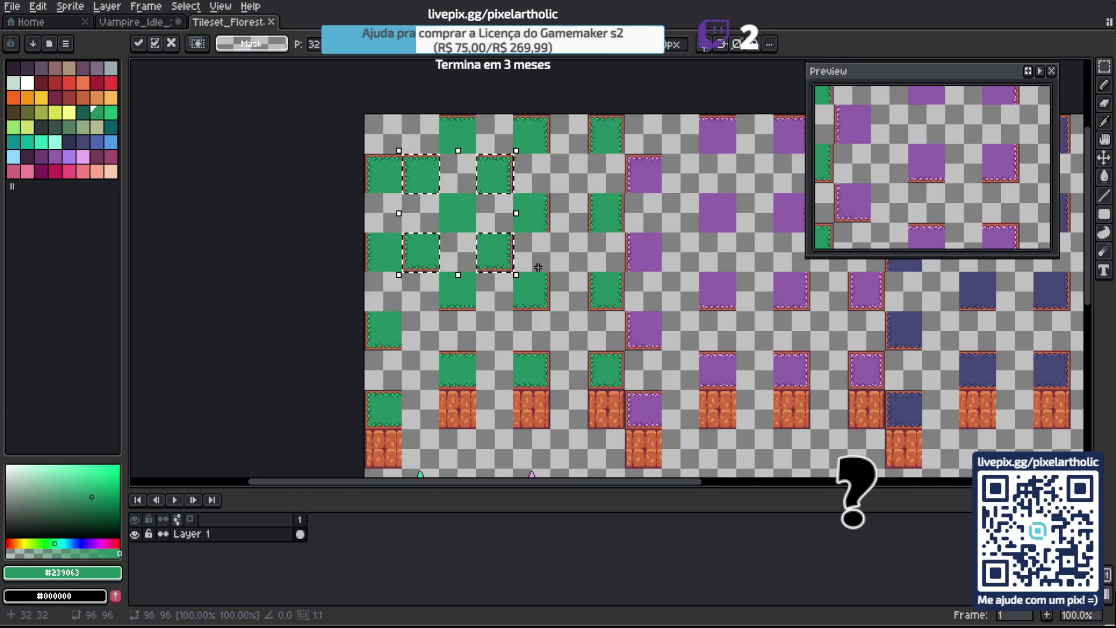
Shift a copy of the tiles into the purple section and sample its edge colour.
{"action": "scroll", "coordinate": [667, 330], "scroll_direction": "right", "scroll_amount": 3}
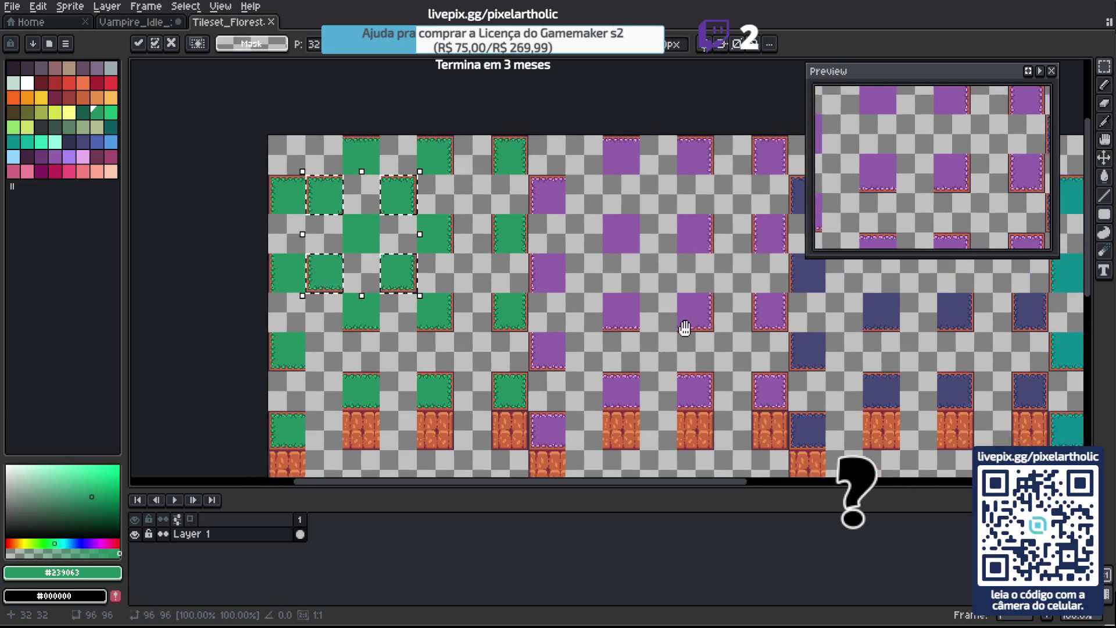
{"action": "key", "text": "shift+Right"}
{"action": "key", "text": "shift+Right"}
{"action": "key", "text": "shift+Right"}
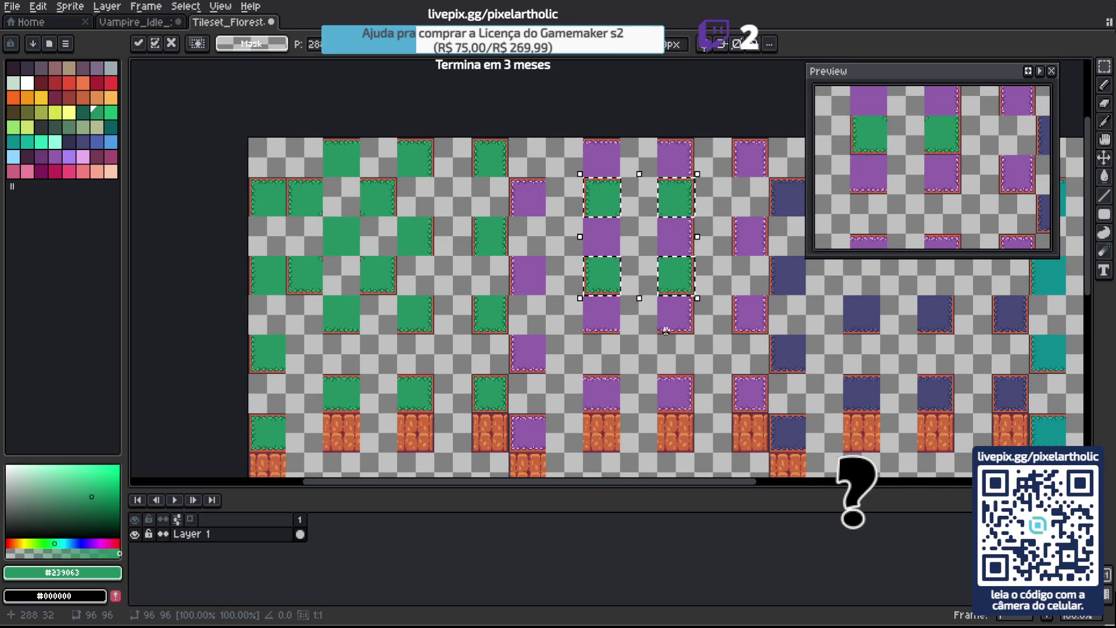
{"action": "scroll", "coordinate": [552, 238], "scroll_direction": "up", "scroll_amount": 3}
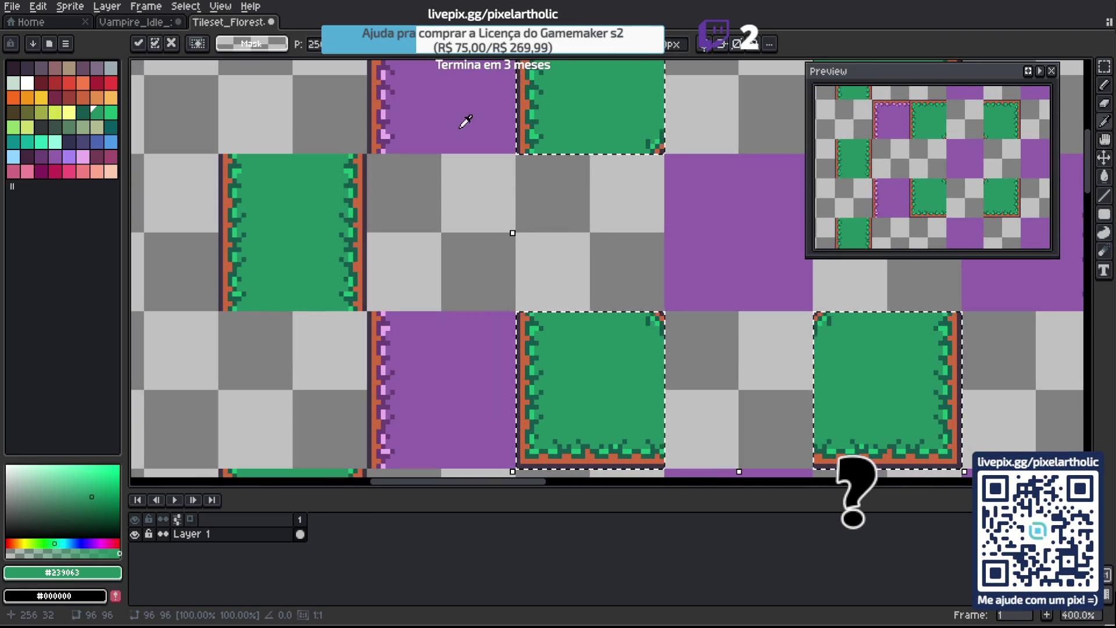
{"action": "left_click", "coordinate": [384, 108], "text": "alt"}
{"action": "scroll", "coordinate": [459, 254], "scroll_direction": "down", "scroll_amount": 1}
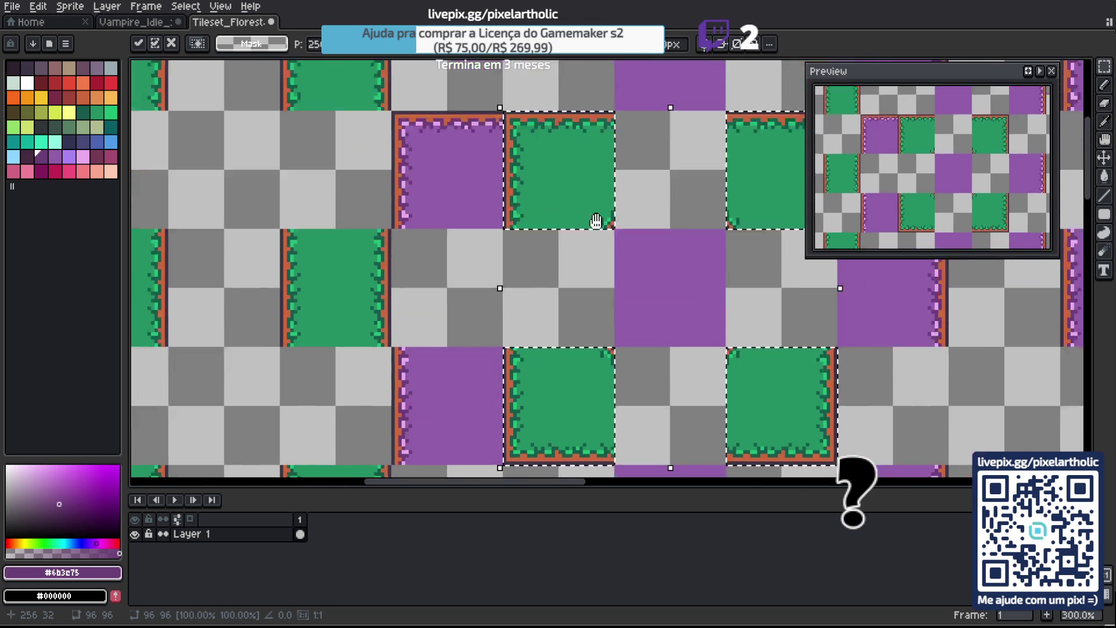
Recolour those tiles with purple #905ea9 bodies and light pink #caaded accents.
{"action": "key", "text": "g"}
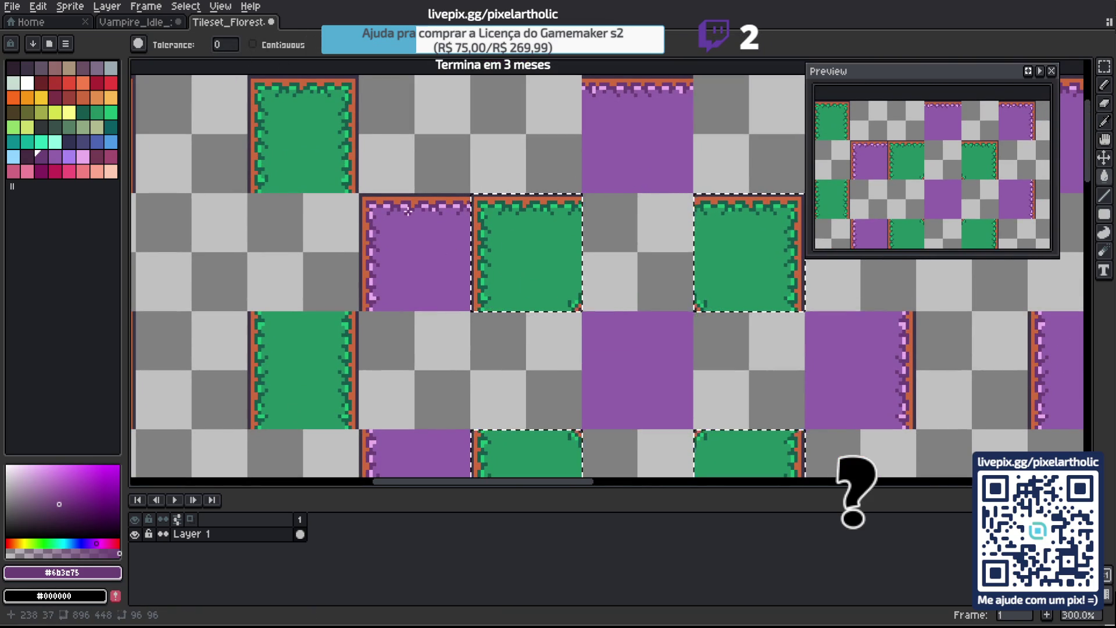
{"action": "scroll", "coordinate": [512, 247], "scroll_direction": "up", "scroll_amount": 1}
{"action": "left_click", "coordinate": [479, 224], "text": "alt"}
{"action": "left_click", "coordinate": [551, 259]}
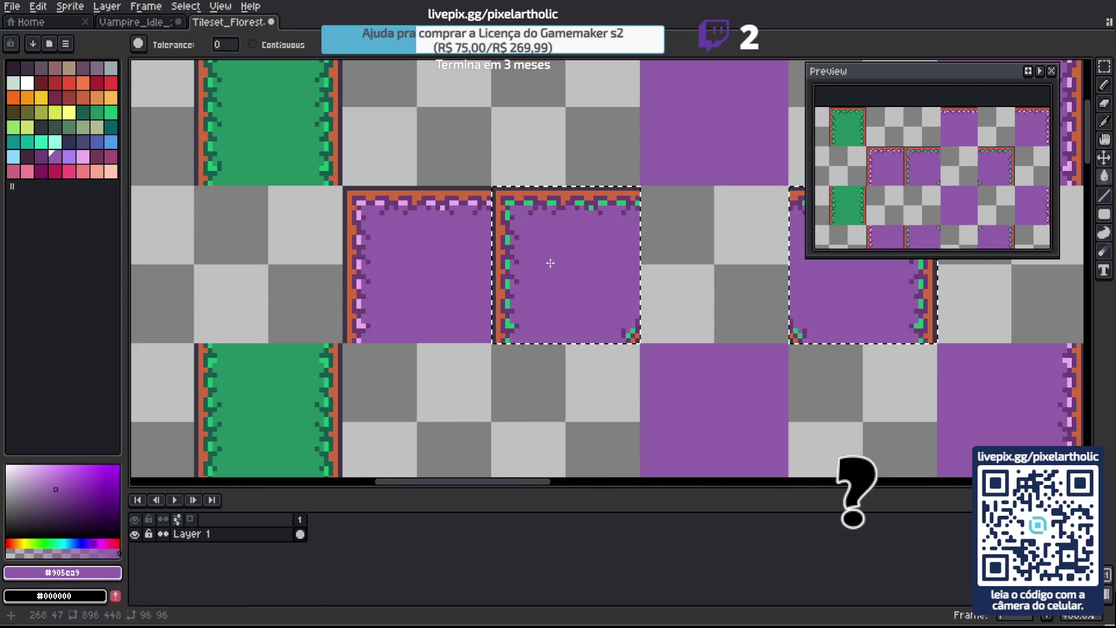
{"action": "scroll", "coordinate": [456, 218], "scroll_direction": "up", "scroll_amount": 1}
{"action": "left_click", "coordinate": [453, 198], "text": "alt"}
{"action": "left_click", "coordinate": [522, 273]}
{"action": "scroll", "coordinate": [633, 335], "scroll_direction": "down", "scroll_amount": 5}
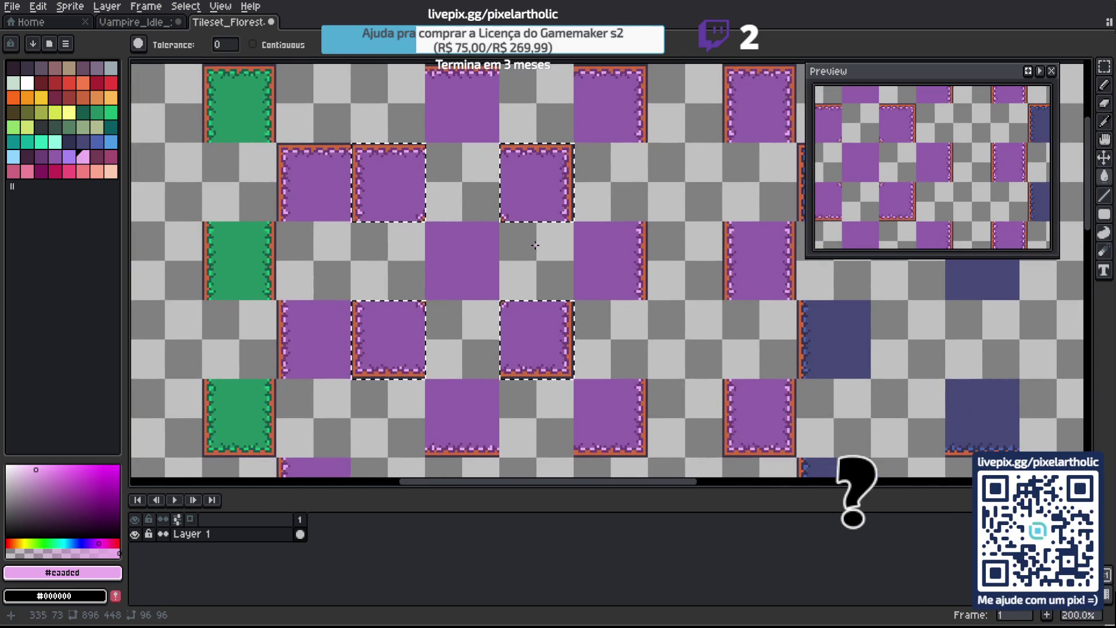
{"action": "scroll", "coordinate": [589, 283], "scroll_direction": "up", "scroll_amount": 1}
Paste a copy of the purple inner-corner tiles and shift it right into further sections.
{"action": "key", "text": "ctrl+c"}
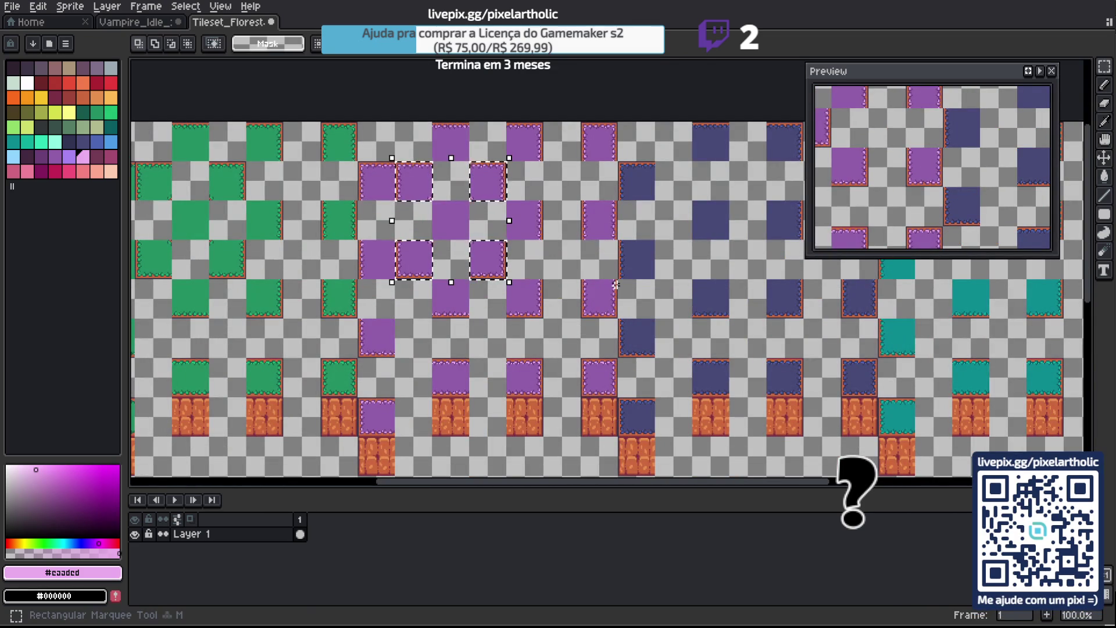
{"action": "key", "text": "ctrl+v"}
{"action": "left_click_drag", "start_coordinate": [616, 285], "coordinate": [727, 285]}
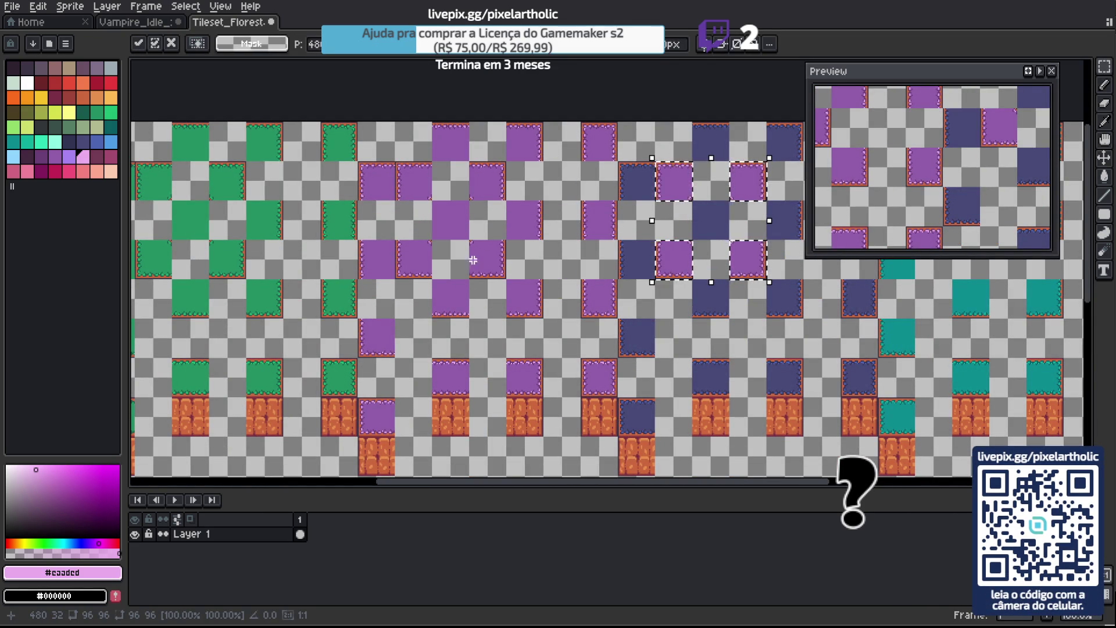
{"action": "left_click_drag", "start_coordinate": [335, 231], "coordinate": [481, 258]}
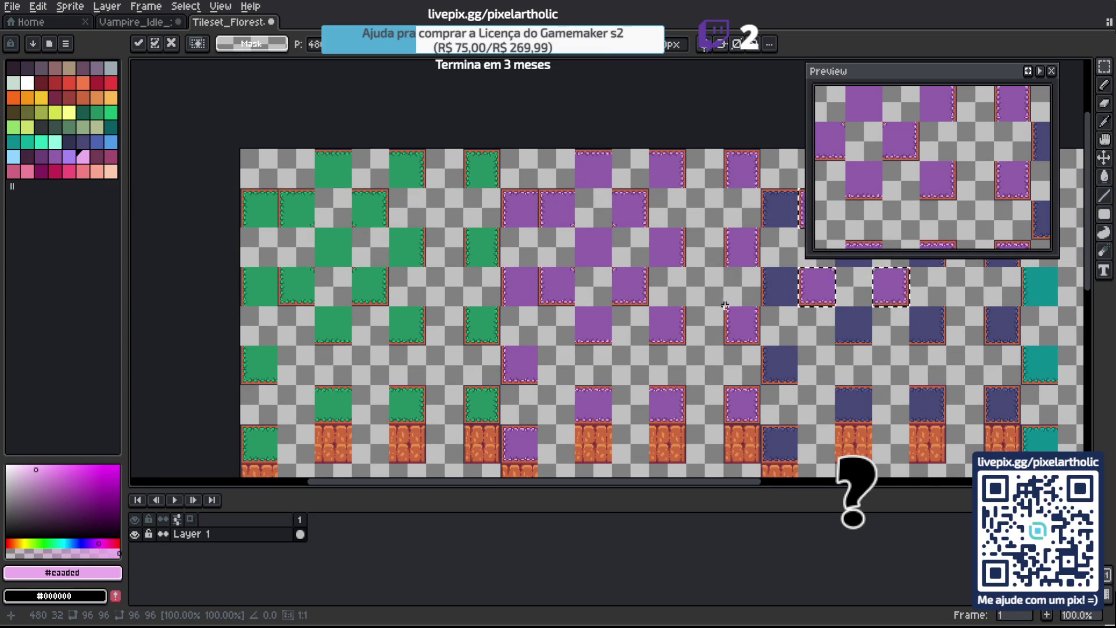
{"action": "mouse_move", "coordinate": [773, 330]}
{"action": "left_mouse_down"}
{"action": "mouse_move", "coordinate": [690, 330]}
{"action": "mouse_move", "coordinate": [658, 352]}
{"action": "mouse_move", "coordinate": [408, 361]}
{"action": "left_mouse_up"}
{"action": "key", "text": "shift+Right"}
{"action": "key", "text": "shift+Right"}
{"action": "key", "text": "shift+Right"}
{"action": "key", "text": "shift+Right"}
{"action": "key", "text": "shift+Right"}
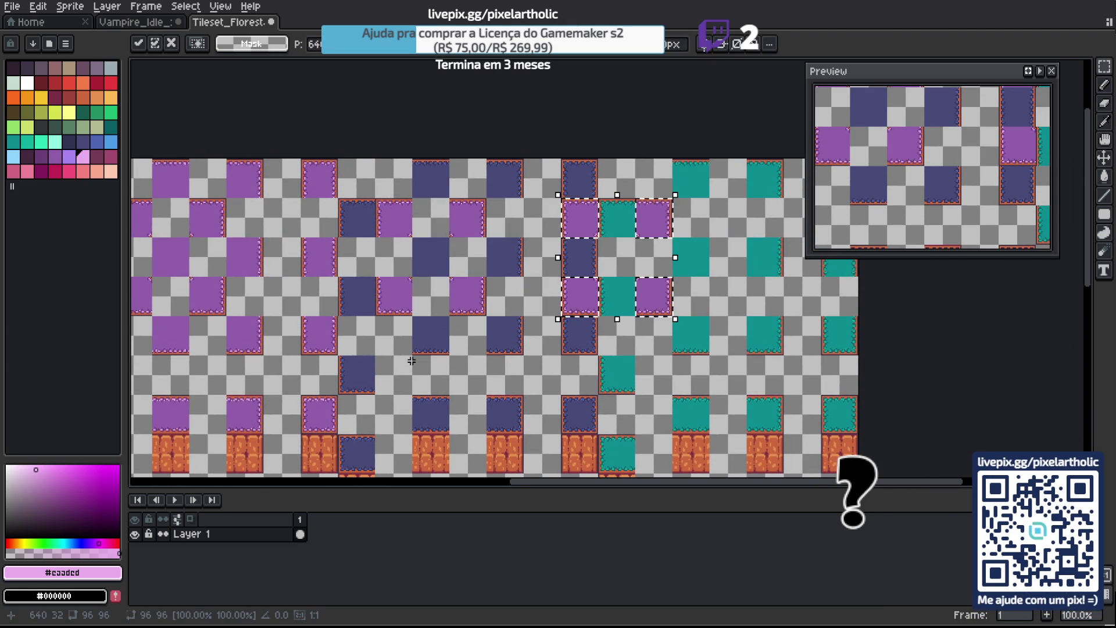
{"action": "key", "text": "shift+Right"}
{"action": "key", "text": "shift+Right"}
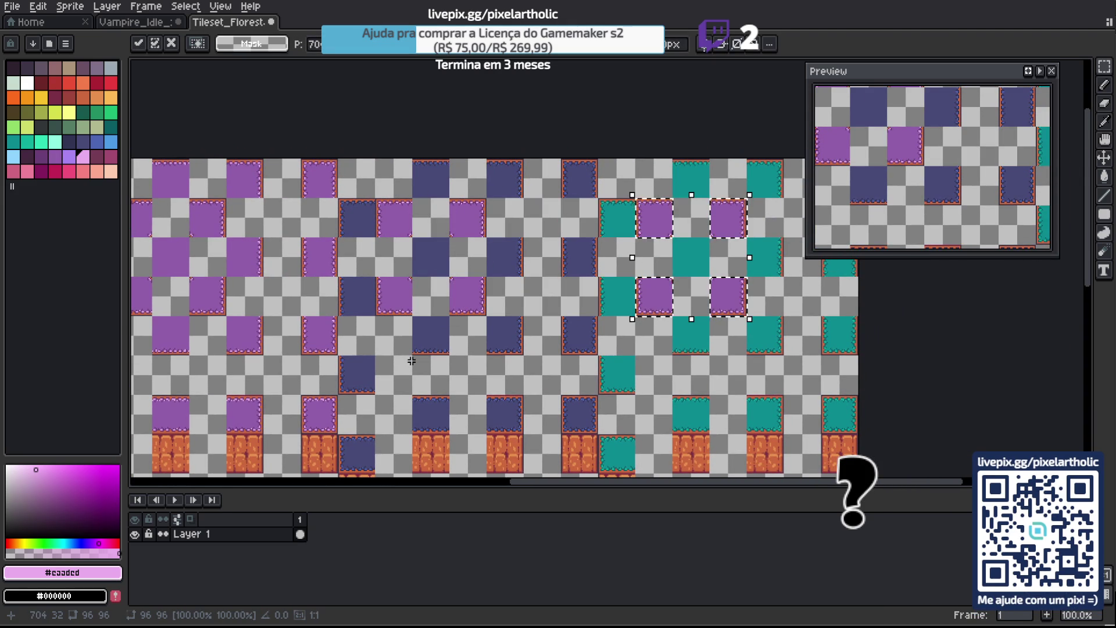
{"action": "key", "text": "shift+Right"}
{"action": "key", "text": "shift+Right"}
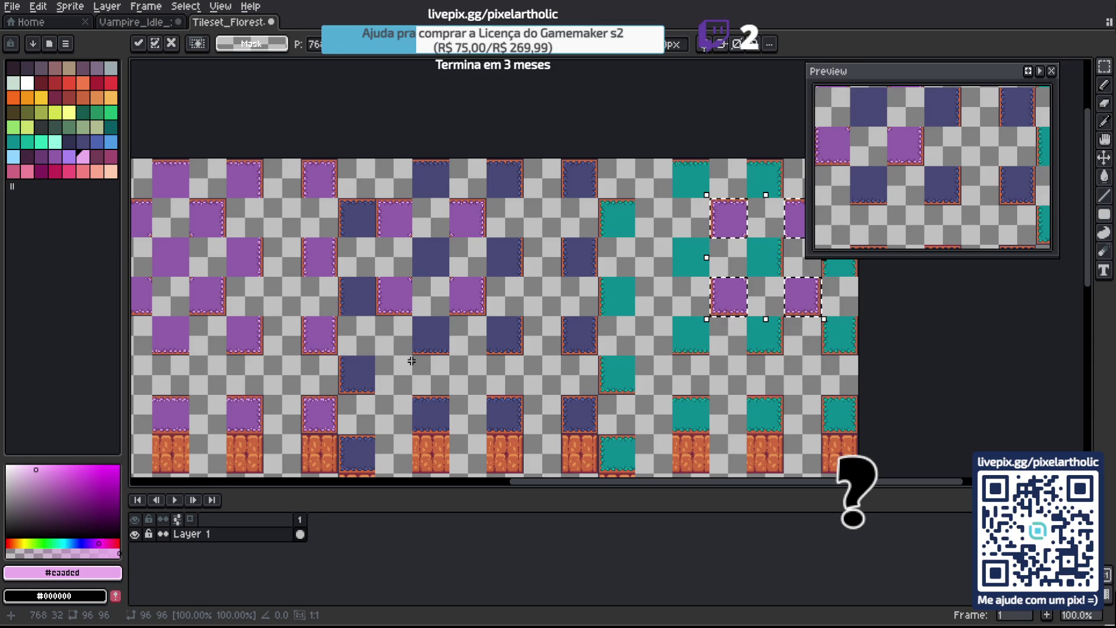
Move the two selected tile rows one tile right.
{"action": "mouse_move", "coordinate": [388, 243]}
{"action": "left_mouse_down"}
{"action": "mouse_move", "coordinate": [386, 219]}
{"action": "mouse_move", "coordinate": [466, 219]}
{"action": "left_mouse_up"}
{"action": "left_click_drag", "start_coordinate": [399, 294], "coordinate": [487, 308]}
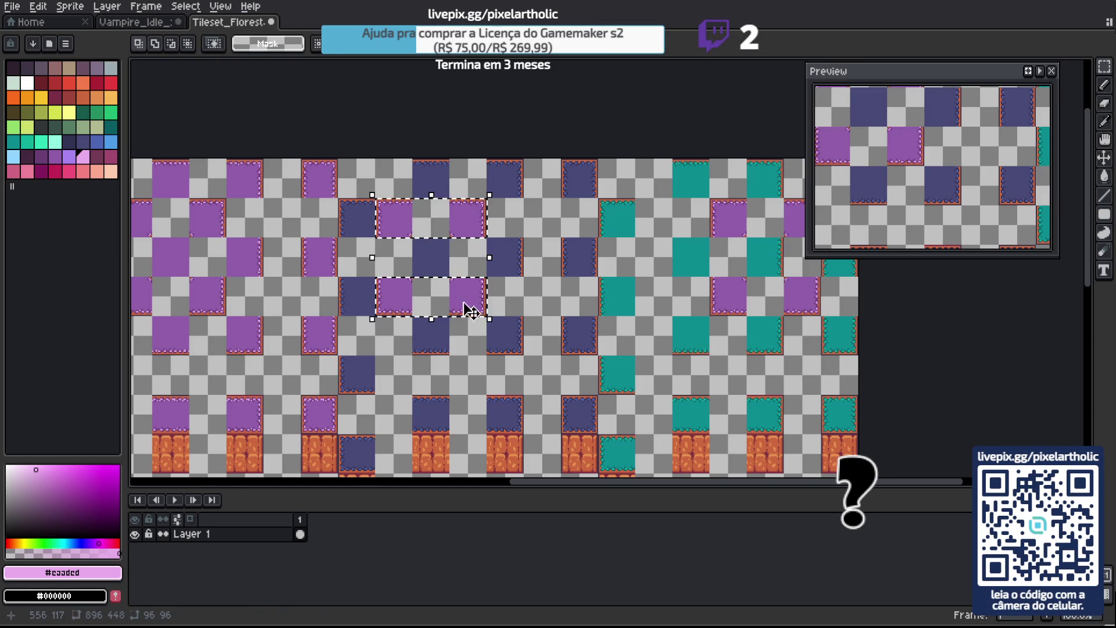
{"action": "key", "text": "shift+Right"}
{"action": "left_click_drag", "start_coordinate": [255, 255], "coordinate": [649, 289]}
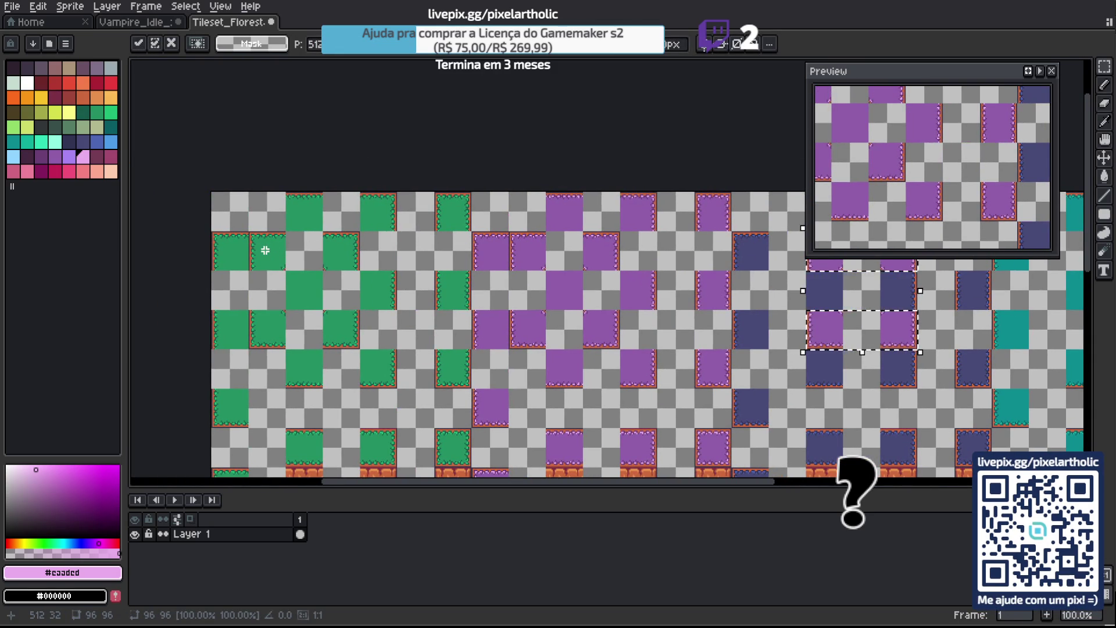
{"action": "key", "text": "Return"}
Move the two green tile rows two tiles right.
{"action": "left_click_drag", "start_coordinate": [265, 250], "coordinate": [359, 269]}
{"action": "mouse_move", "coordinate": [266, 317]}
{"action": "left_mouse_down"}
{"action": "mouse_move", "coordinate": [267, 336]}
{"action": "mouse_move", "coordinate": [333, 336]}
{"action": "left_mouse_up"}
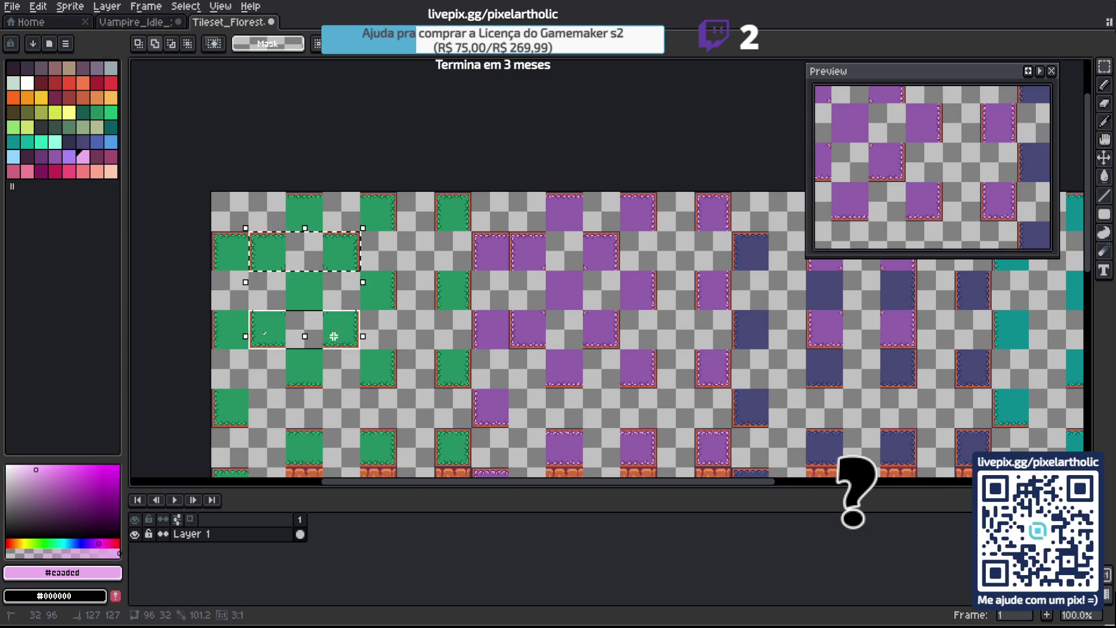
{"action": "key", "text": "shift+Right"}
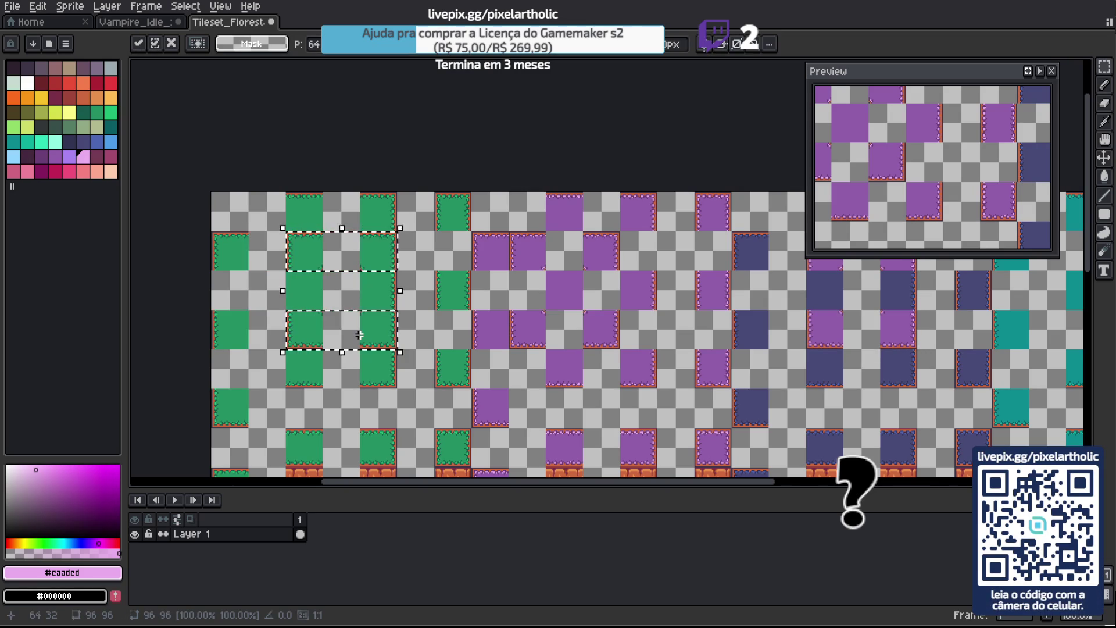
{"action": "key", "text": "shift+Right"}
{"action": "key", "text": "Return"}
Shift the purple tile rows right and save Tileset_Floresta_01_Oficial-Sheet.aseprite.
{"action": "left_click_drag", "start_coordinate": [510, 233], "coordinate": [658, 271]}
{"action": "left_click_drag", "start_coordinate": [526, 333], "coordinate": [620, 348], "text": "shift"}
{"action": "key", "text": "shift+Right"}
{"action": "key", "text": "shift+Right"}
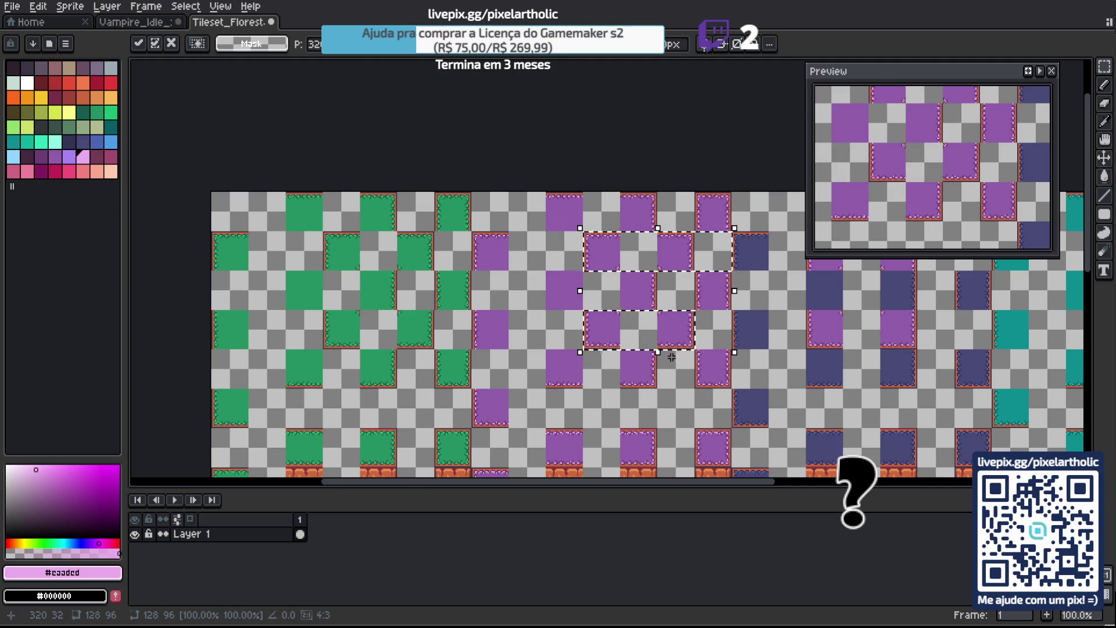
{"action": "key", "text": "Return"}
{"action": "key", "text": "ctrl+s"}
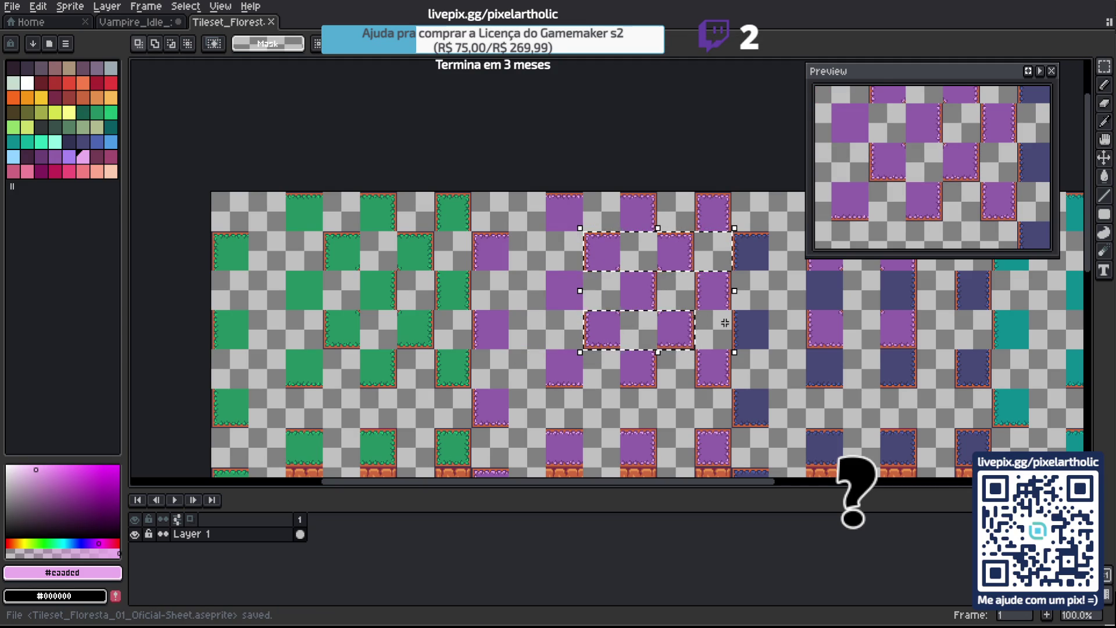
{"action": "key", "text": "ctrl+d"}
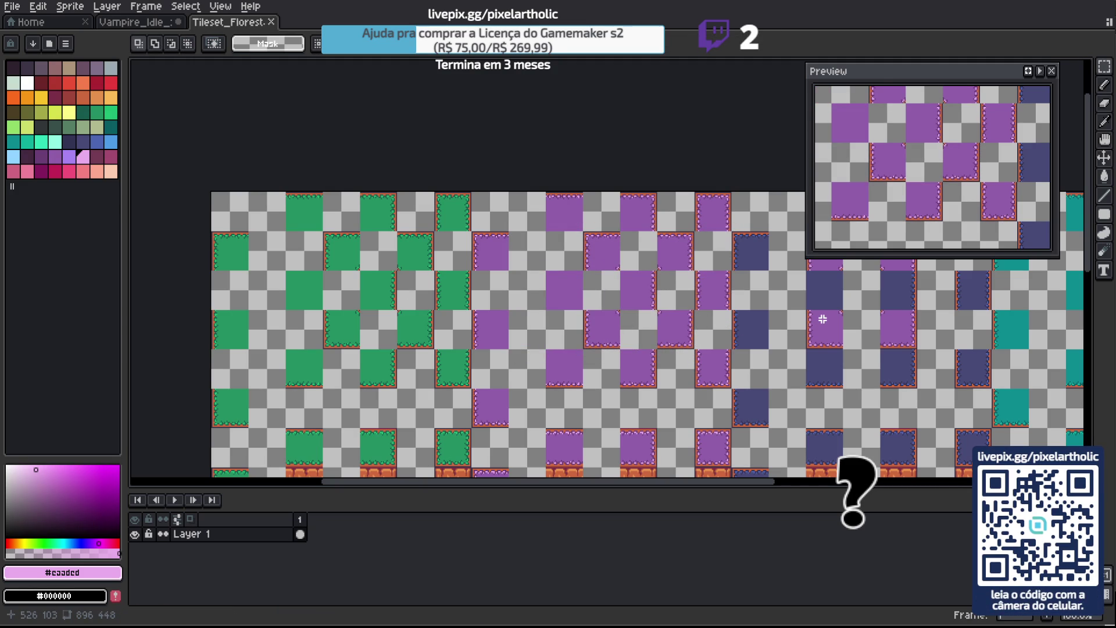
{"action": "mouse_move", "coordinate": [826, 323]}
{"action": "left_mouse_down"}
{"action": "mouse_move", "coordinate": [291, 271]}
{"action": "mouse_move", "coordinate": [448, 260]}
{"action": "mouse_move", "coordinate": [485, 317]}
{"action": "left_mouse_up"}
Try filling the purple tiles in the dark-blue section blue with light-blue edges.
{"action": "left_click", "coordinate": [411, 242]}
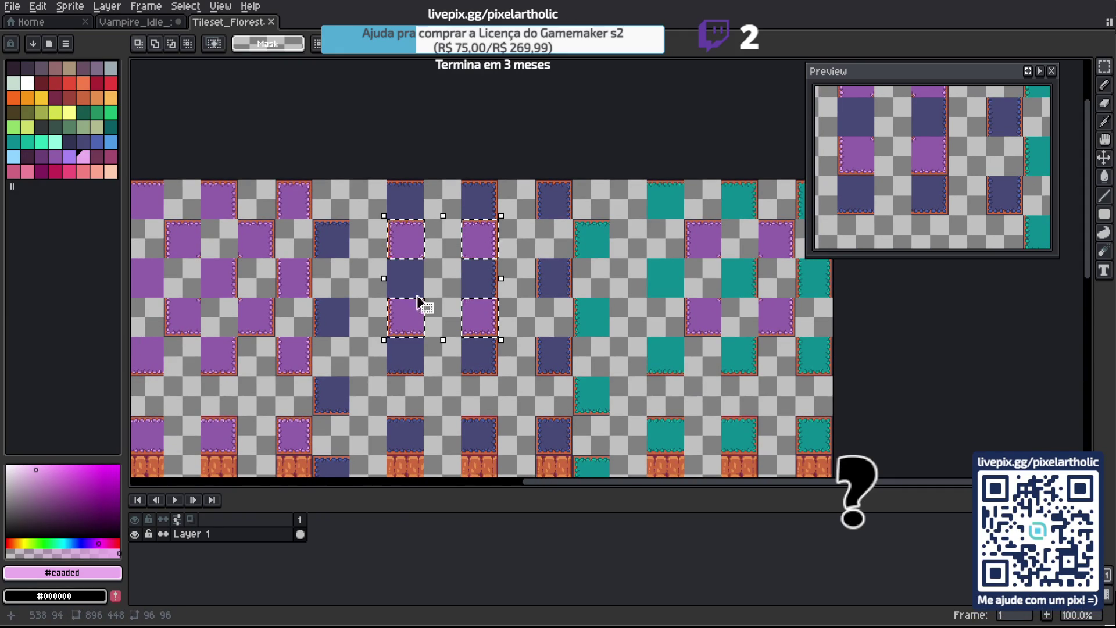
{"action": "scroll", "coordinate": [419, 319], "scroll_direction": "up", "scroll_amount": 3}
{"action": "left_click", "coordinate": [356, 262], "text": "alt"}
{"action": "mouse_move", "coordinate": [356, 262]}
{"action": "left_mouse_down"}
{"action": "mouse_move", "coordinate": [320, 348]}
{"action": "mouse_move", "coordinate": [411, 272]}
{"action": "left_mouse_up"}
{"action": "scroll", "coordinate": [319, 347], "scroll_direction": "up", "scroll_amount": 3}
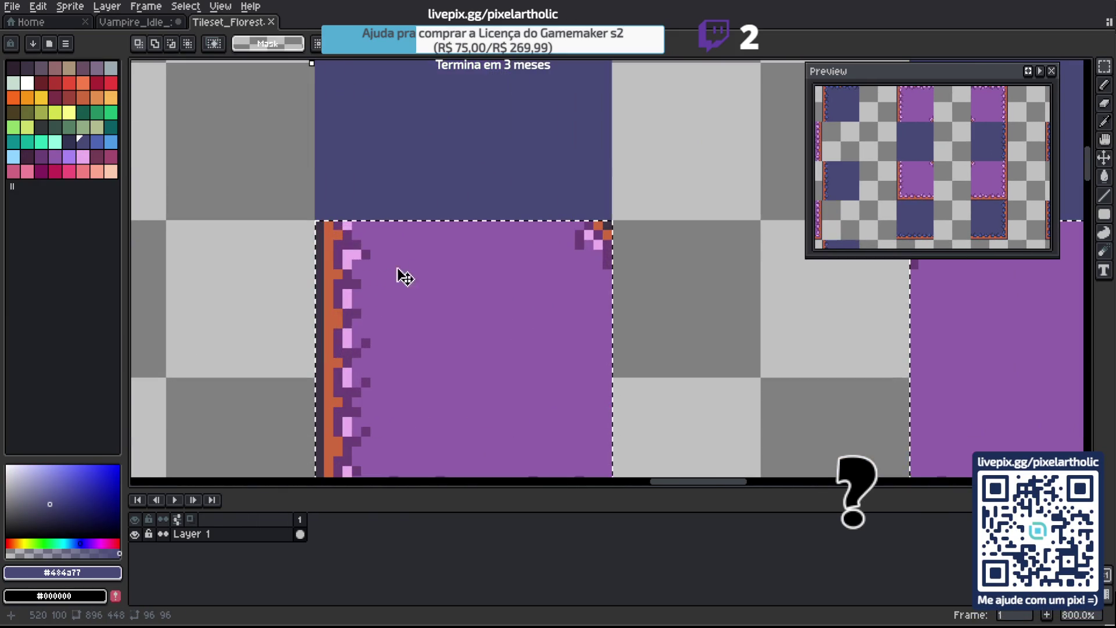
{"action": "key", "text": "g"}
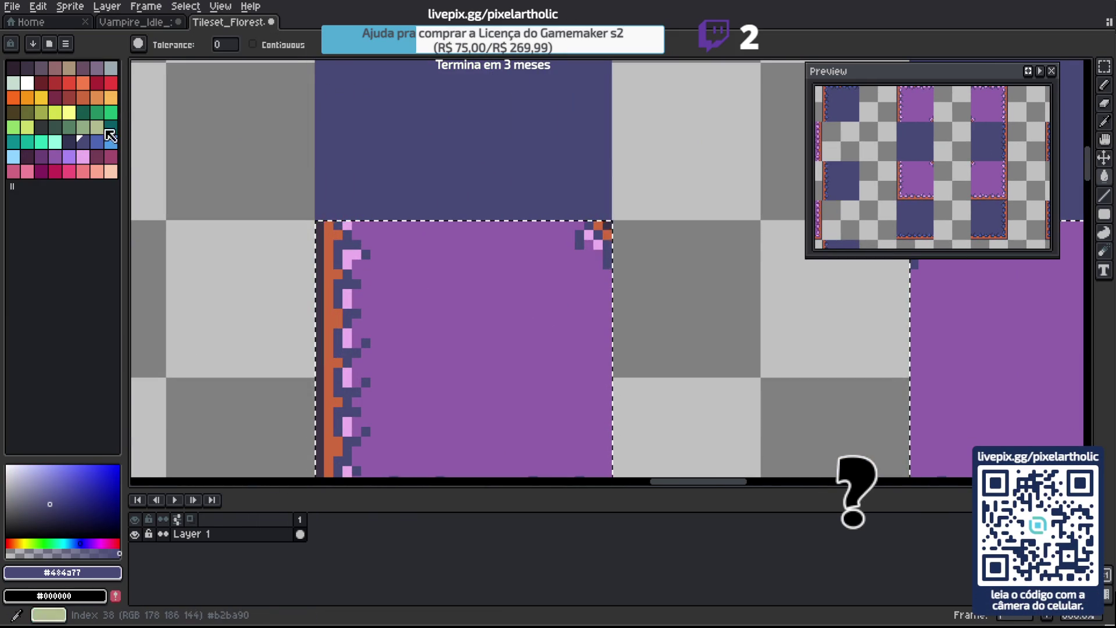
{"action": "key", "text": "0"}
{"action": "left_click", "coordinate": [381, 263]}
{"action": "key", "text": "0"}
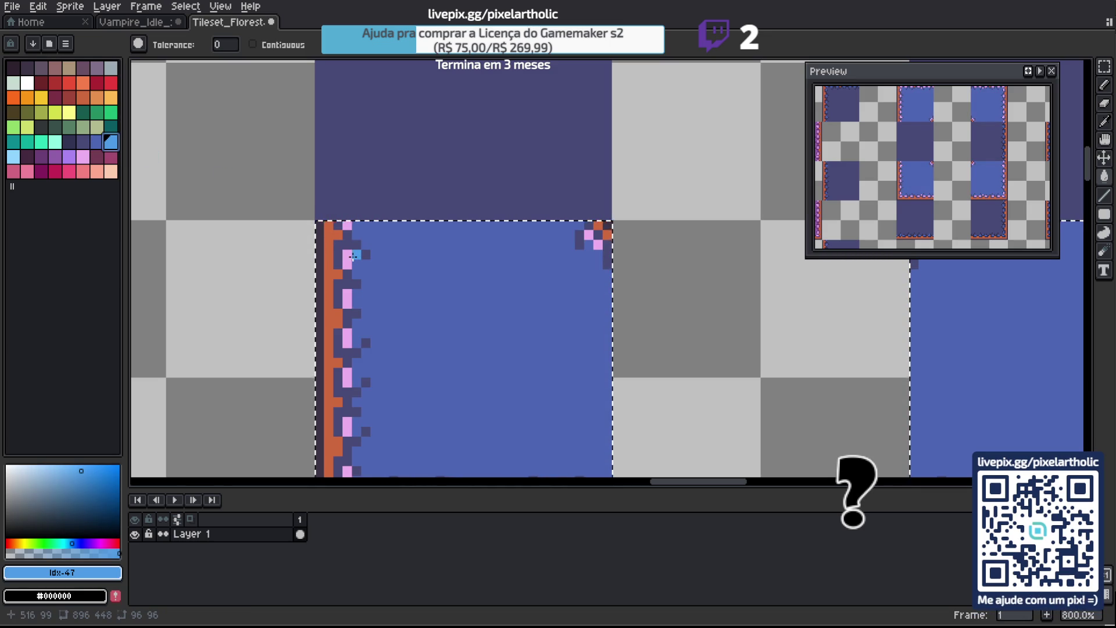
{"action": "left_click", "coordinate": [351, 256]}
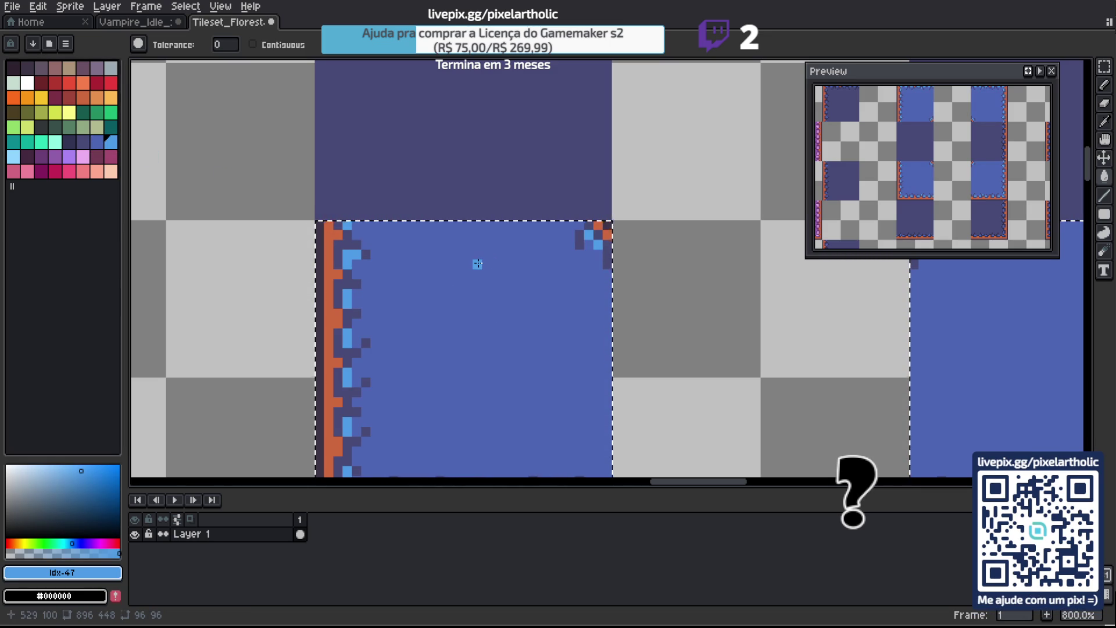
Undo the blue fill and the light-blue edge recolour.
{"action": "scroll", "coordinate": [505, 268], "scroll_direction": "down", "scroll_amount": 6}
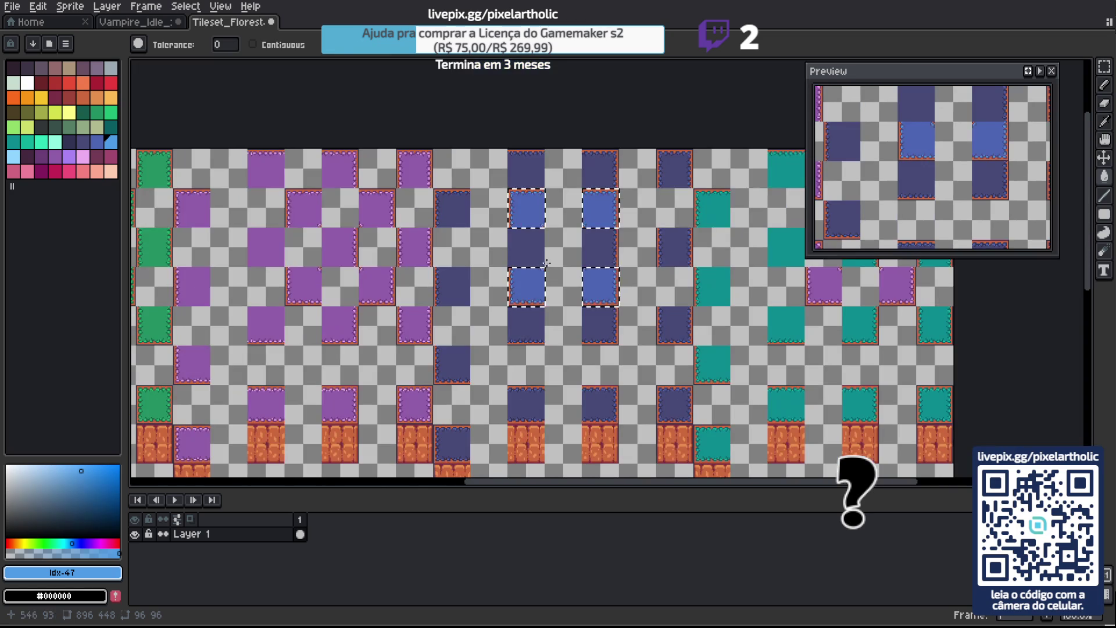
{"action": "scroll", "coordinate": [531, 249], "scroll_direction": "up", "scroll_amount": 4}
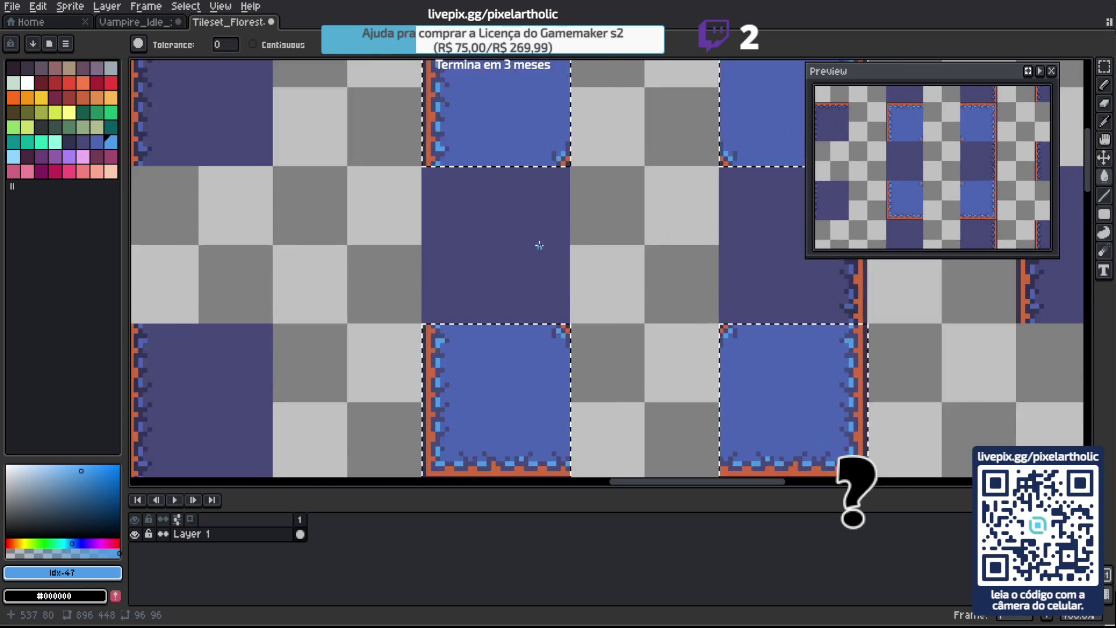
{"action": "scroll", "coordinate": [523, 239], "scroll_direction": "down", "scroll_amount": 1}
{"action": "key", "text": "v"}
{"action": "key", "text": "ctrl+z"}
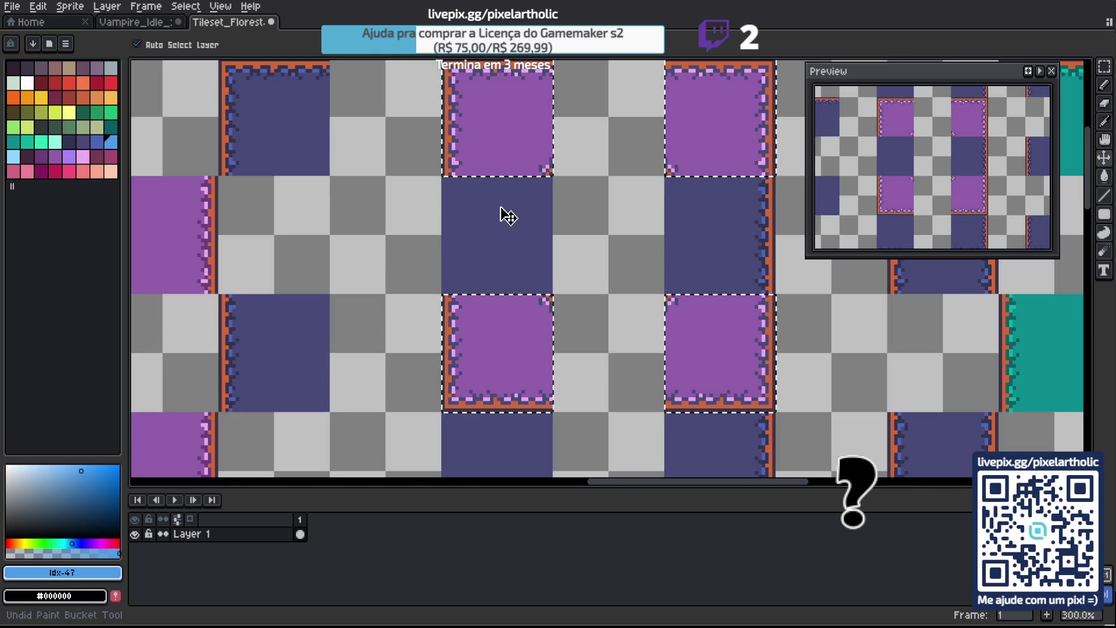
{"action": "key", "text": "g"}
Refill the purple tiles dark blue with matching blue edge pixels.
{"action": "scroll", "coordinate": [227, 105], "scroll_direction": "up", "scroll_amount": 2}
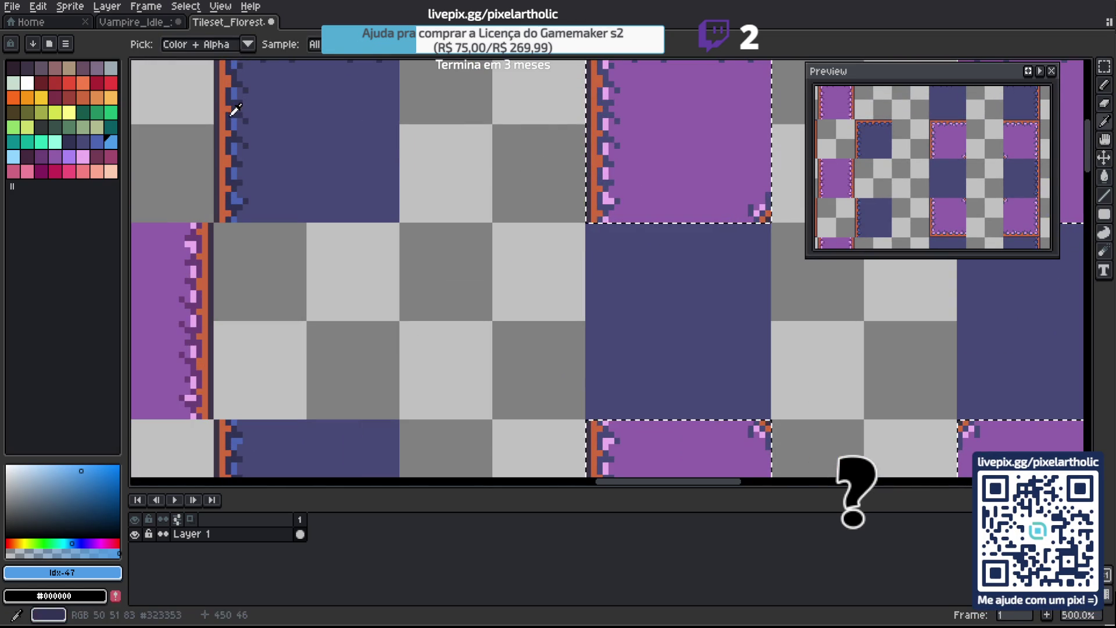
{"action": "left_click", "coordinate": [601, 141], "text": "alt"}
{"action": "left_click", "coordinate": [593, 239], "text": "alt"}
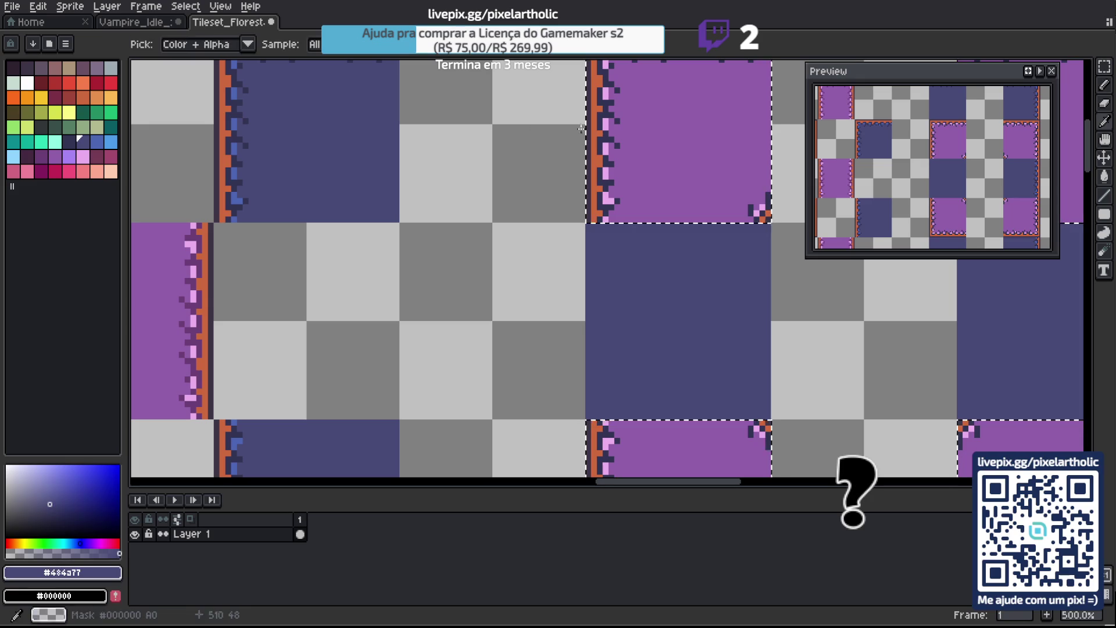
{"action": "left_click", "coordinate": [653, 128]}
{"action": "left_click", "coordinate": [242, 117]}
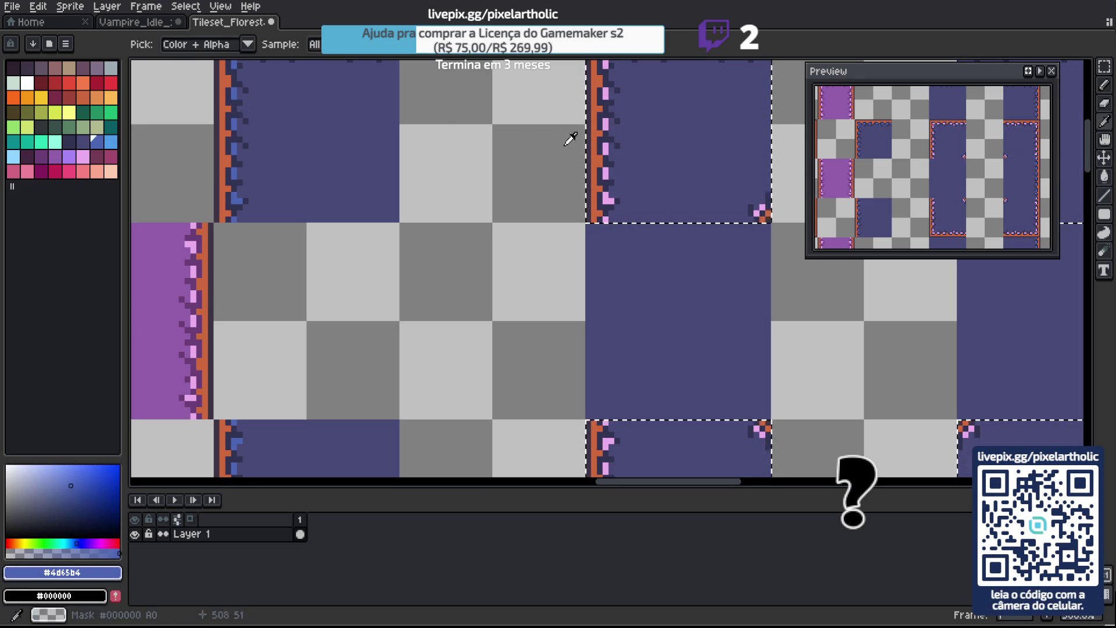
{"action": "key", "text": "g"}
{"action": "left_click", "coordinate": [604, 152]}
{"action": "scroll", "coordinate": [657, 264], "scroll_direction": "down", "scroll_amount": 2}
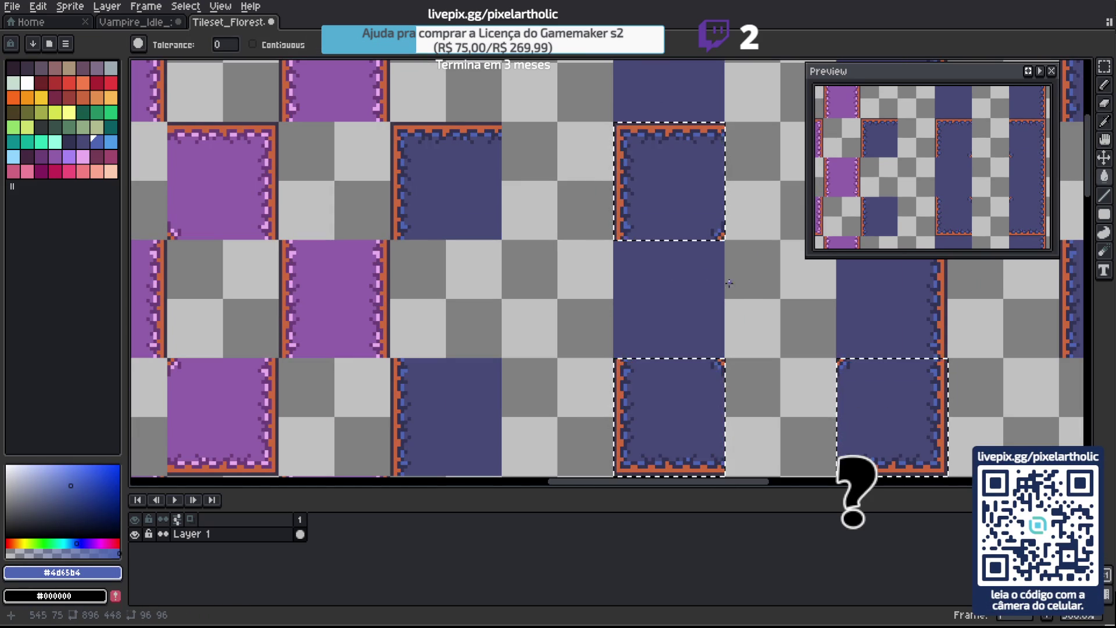
Select the upper and lower purple inner-corner tiles in the teal section.
{"action": "left_click_drag", "start_coordinate": [892, 309], "coordinate": [386, 311]}
{"action": "scroll", "coordinate": [554, 286], "scroll_direction": "down", "scroll_amount": 2}
{"action": "scroll", "coordinate": [552, 285], "scroll_direction": "right", "scroll_amount": 3}
{"action": "scroll", "coordinate": [507, 279], "scroll_direction": "up", "scroll_amount": 1}
{"action": "key", "text": "m"}
{"action": "left_click_drag", "start_coordinate": [498, 251], "coordinate": [640, 256]}
{"action": "left_click_drag", "start_coordinate": [637, 411], "coordinate": [500, 401]}
{"action": "scroll", "coordinate": [553, 342], "scroll_direction": "up", "scroll_amount": 2}
Fill the selected purple tiles with teal sampled from neighbouring tiles.
{"action": "key", "text": "i"}
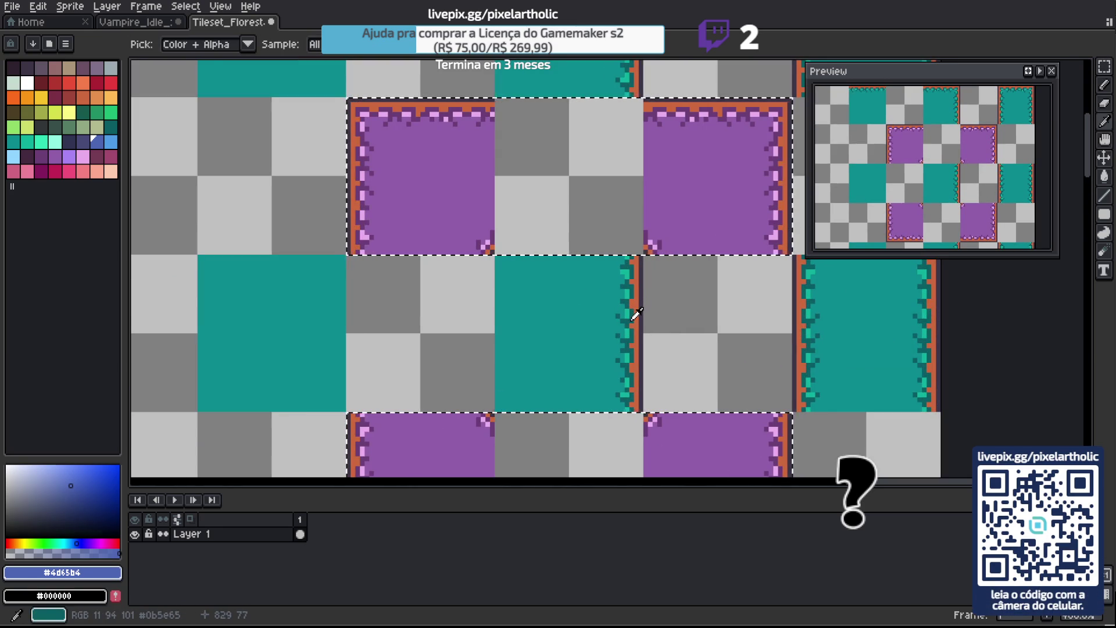
{"action": "left_click", "coordinate": [636, 311]}
{"action": "key", "text": "g"}
{"action": "key", "text": "i"}
{"action": "left_click", "coordinate": [611, 287]}
{"action": "key", "text": "g"}
{"action": "left_click", "coordinate": [456, 436]}
Recolour the pink edge pixels bright teal and save the tileset.
{"action": "key", "text": "i"}
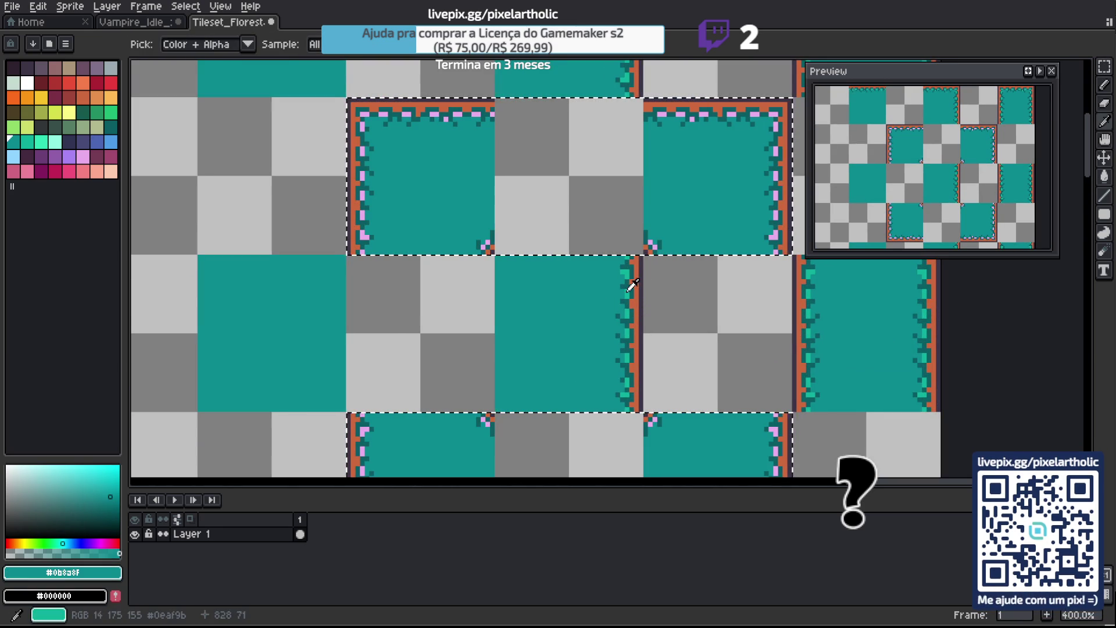
{"action": "left_click", "coordinate": [626, 294]}
{"action": "key", "text": "g"}
{"action": "left_click", "coordinate": [650, 244]}
{"action": "key", "text": "ctrl+s"}
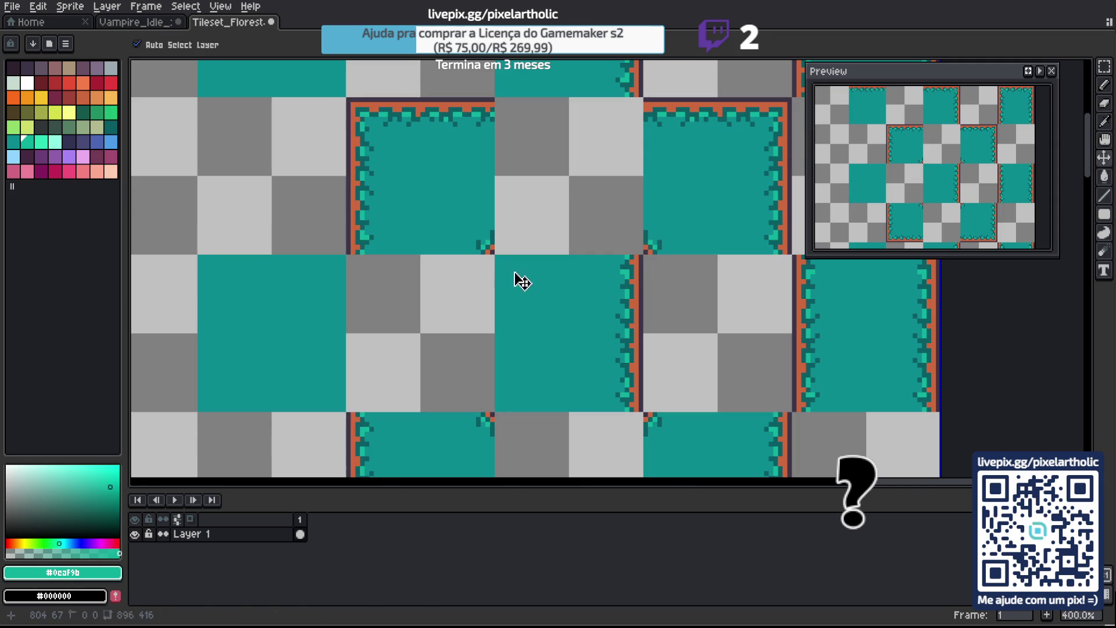
{"action": "scroll", "coordinate": [511, 268], "scroll_direction": "down", "scroll_amount": 3}
{"action": "left_click_drag", "start_coordinate": [406, 300], "coordinate": [579, 180]}
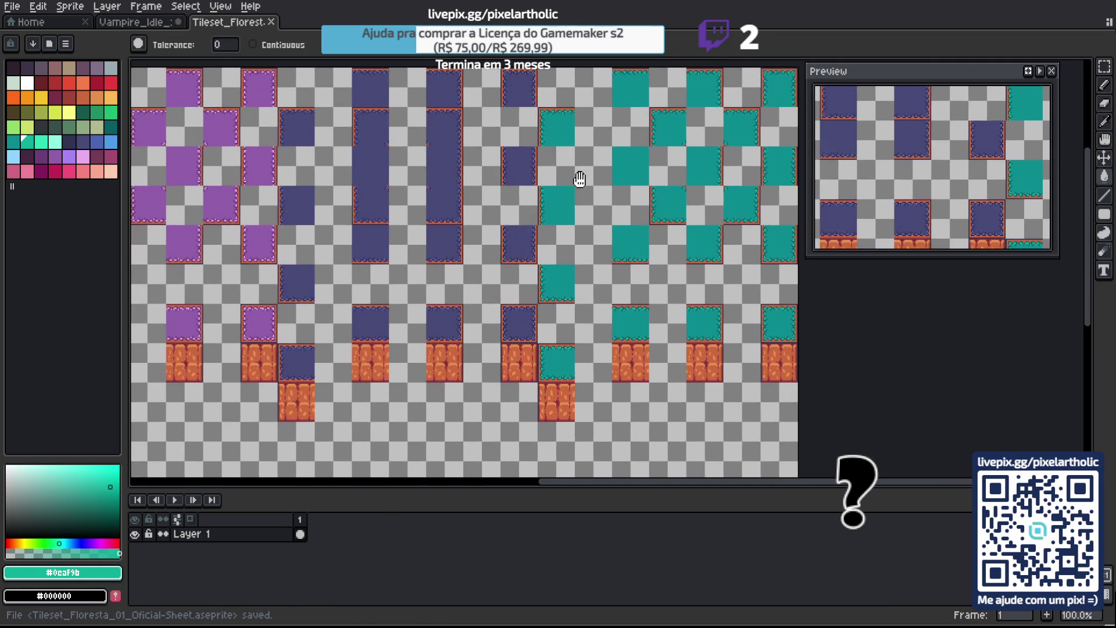
Save the tileset sheet again from the File menu.
{"action": "left_click_drag", "start_coordinate": [401, 220], "coordinate": [602, 218]}
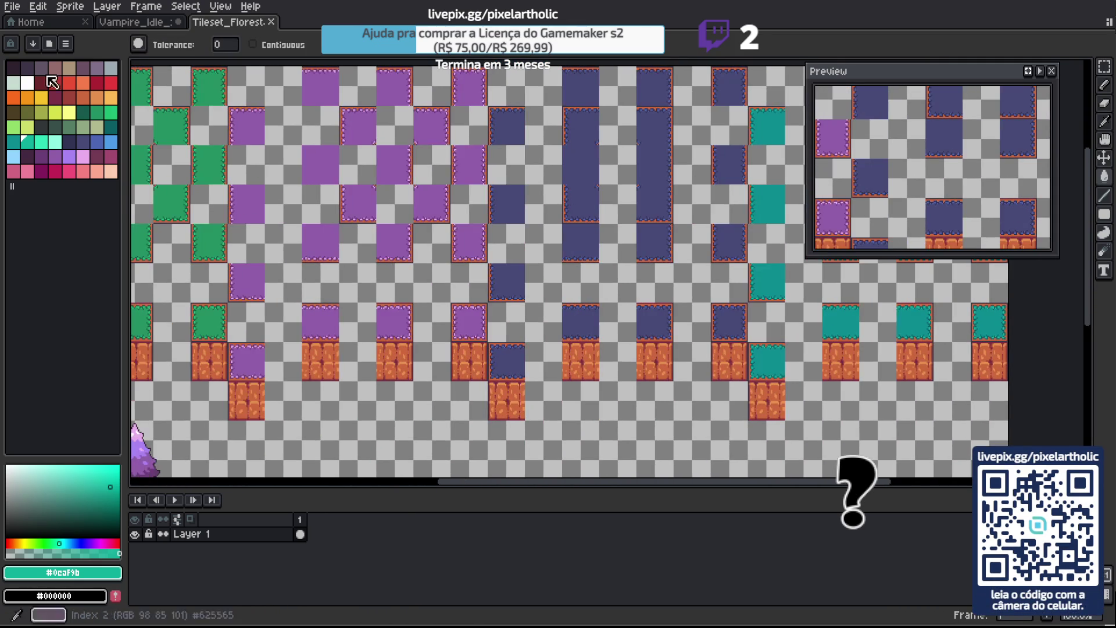
{"action": "left_click", "coordinate": [11, 7]}
{"action": "left_click", "coordinate": [25, 69]}
Export the sheet as a PNG via Export As and switch to GameMaker.
{"action": "left_click", "coordinate": [11, 7]}
{"action": "mouse_move", "coordinate": [87, 128]}
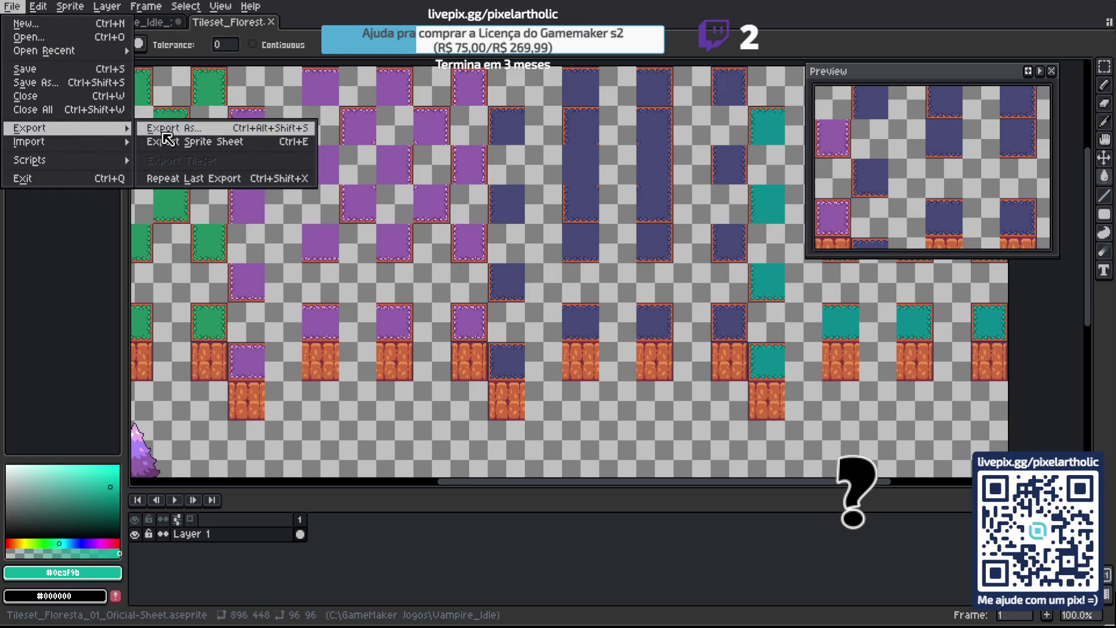
{"action": "left_click", "coordinate": [166, 129]}
{"action": "left_click", "coordinate": [343, 260]}
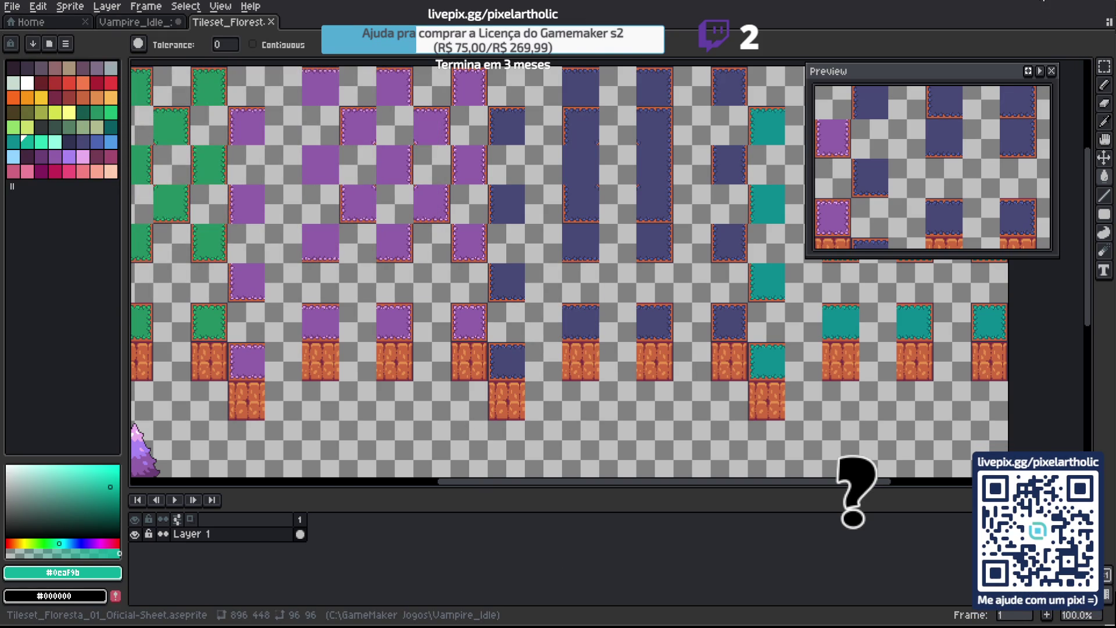
{"action": "key", "text": "alt+Tab"}
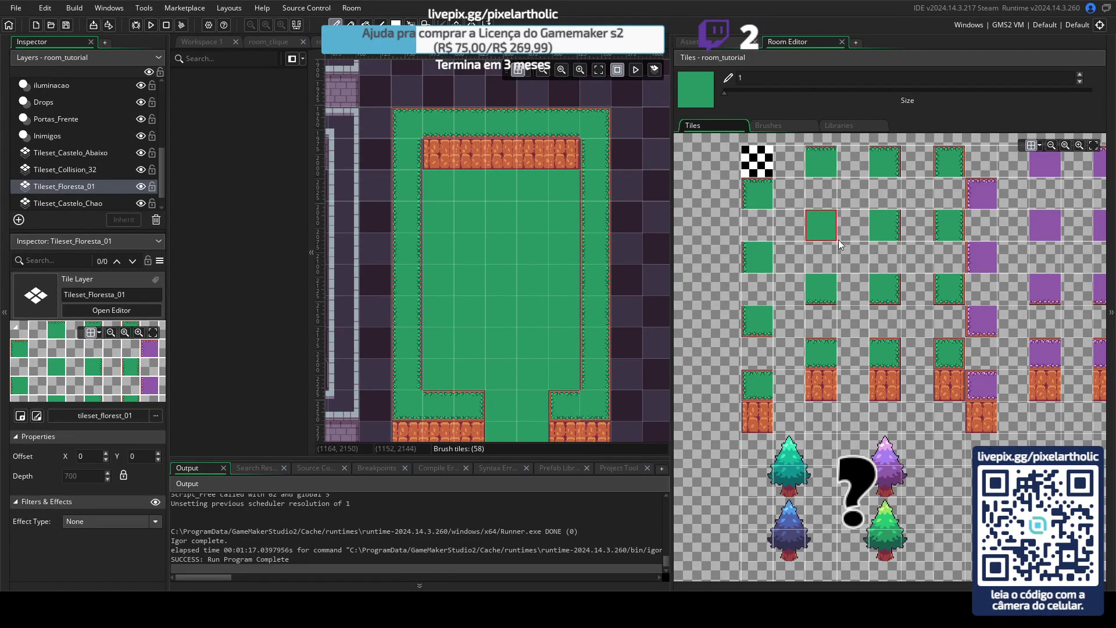
Open spr_tileset_floresta_01 from the Asset Browser to check the reloaded sheet, then return to Aseprite.
{"action": "left_click", "coordinate": [734, 40]}
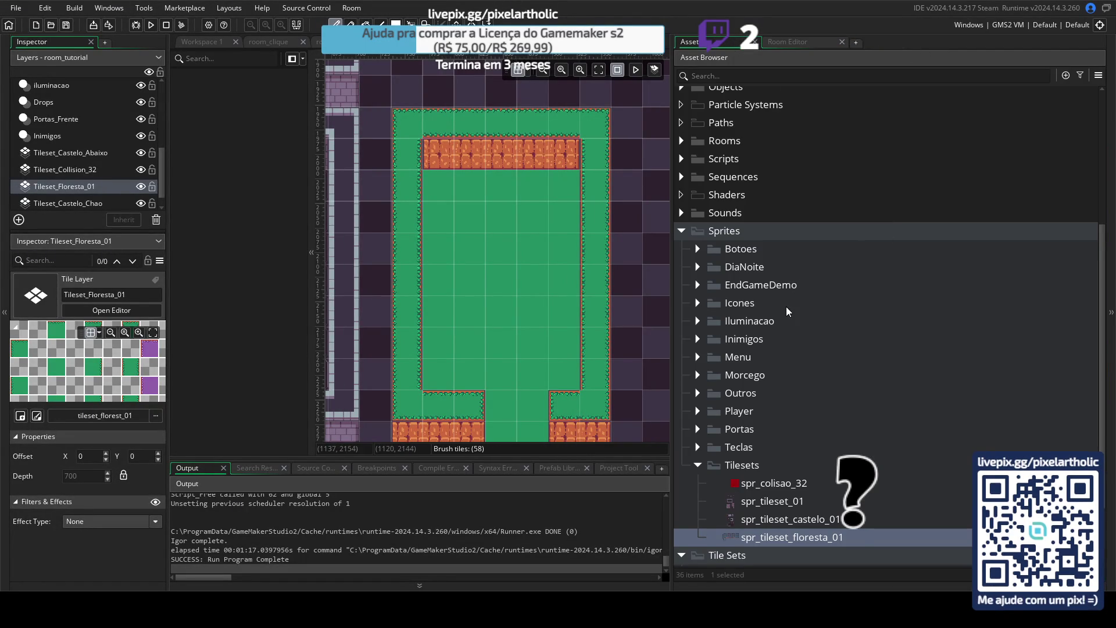
{"action": "scroll", "coordinate": [786, 305], "scroll_direction": "down", "scroll_amount": 3}
{"action": "double_click", "coordinate": [744, 468]}
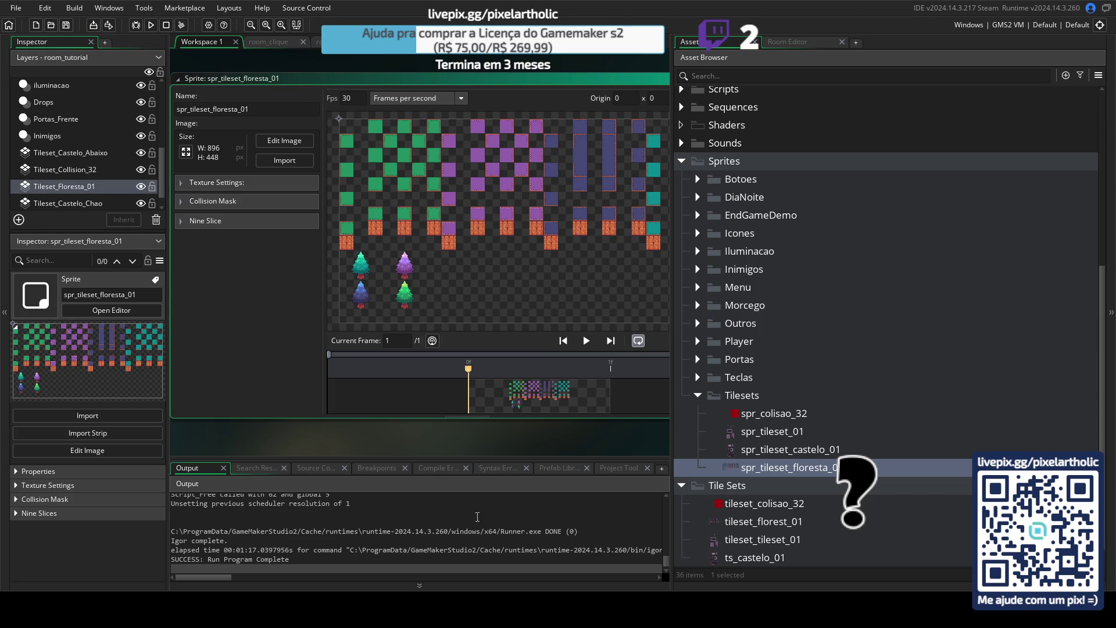
{"action": "key", "text": "alt+Tab"}
Move the two selected blocks of dark-blue tiles one tile right.
{"action": "left_click_drag", "start_coordinate": [754, 121], "coordinate": [577, 211]}
{"action": "key", "text": "m"}
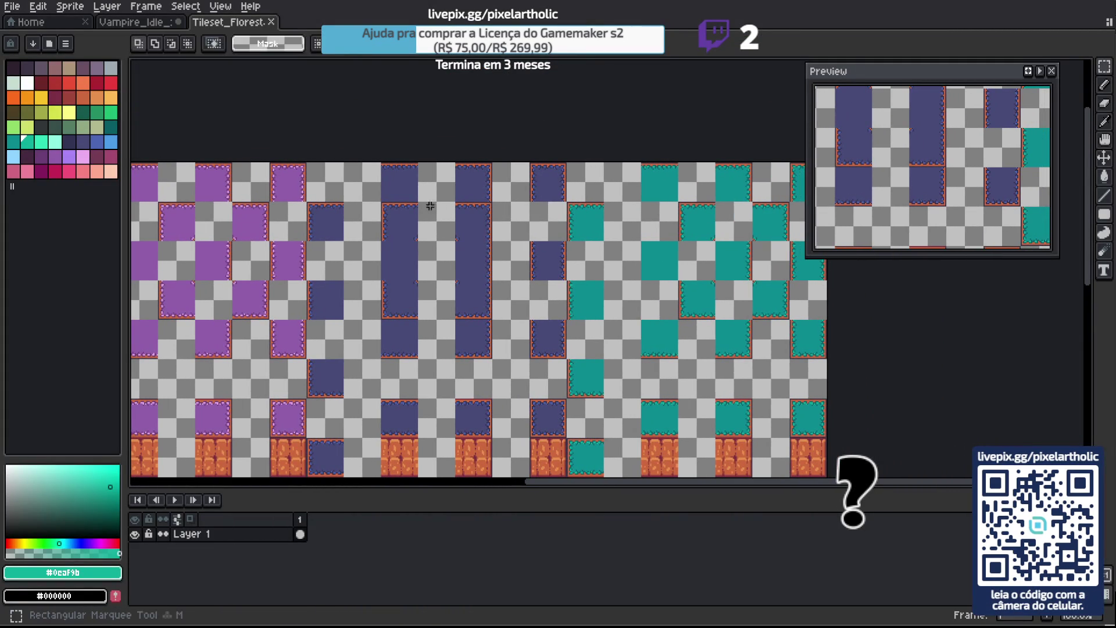
{"action": "left_click_drag", "start_coordinate": [393, 211], "coordinate": [483, 236]}
{"action": "left_click_drag", "start_coordinate": [391, 309], "coordinate": [518, 295]}
{"action": "left_click", "coordinate": [666, 264]}
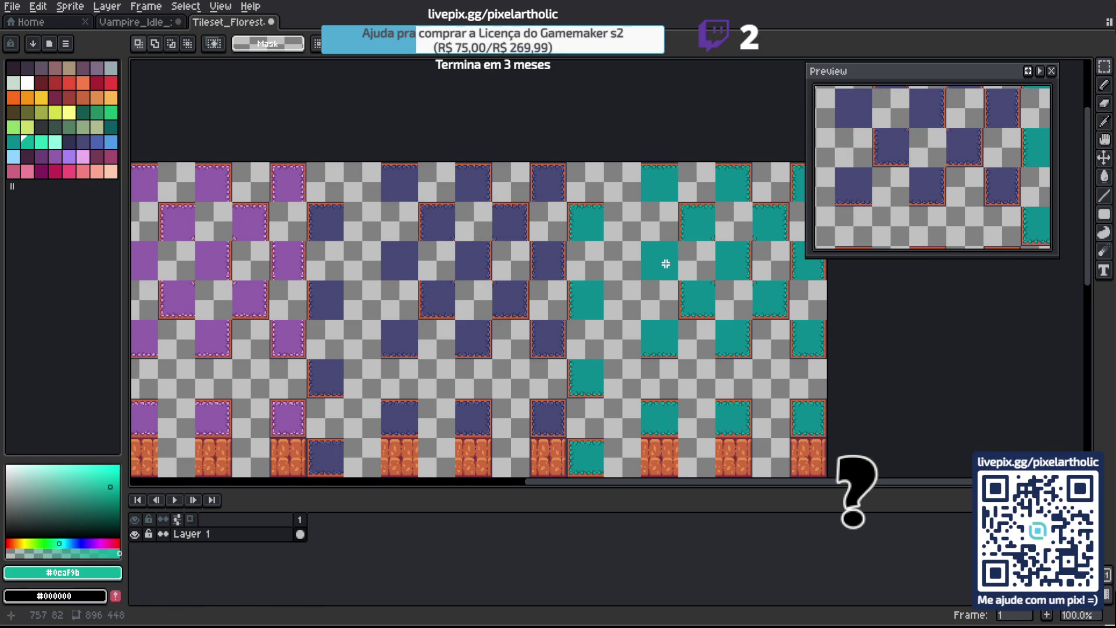
Re-export the sheet as Tileset_Floresta_01_Oficial.png and return to GameMaker.
{"action": "left_click", "coordinate": [12, 6]}
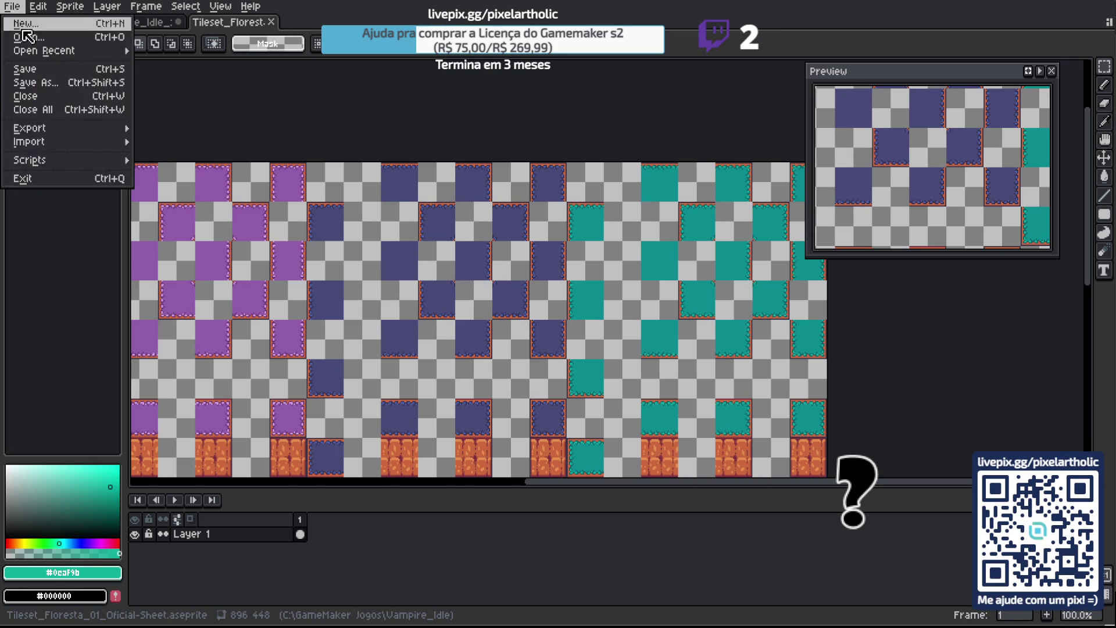
{"action": "mouse_move", "coordinate": [74, 127]}
{"action": "left_click", "coordinate": [174, 128]}
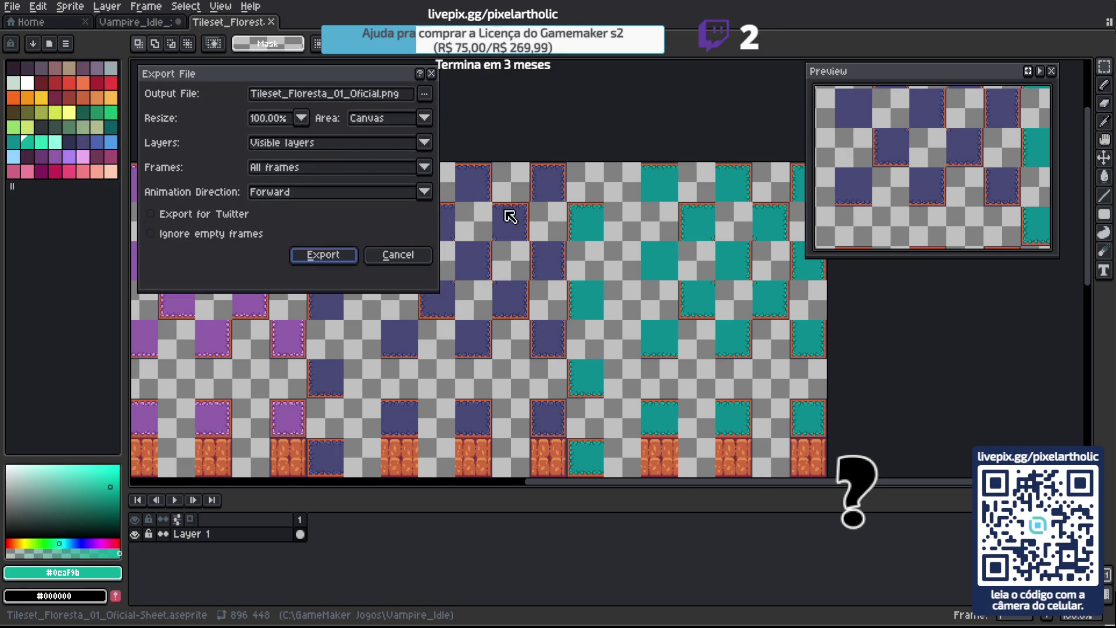
{"action": "left_click", "coordinate": [329, 256]}
{"action": "scroll", "coordinate": [450, 233], "scroll_direction": "down", "scroll_amount": 1}
{"action": "left_click_drag", "start_coordinate": [372, 243], "coordinate": [479, 243]}
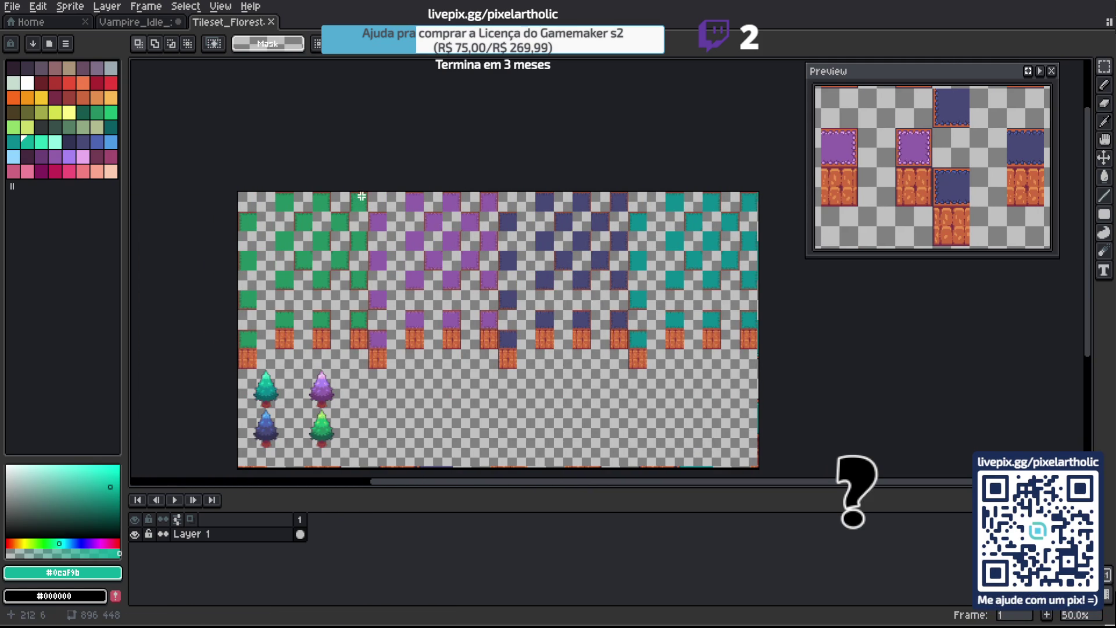
{"action": "key", "text": "alt+Tab"}
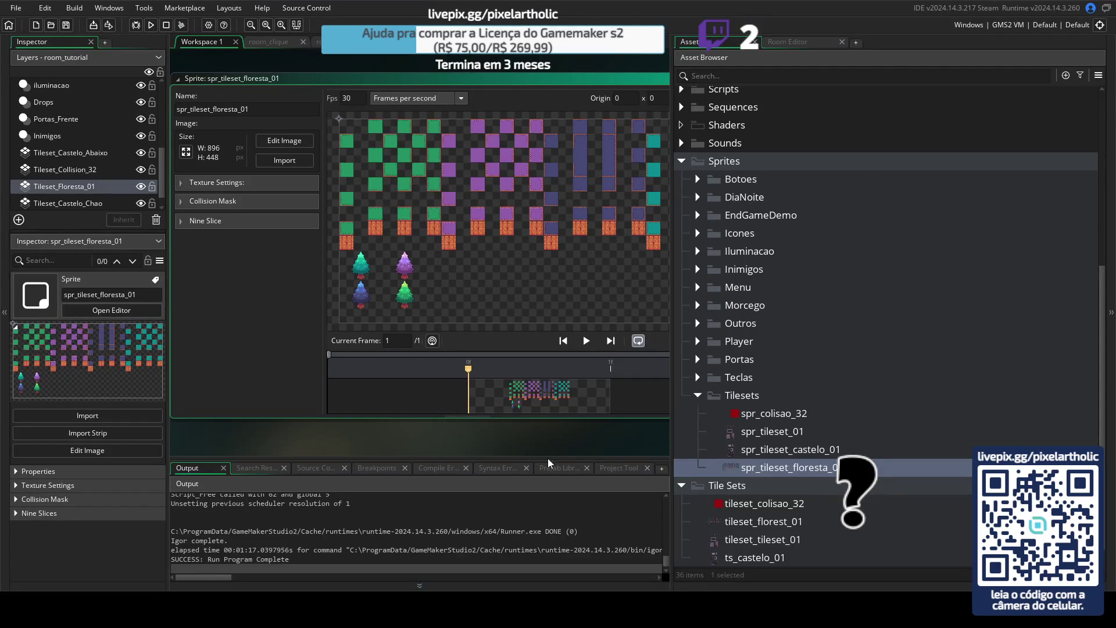